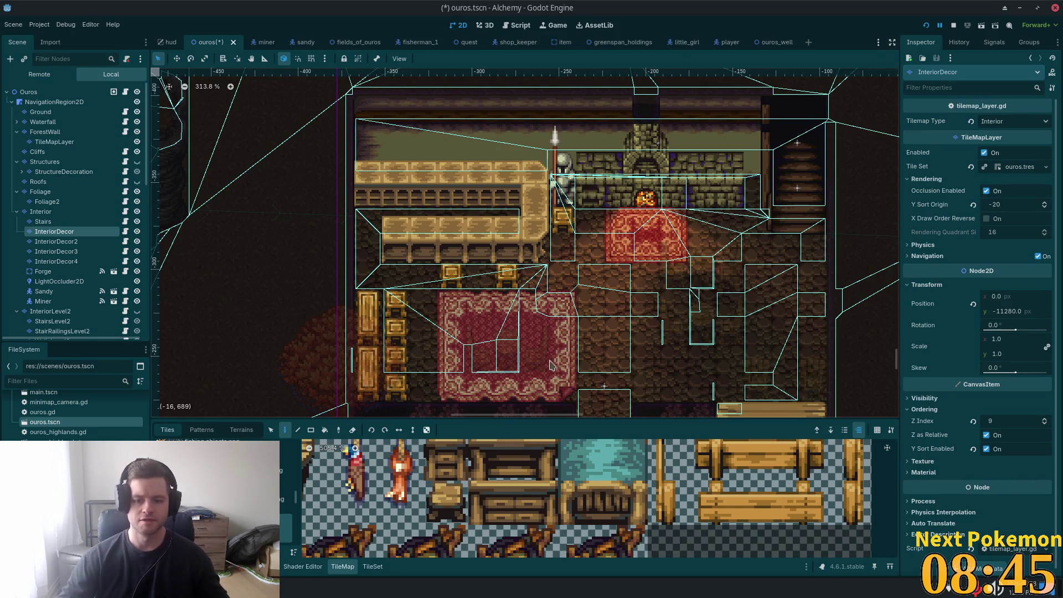
Step: Select the InteriorDecor2 layer in the Scene tree
scroll(410, 493, down, 4)
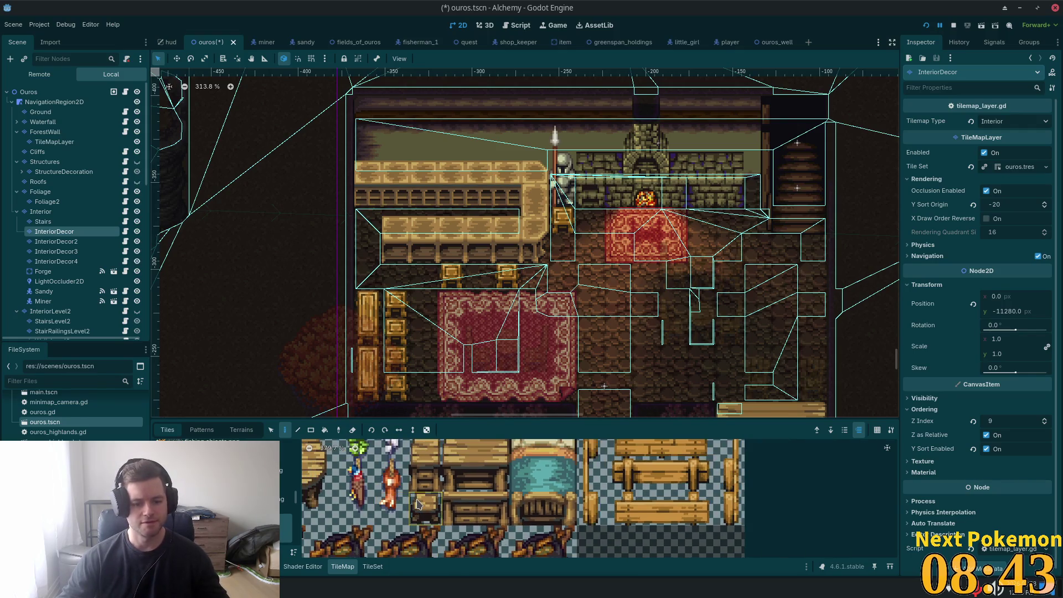
scroll(410, 493, down, 1)
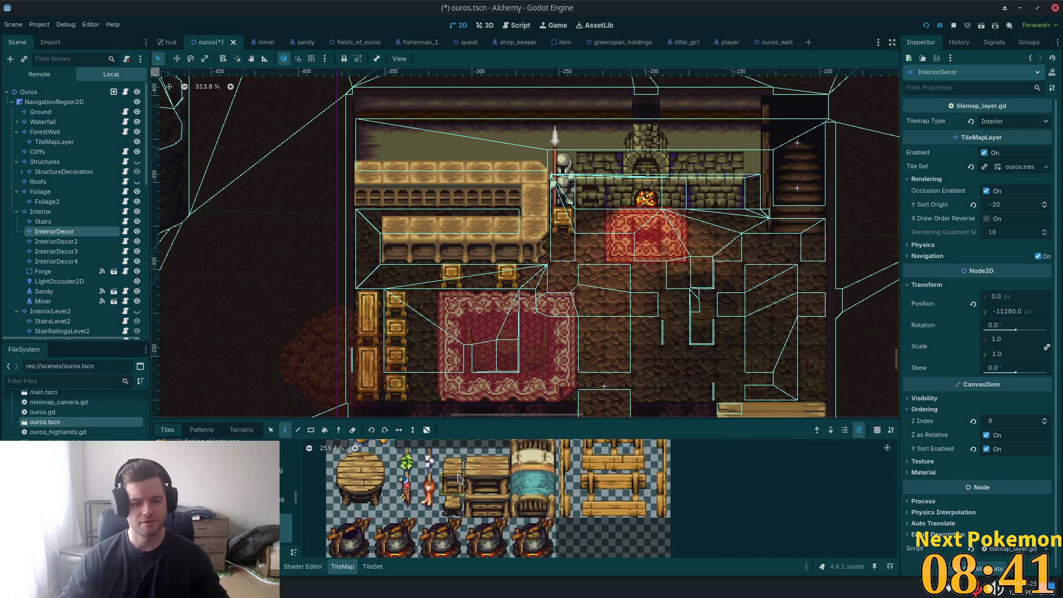
scroll(464, 484, up, 5)
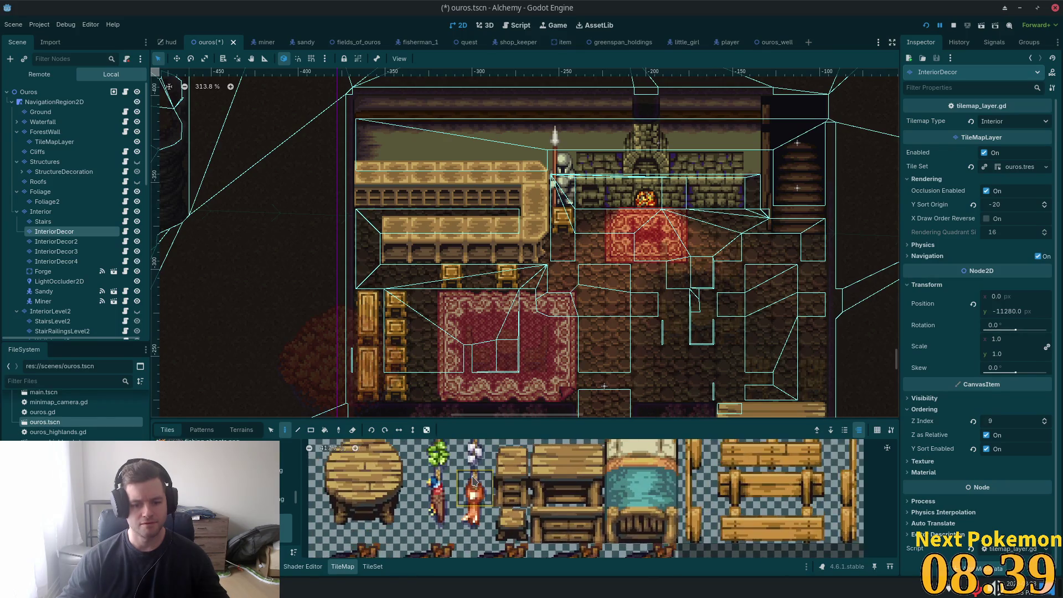
scroll(409, 490, down, 5)
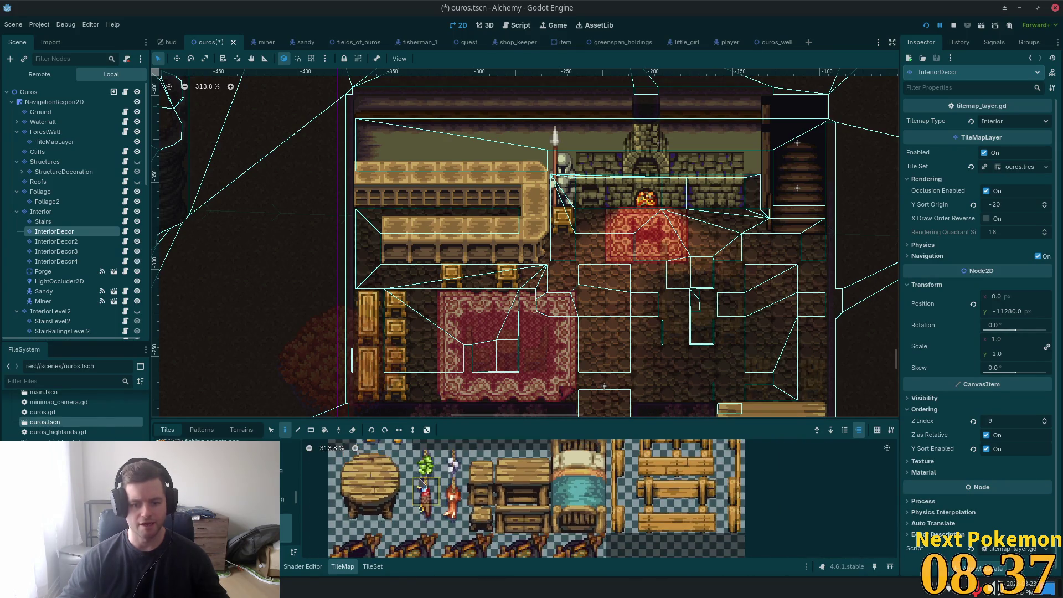
scroll(407, 509, up, 2)
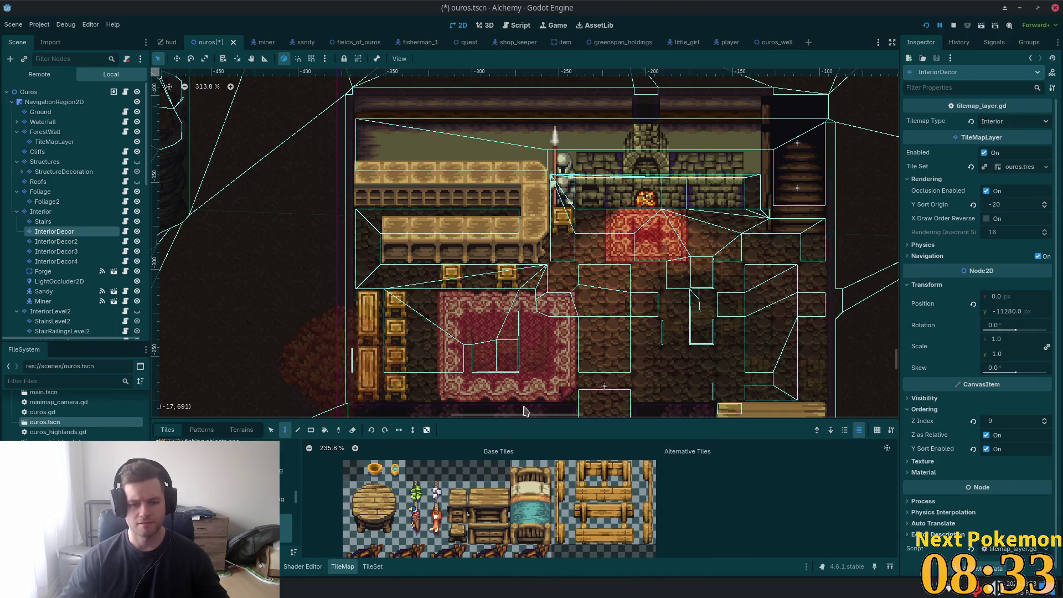
scroll(159, 223, up, 1)
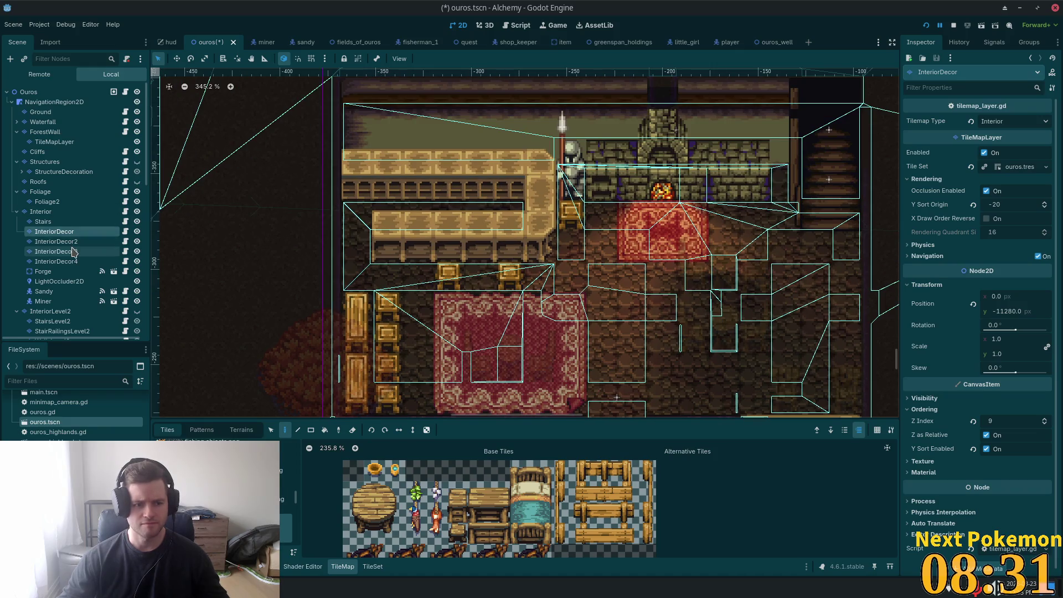
click(70, 252)
click(68, 243)
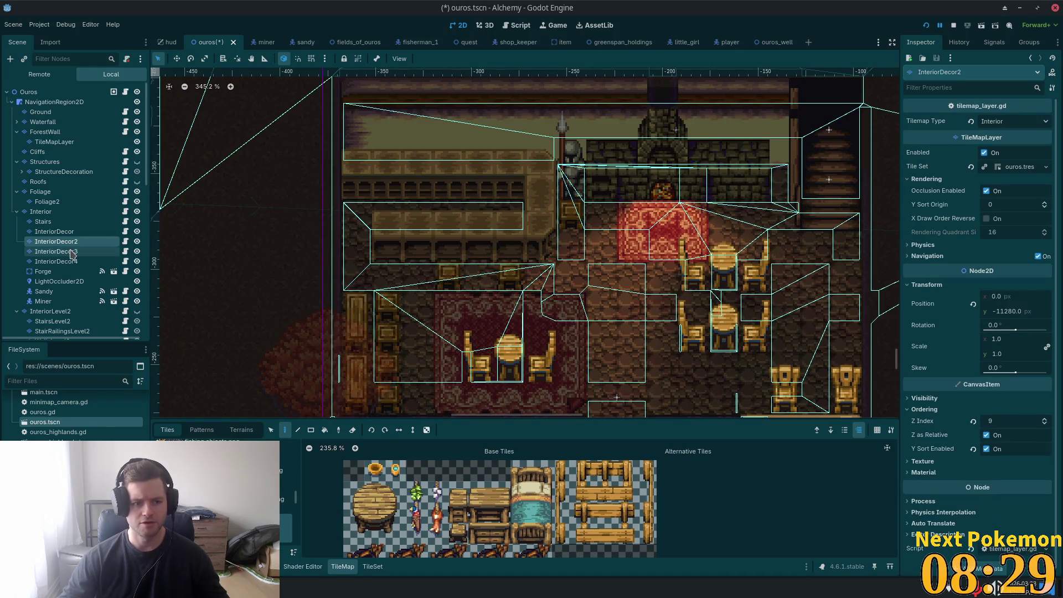
Step: Pick only the blue lantern tile from the atlas and paint it onto a right-hand round table
scroll(567, 327, up, 5)
drag(606, 334, 598, 289)
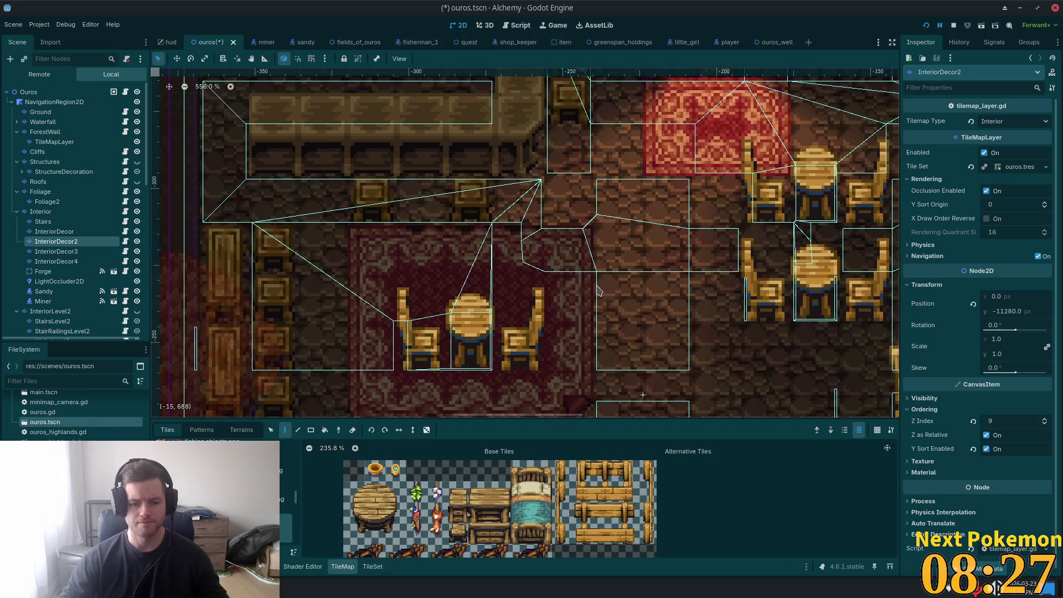
drag(375, 472, 396, 471)
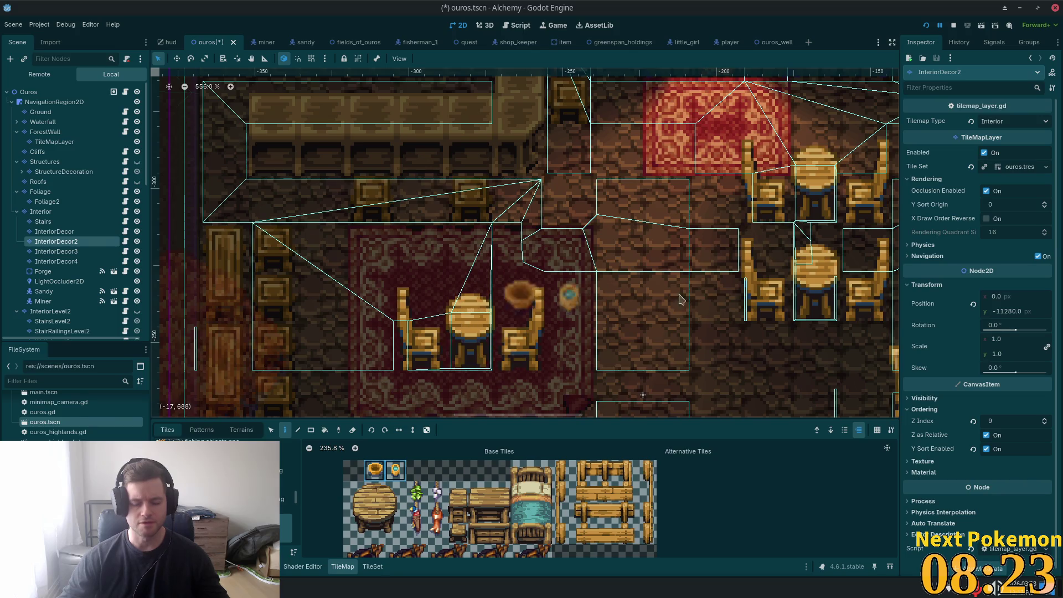
drag(783, 300, 572, 309)
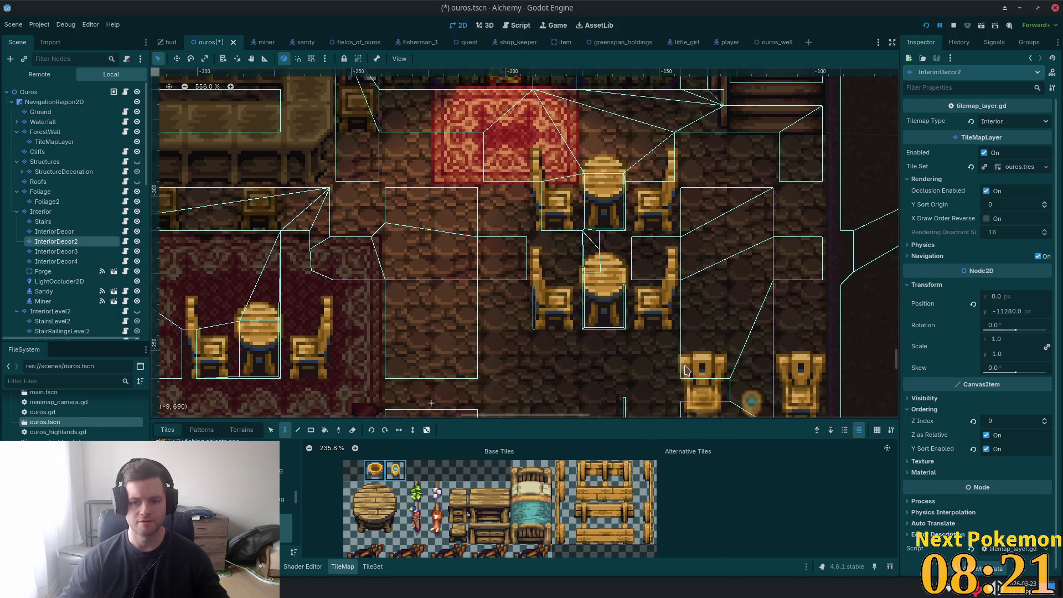
click(395, 471)
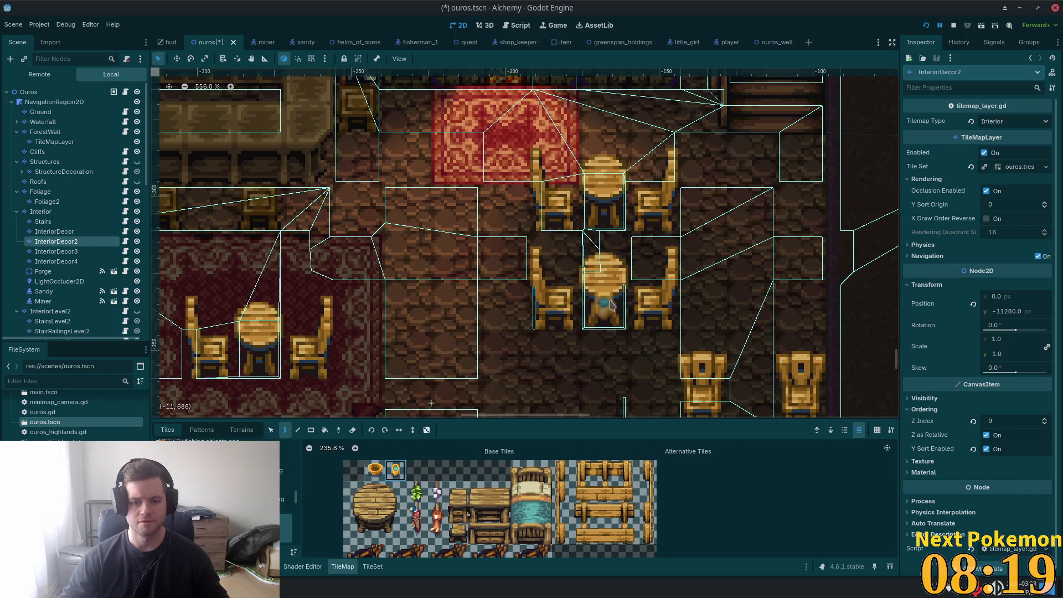
click(603, 271)
scroll(487, 261, down, 2)
scroll(486, 261, left, 1)
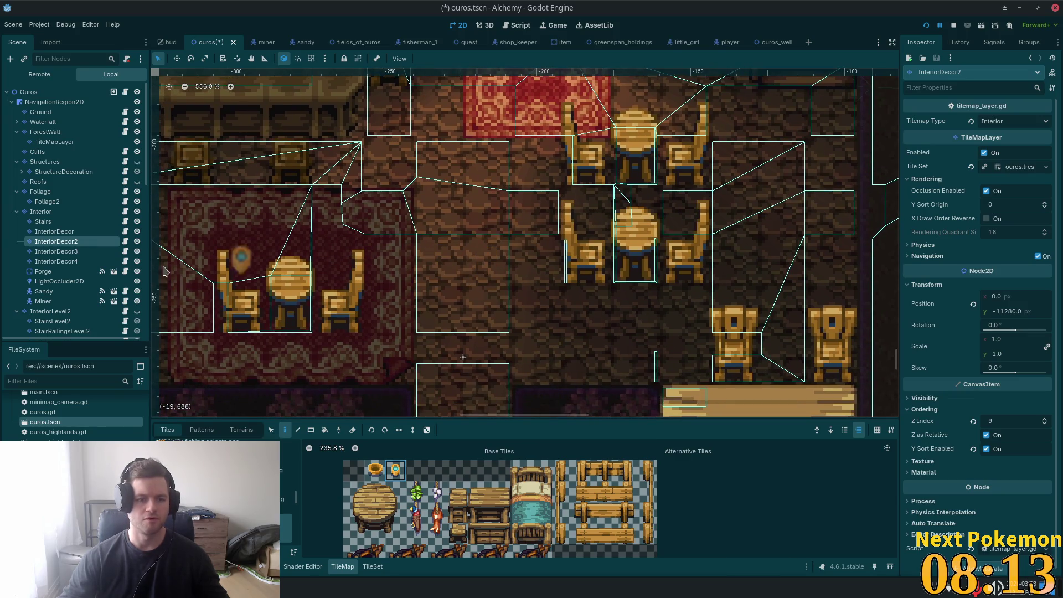
click(56, 251)
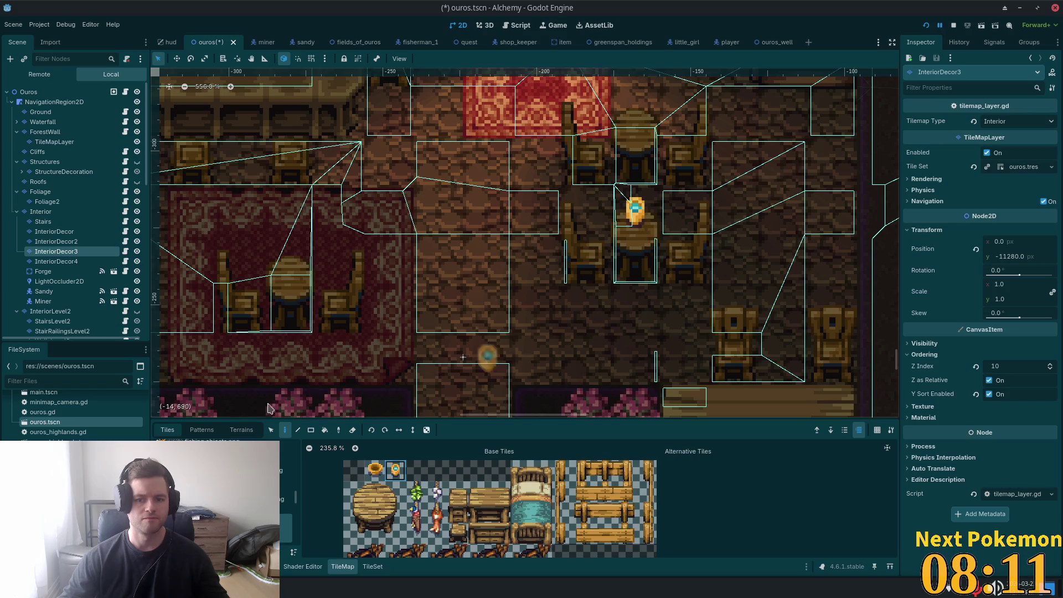
Step: Paint a lantern and a golden pot onto the long lower counter on InteriorDecor3
scroll(630, 216, down, 3)
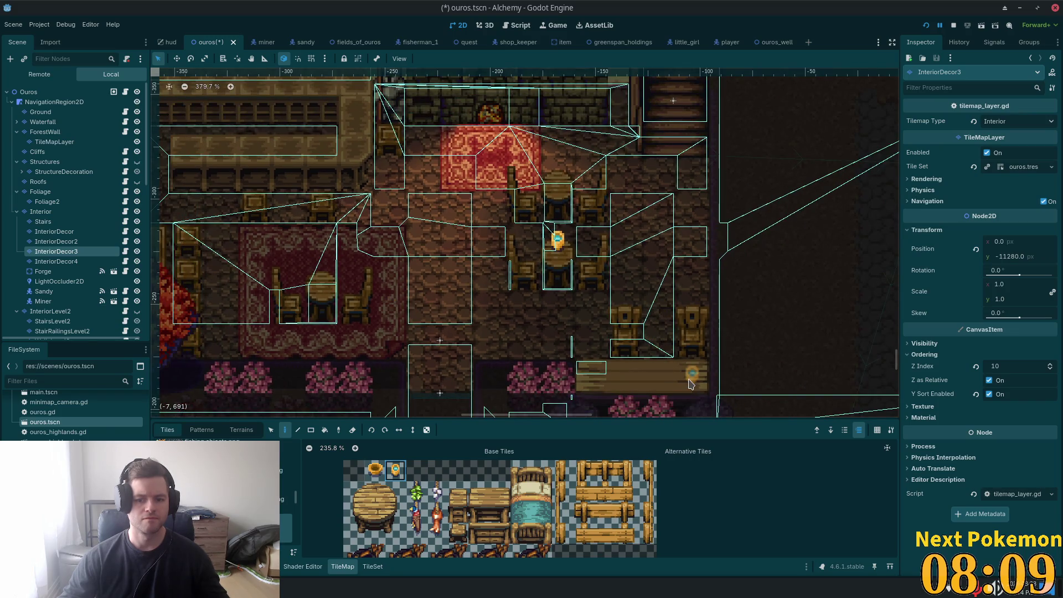
click(689, 383)
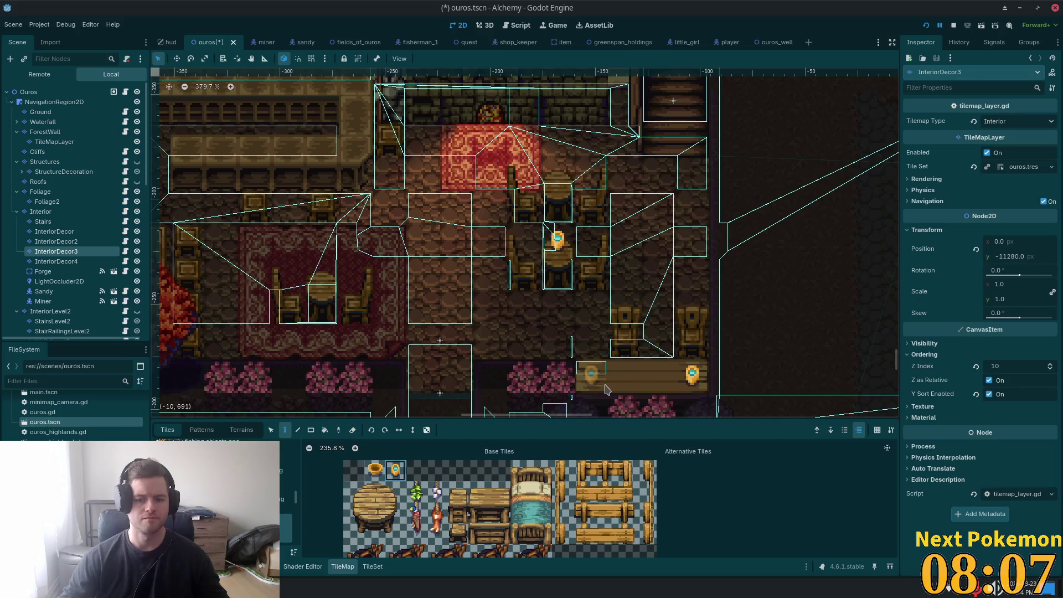
click(624, 384)
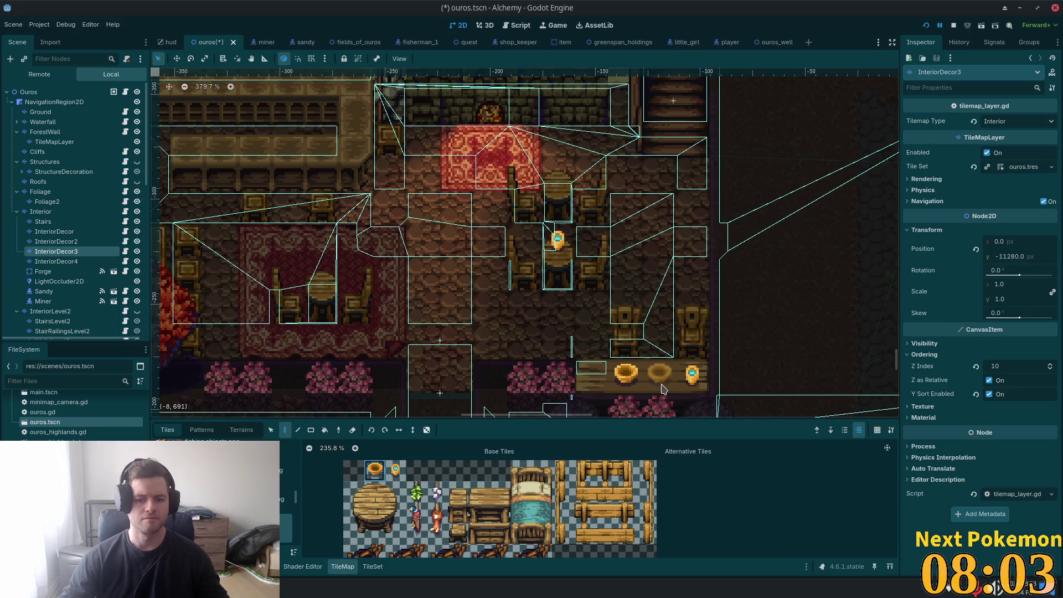
click(396, 469)
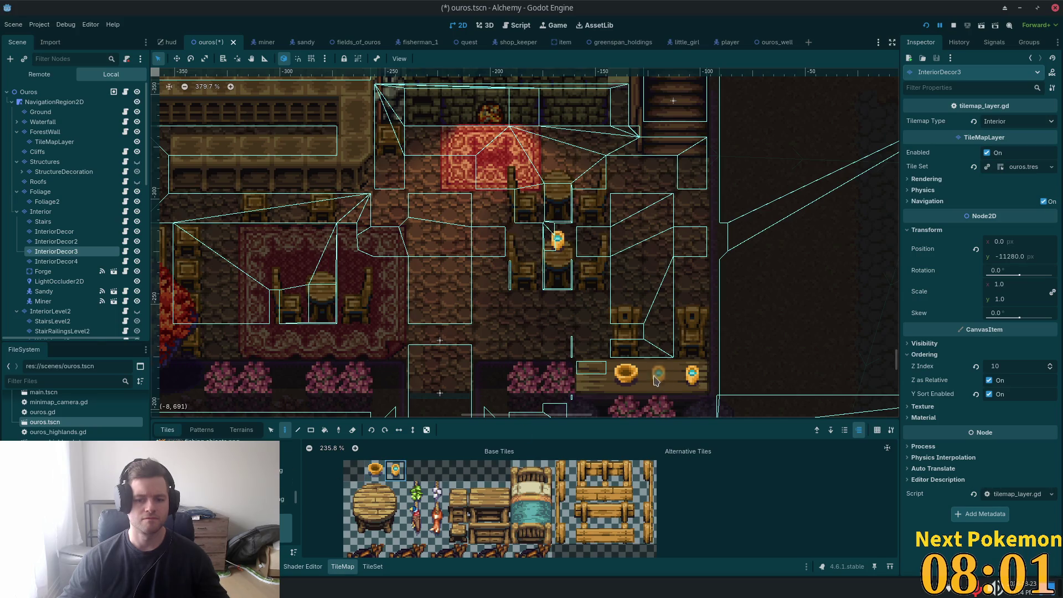
scroll(286, 234, down, 4)
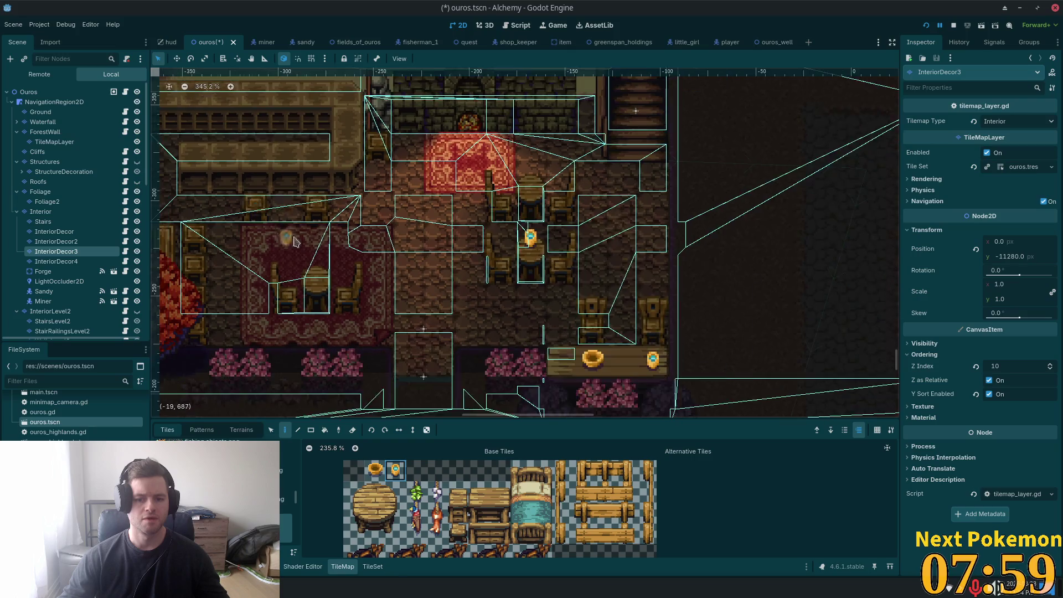
scroll(320, 246, down, 2)
scroll(482, 520, down, 3)
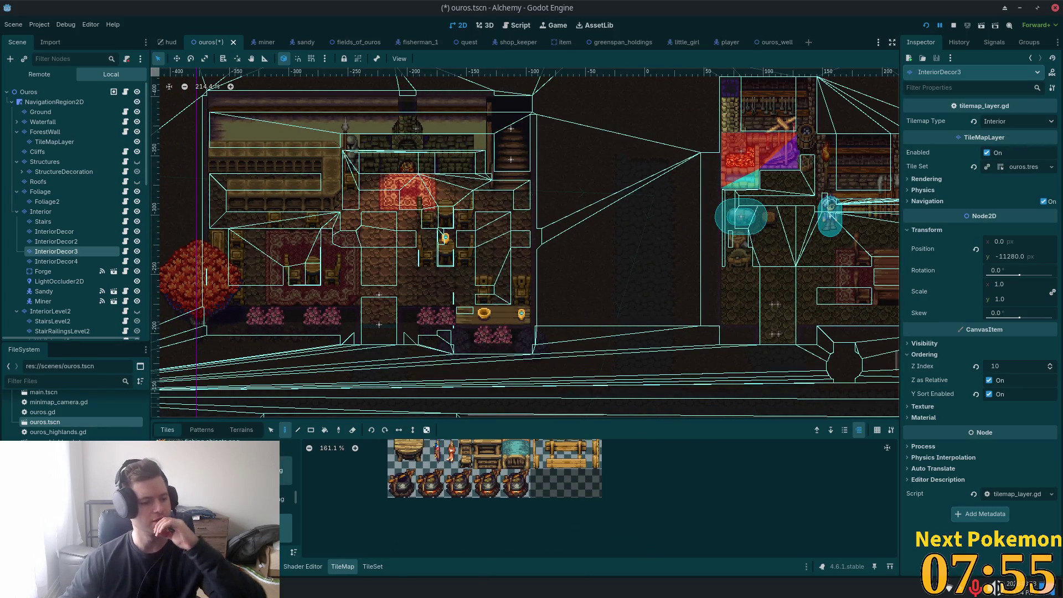
Step: Switch the palette to the fish, barrels and weapon-rack tileset and pick the fish tile
scroll(285, 499, down, 1)
scroll(285, 482, up, 1)
click(286, 453)
scroll(485, 498, up, 3)
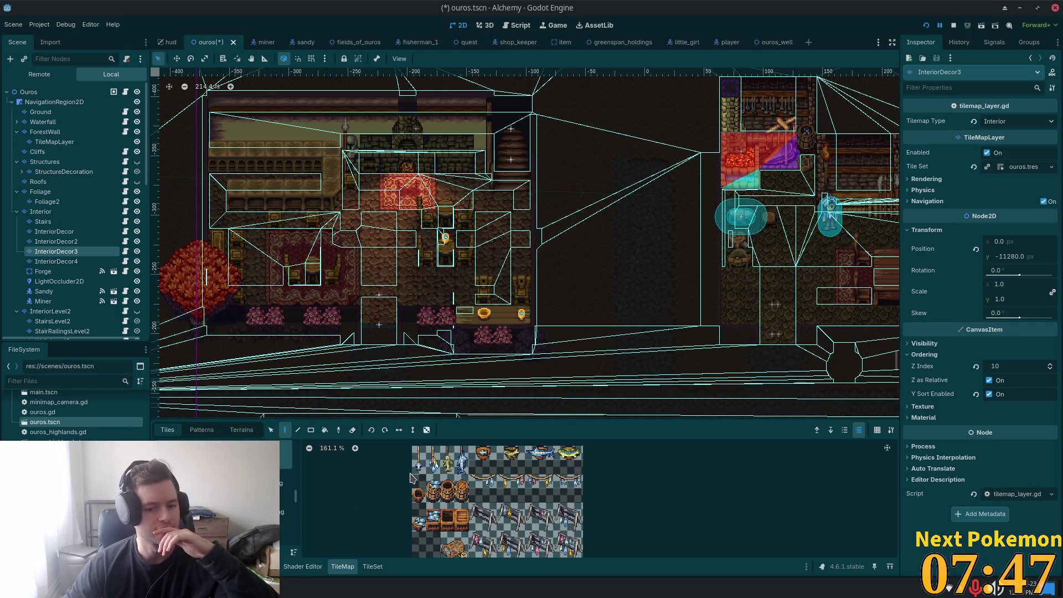
click(488, 461)
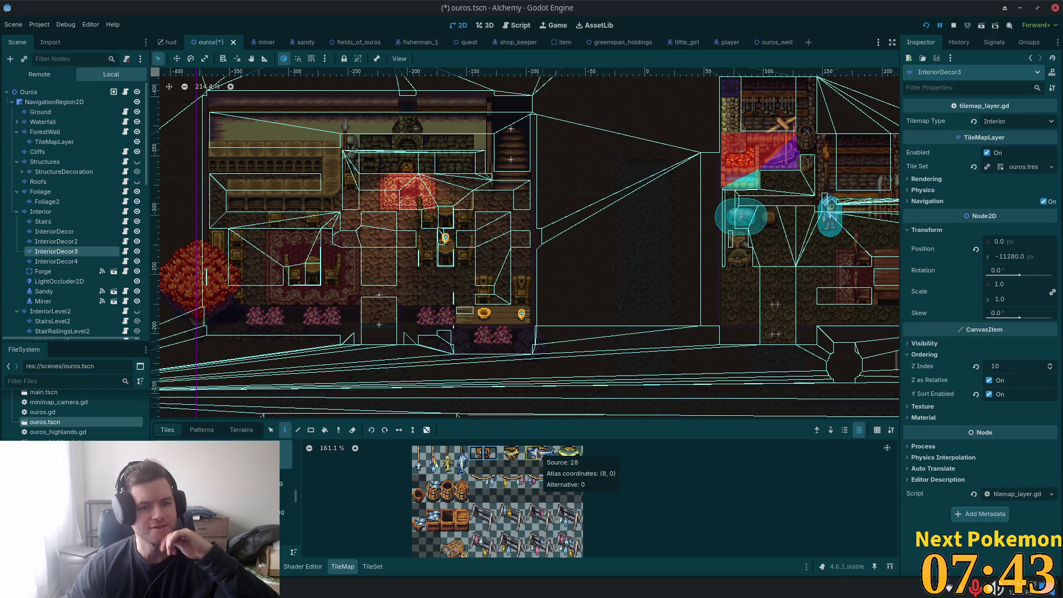
mouse_move(535, 453)
mouse_down()
mouse_move(547, 456)
mouse_move(518, 459)
mouse_up()
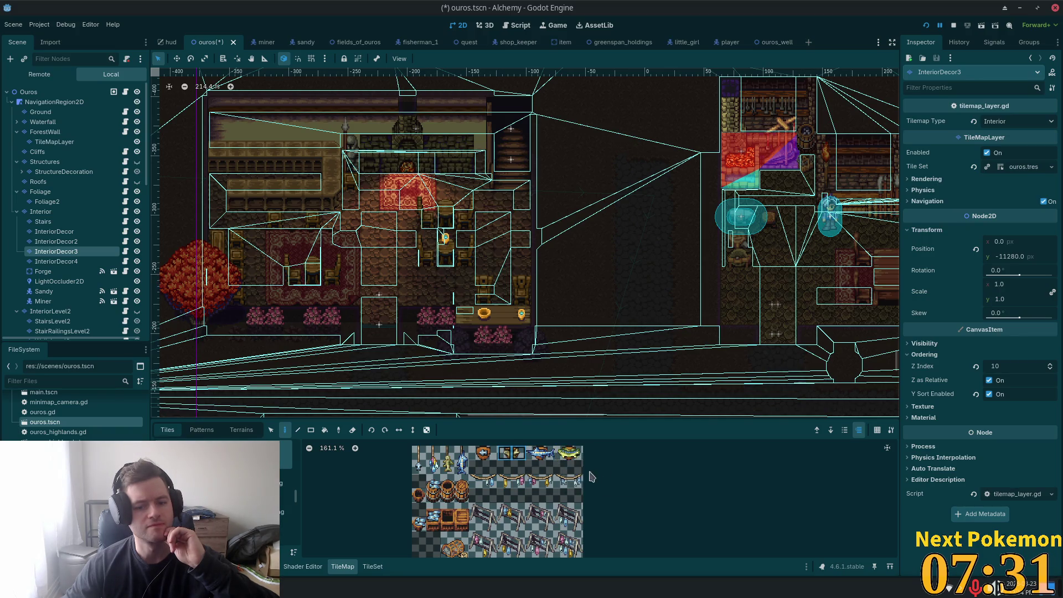
scroll(558, 453, up, 1)
click(540, 452)
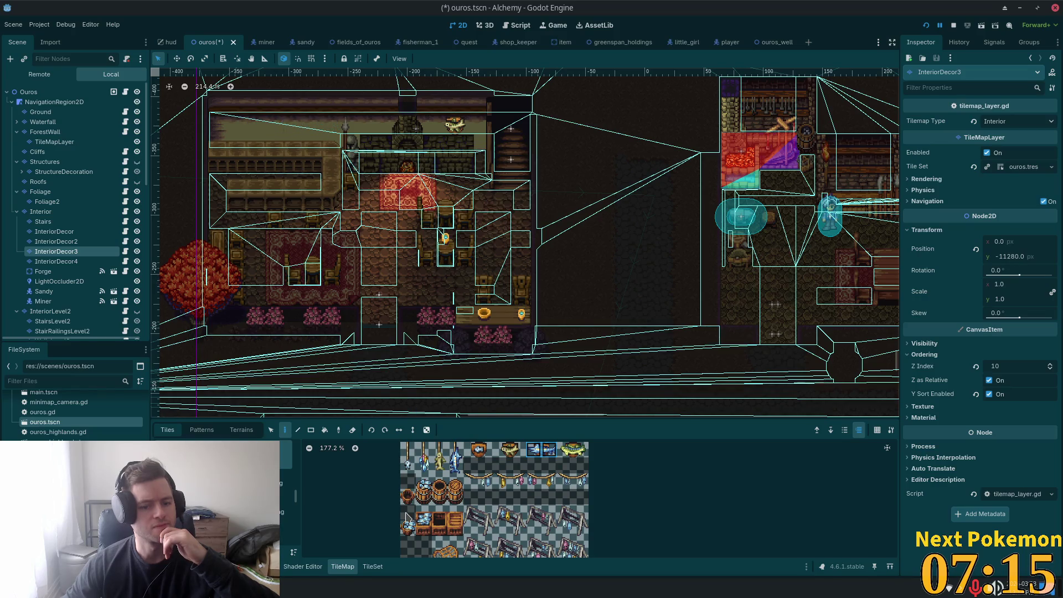
Step: With the Selection tool, move the placed fish tile further left along the upper wall
scroll(509, 464, down, 3)
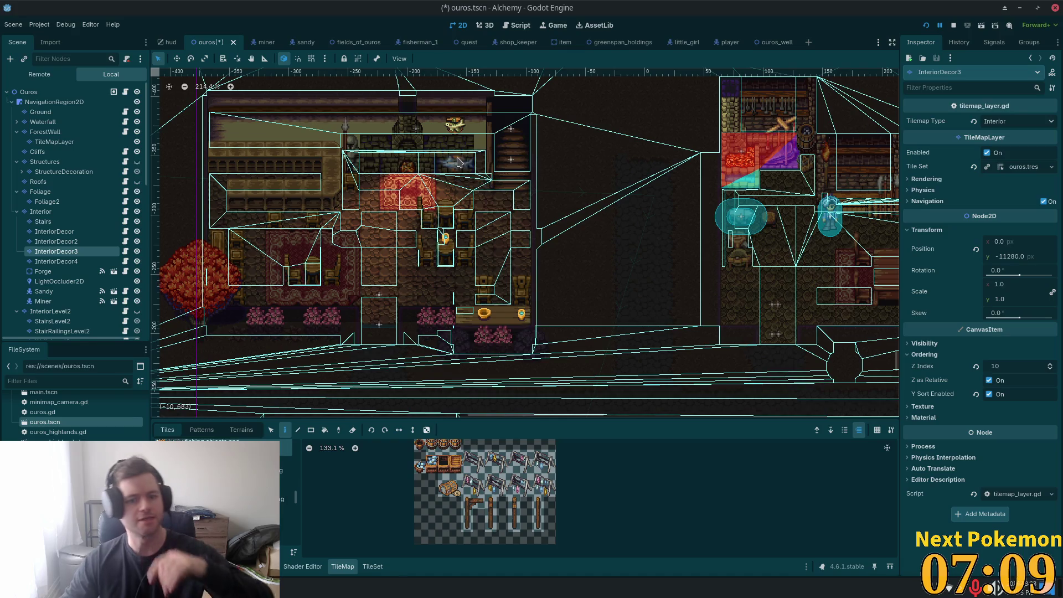
key(s)
drag(445, 122, 460, 126)
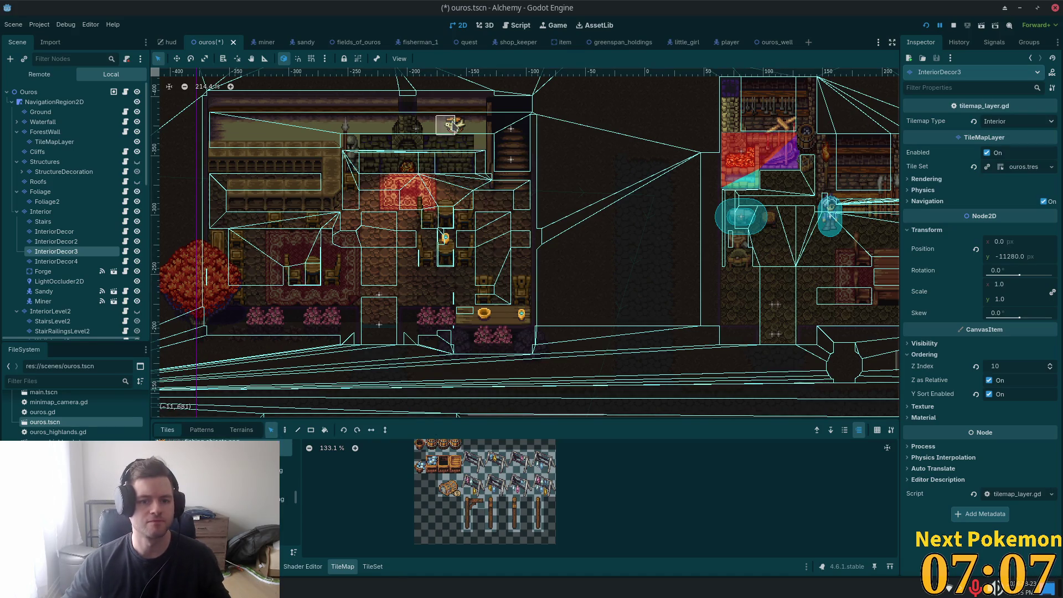
drag(382, 121, 301, 130)
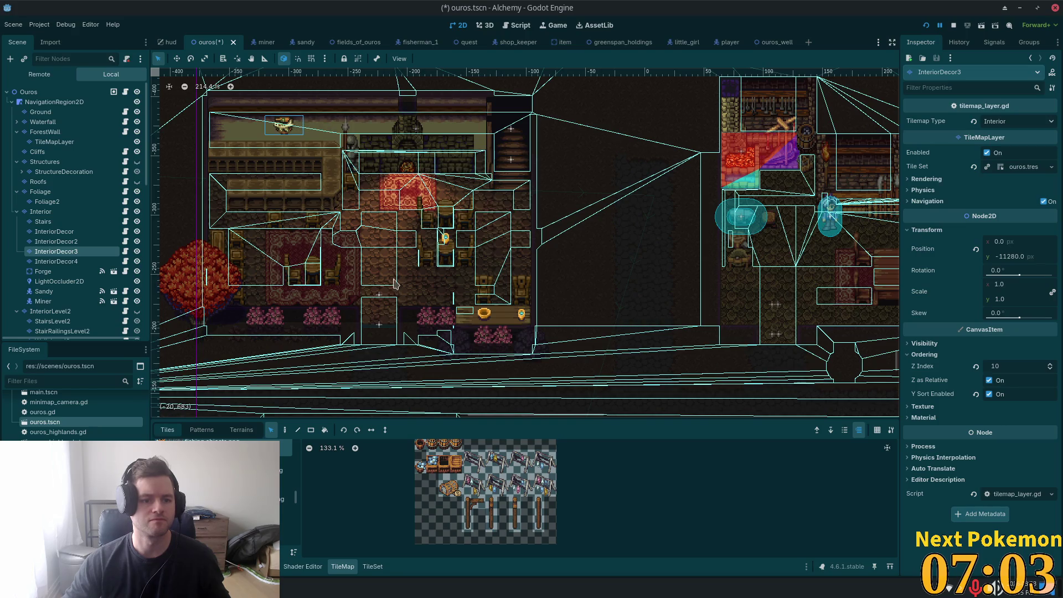
scroll(294, 176, up, 4)
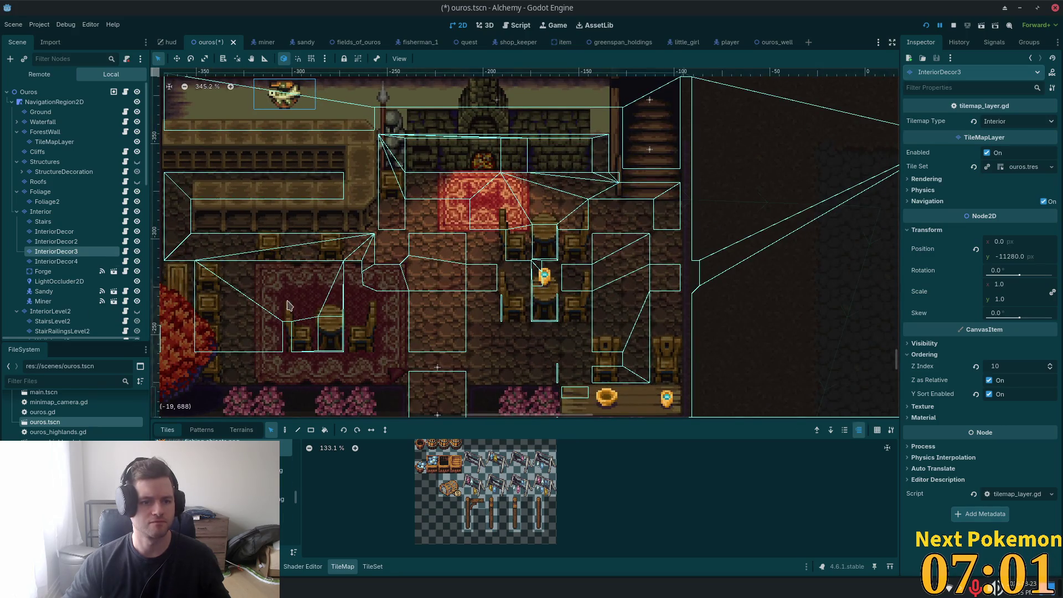
Step: Browse past the potion and furniture sheets to the baskets, sacks and crates sheet
scroll(347, 460, down, 4)
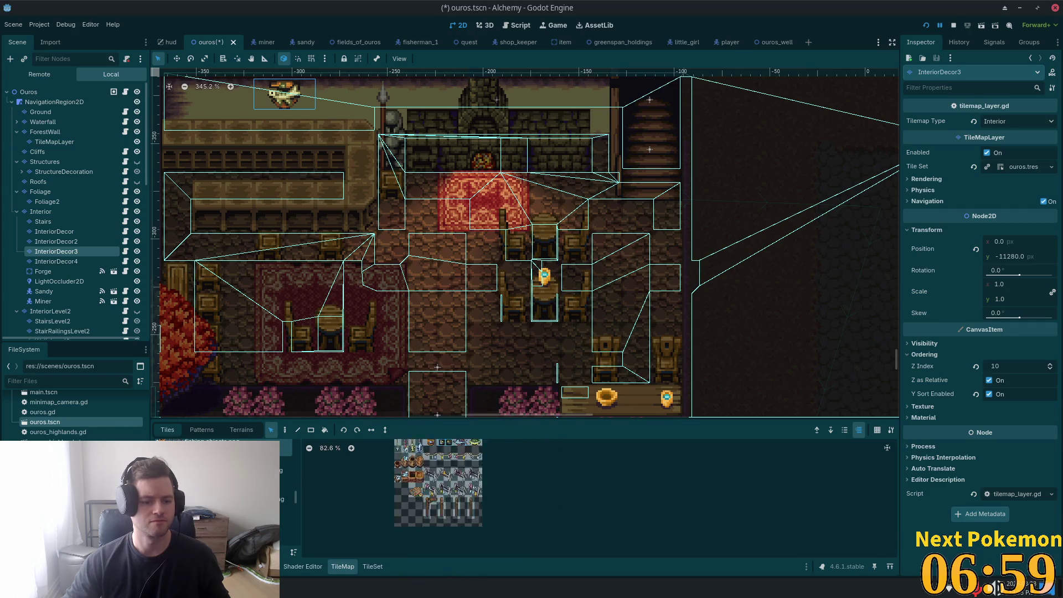
click(285, 490)
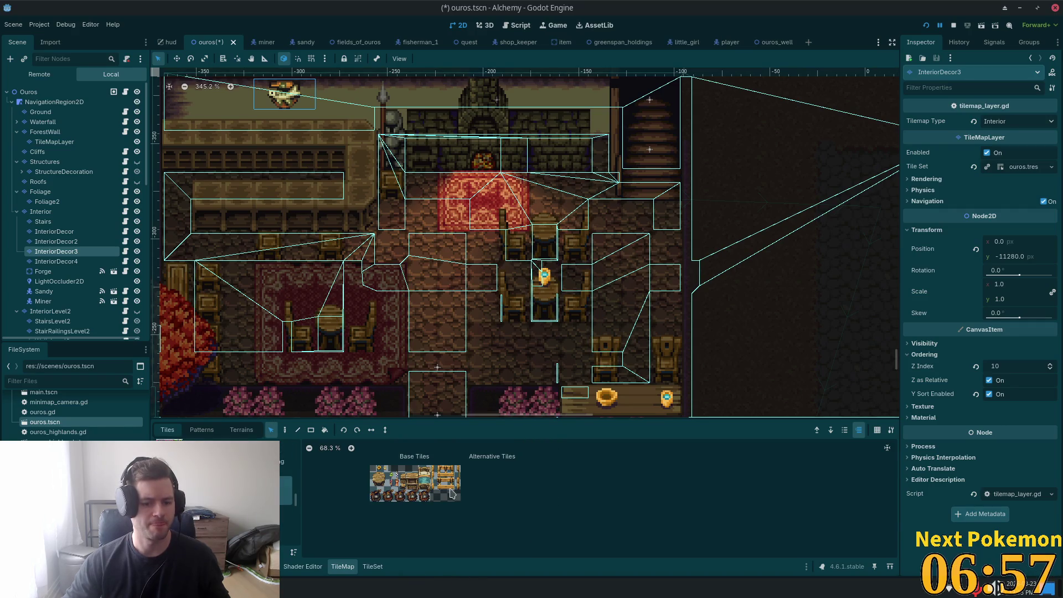
scroll(222, 488, down, 1)
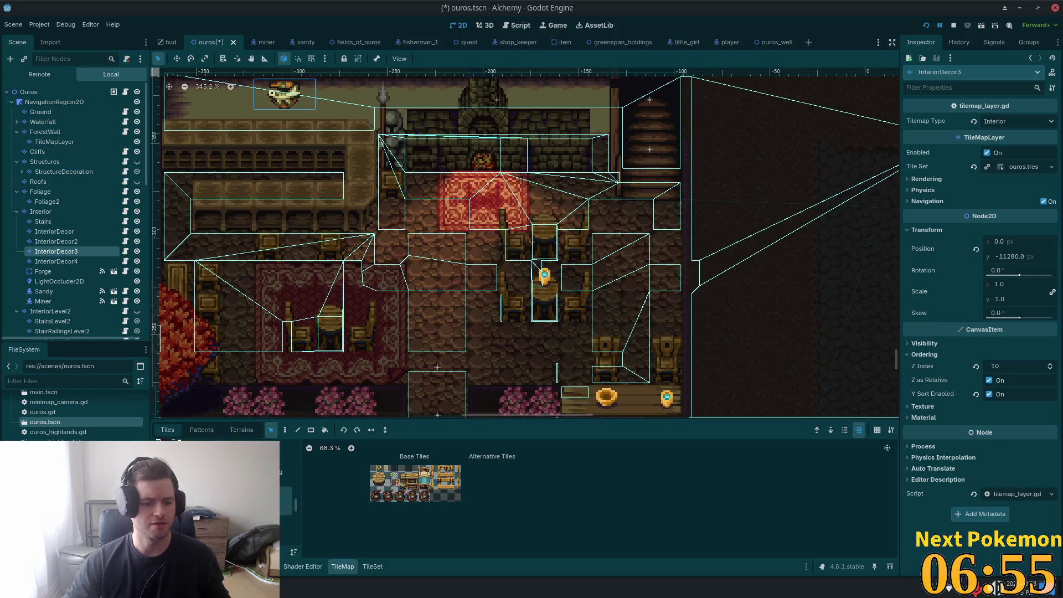
scroll(296, 482, up, 1)
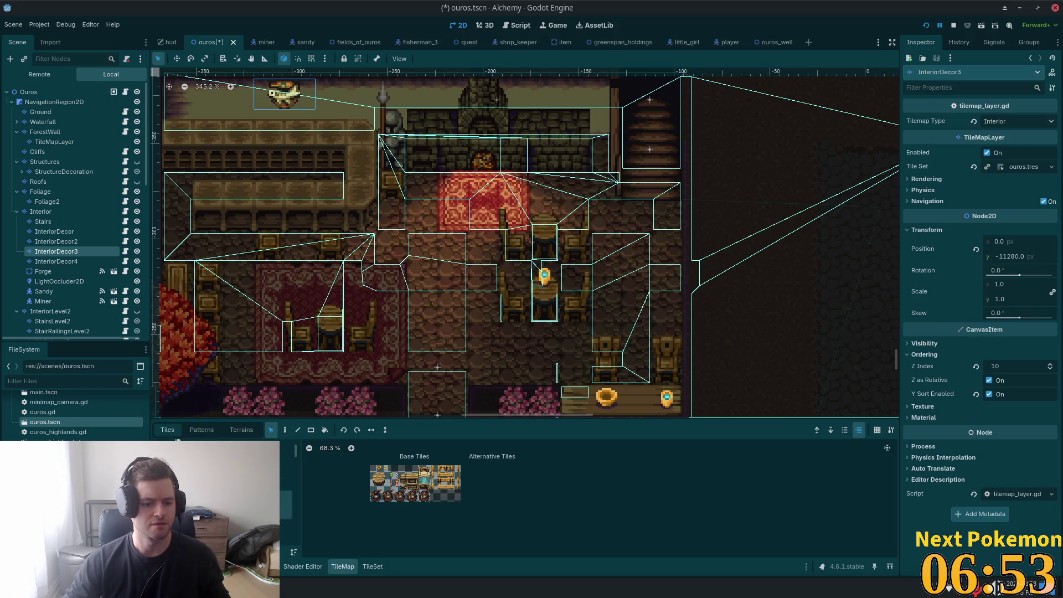
click(286, 496)
scroll(429, 477, up, 1)
click(286, 496)
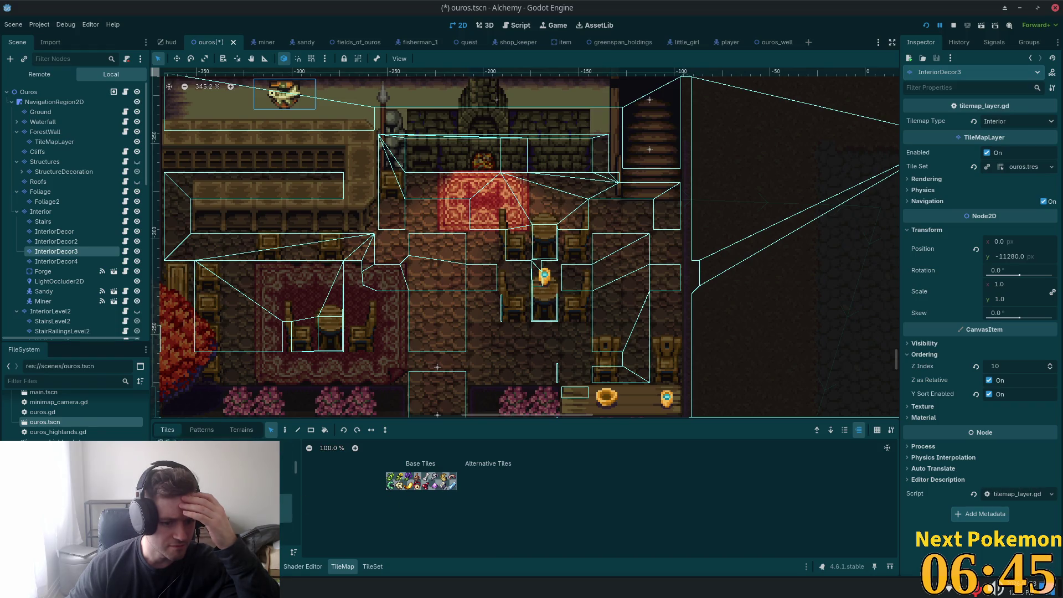
click(286, 481)
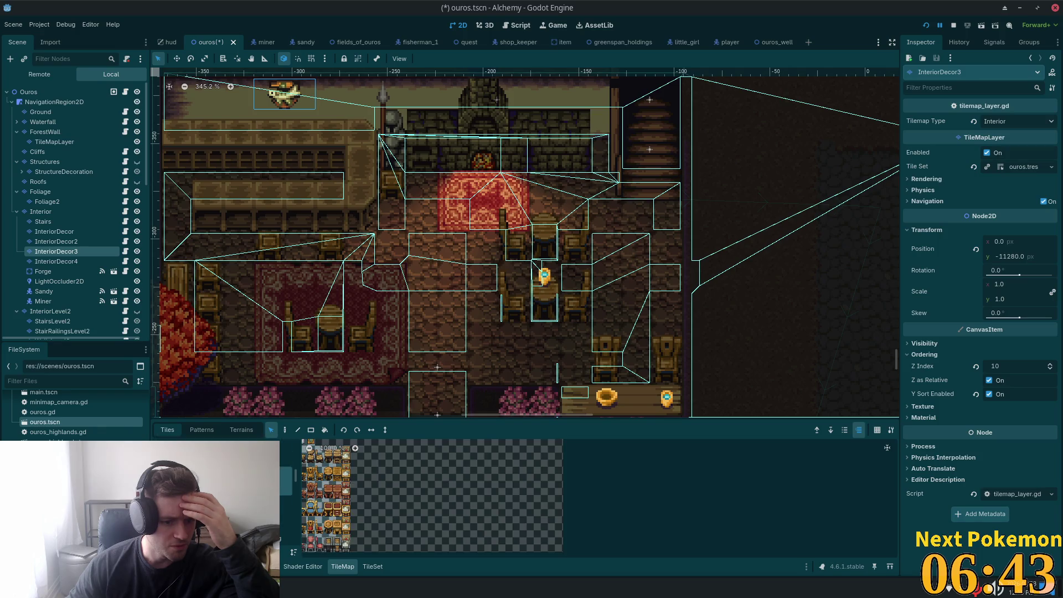
scroll(375, 503, up, 5)
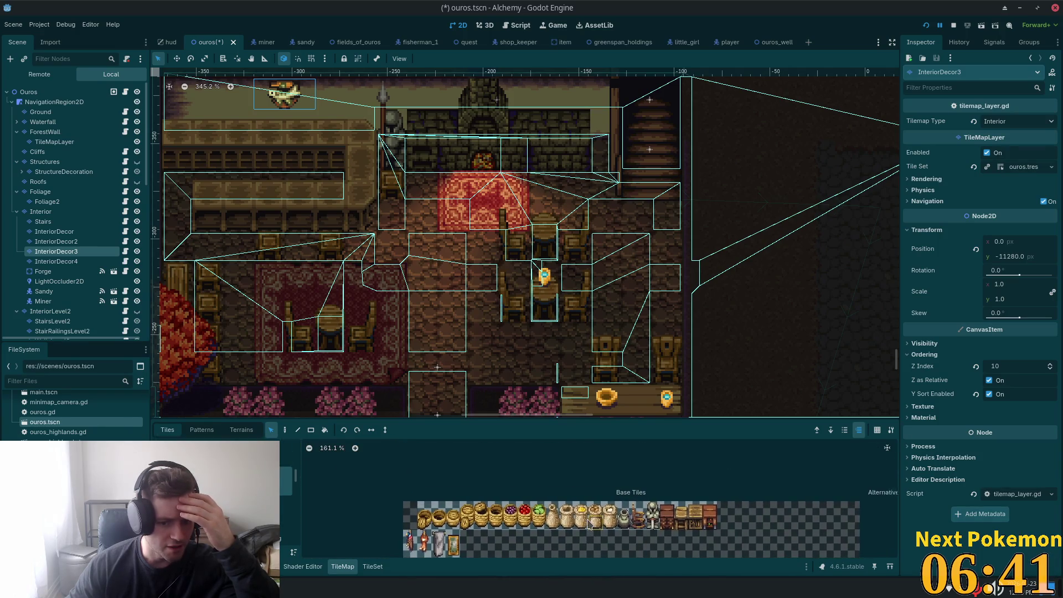
mouse_move(572, 502)
mouse_down()
mouse_move(563, 444)
mouse_move(574, 492)
mouse_move(589, 492)
mouse_move(582, 443)
mouse_move(568, 518)
mouse_up()
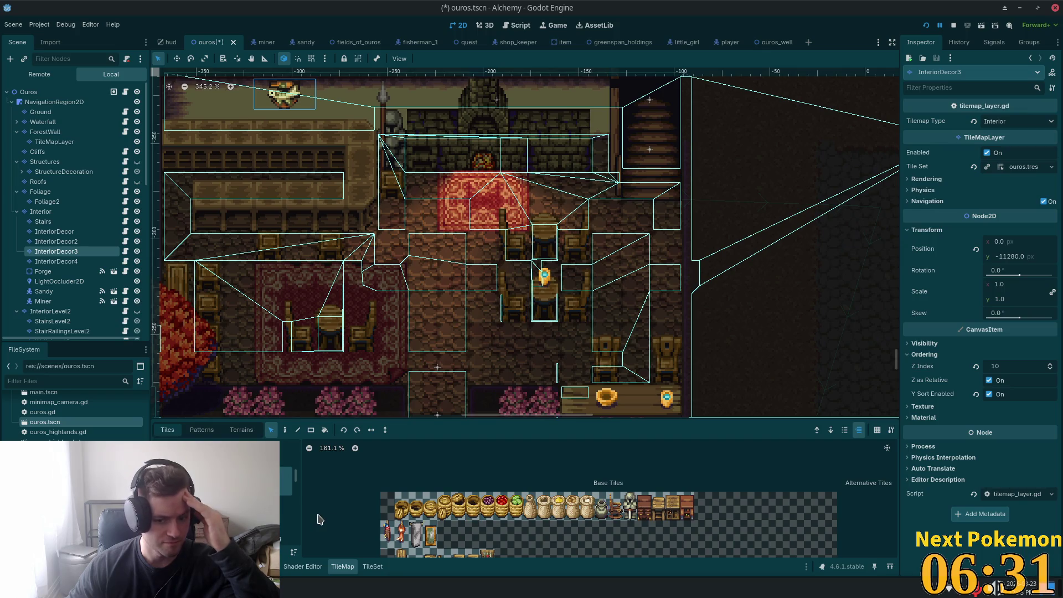
click(287, 510)
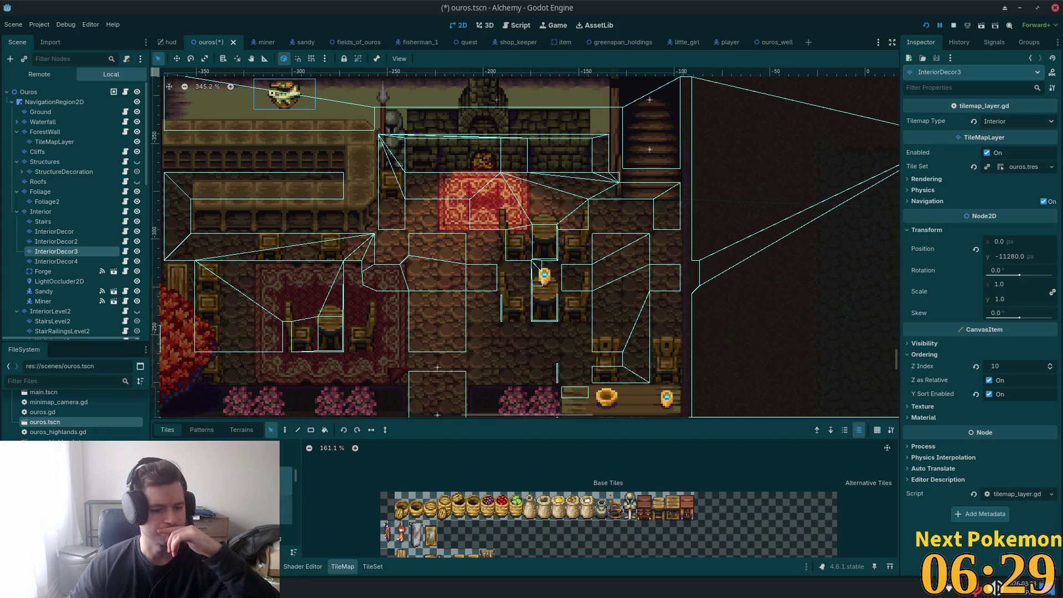
Step: Browse to the plants-and-items sheet, pick a tile from it and enable the Paint tool
scroll(549, 499, down, 3)
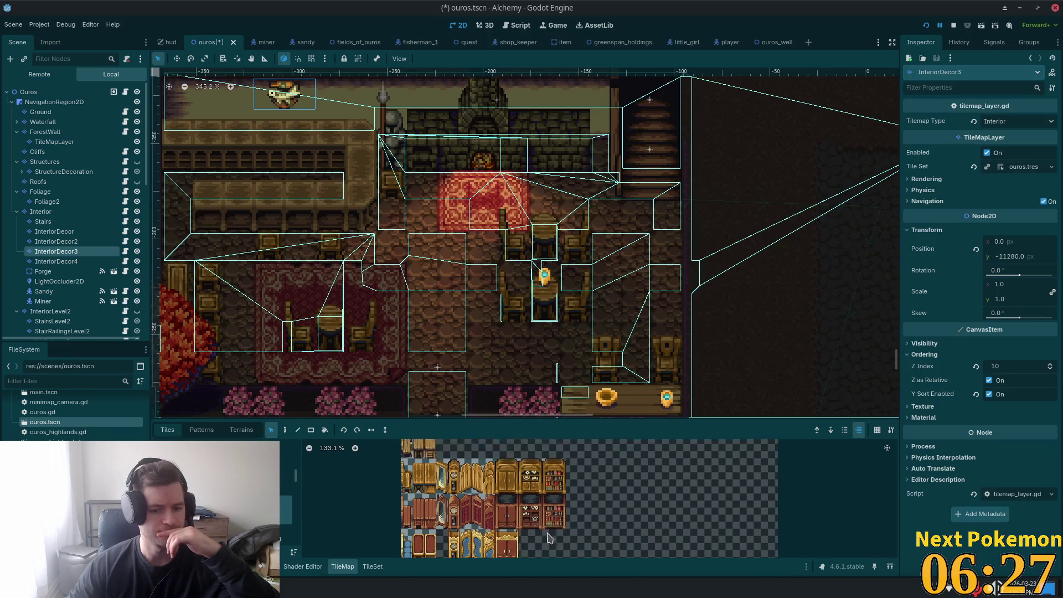
scroll(546, 458, down, 3)
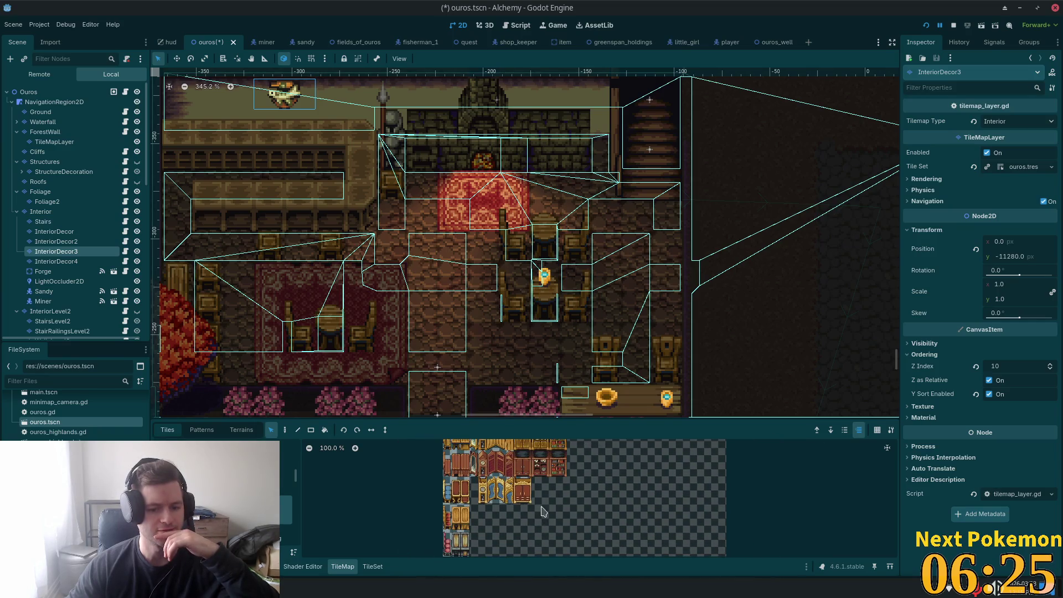
click(286, 536)
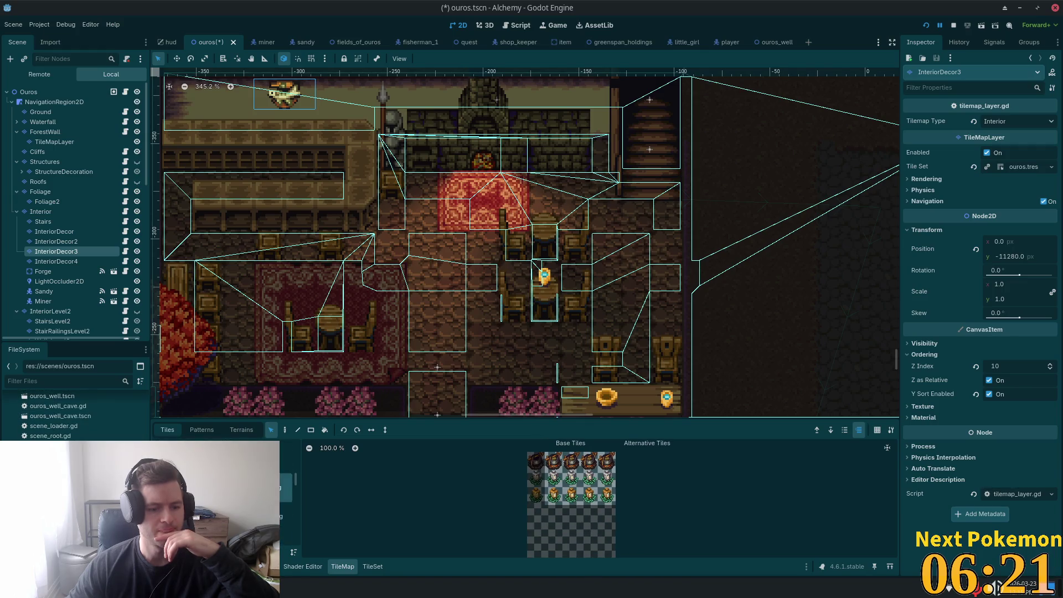
click(285, 517)
scroll(482, 521, down, 3)
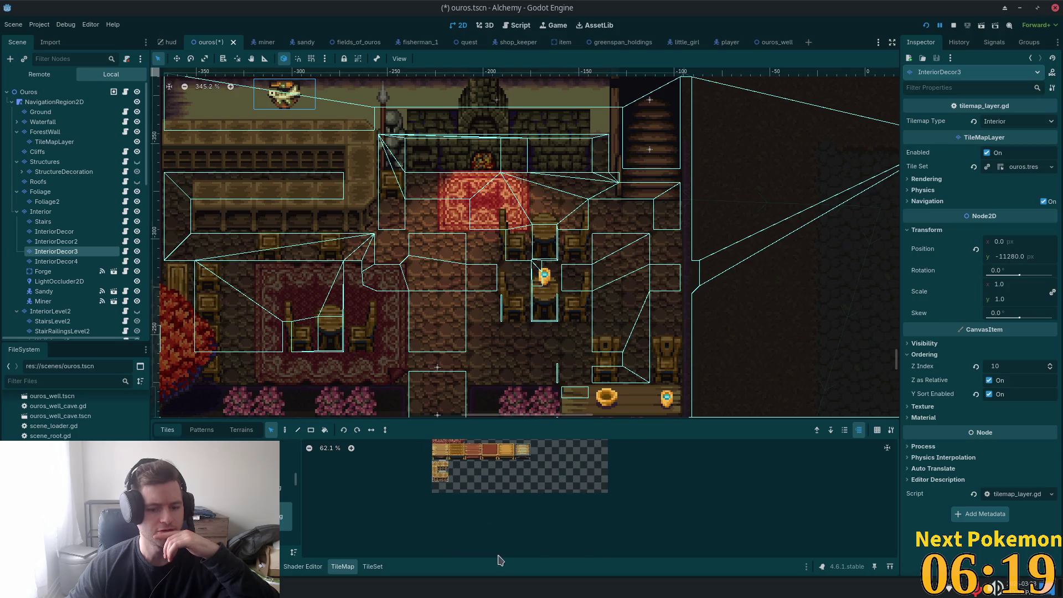
click(286, 507)
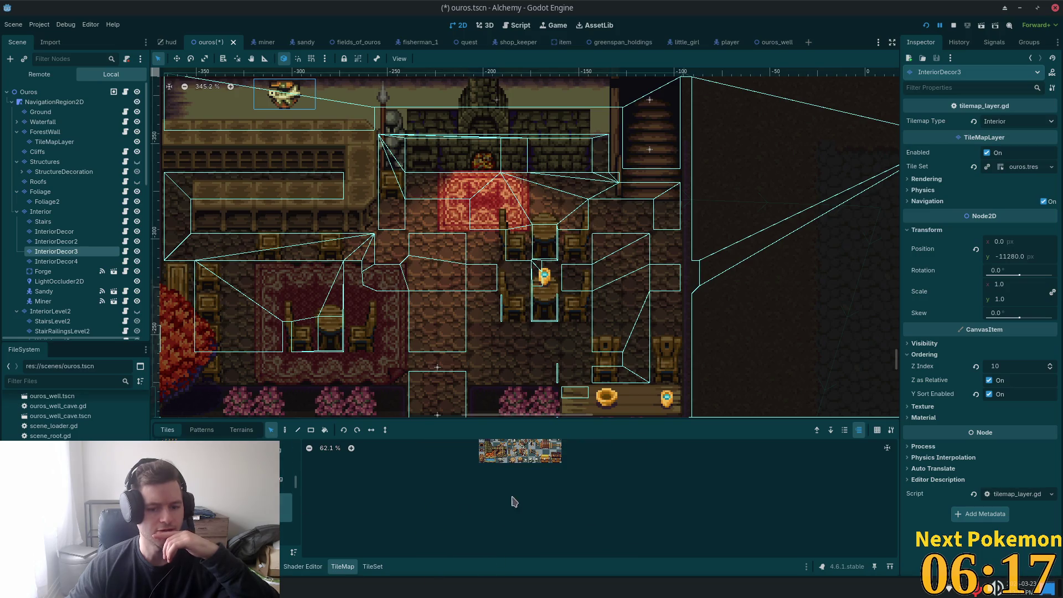
scroll(515, 507, up, 5)
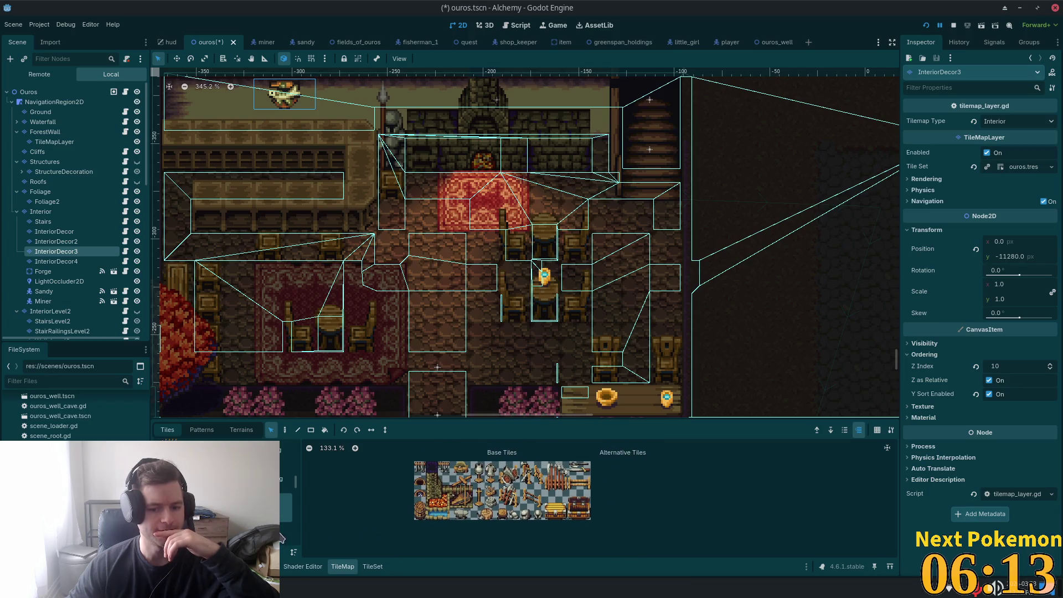
click(286, 501)
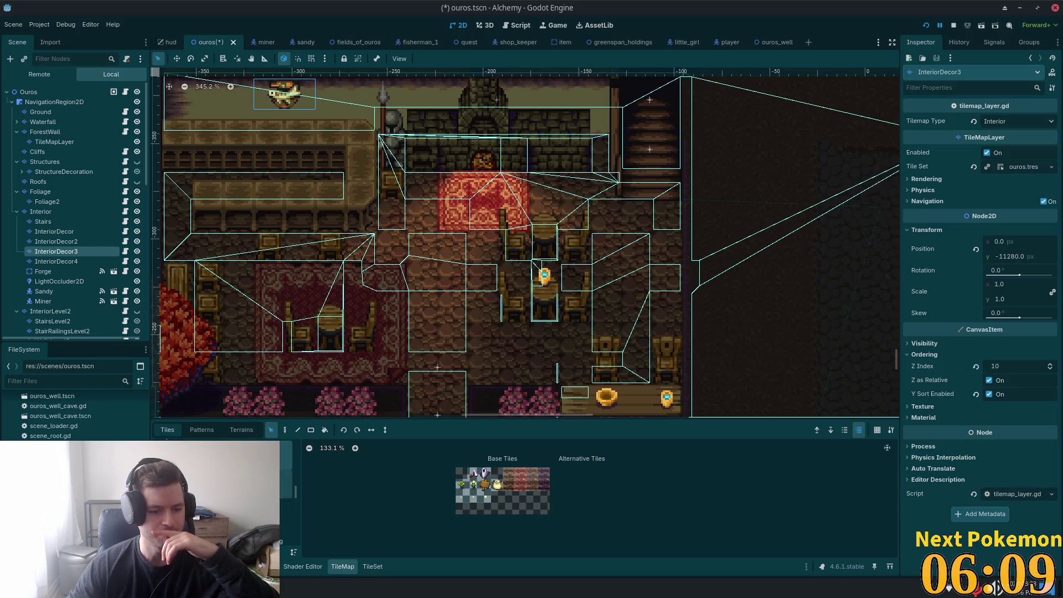
click(486, 474)
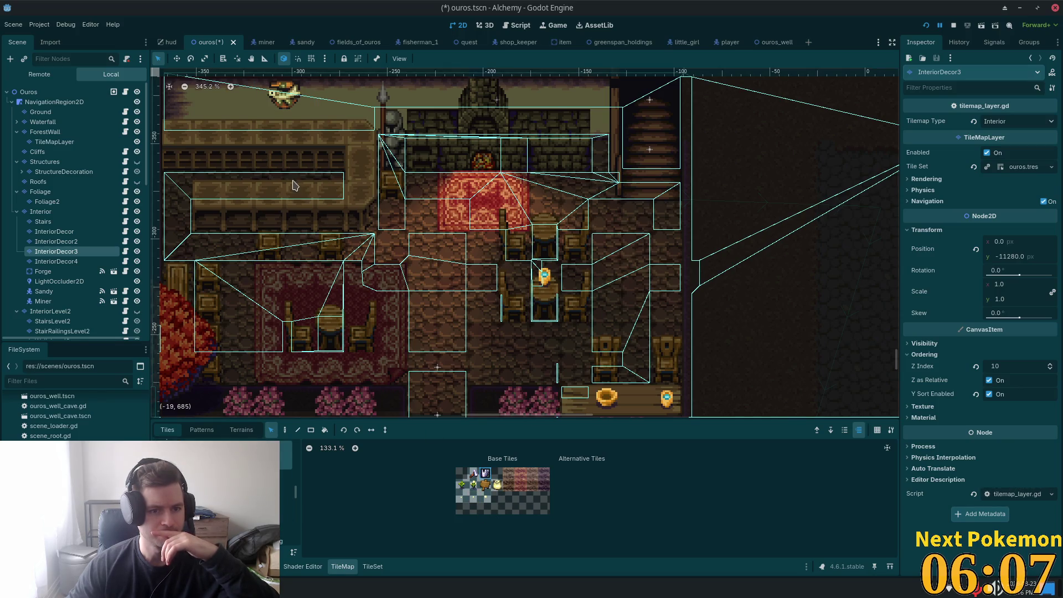
key(d)
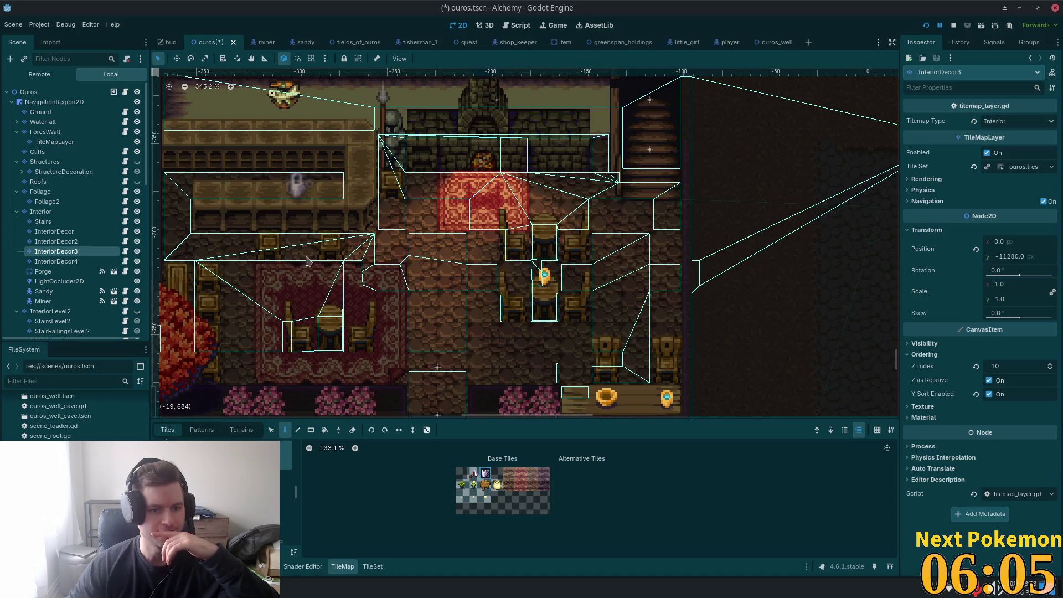
Step: Switch the palette to the jars, hay bales and barn tiles sheet and zoom in
click(286, 513)
click(286, 485)
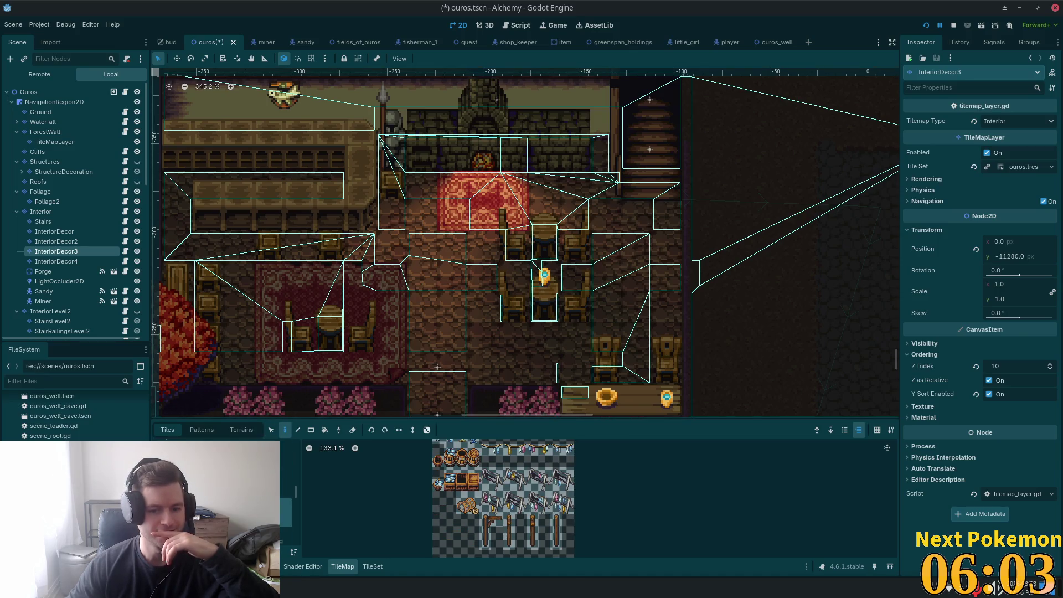
scroll(520, 501, up, 2)
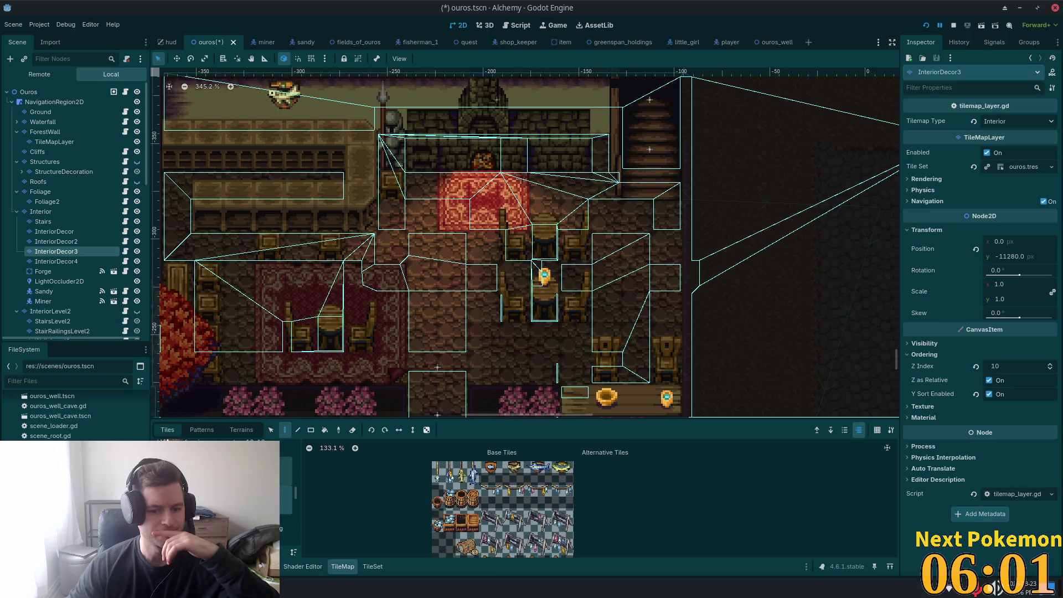
click(286, 498)
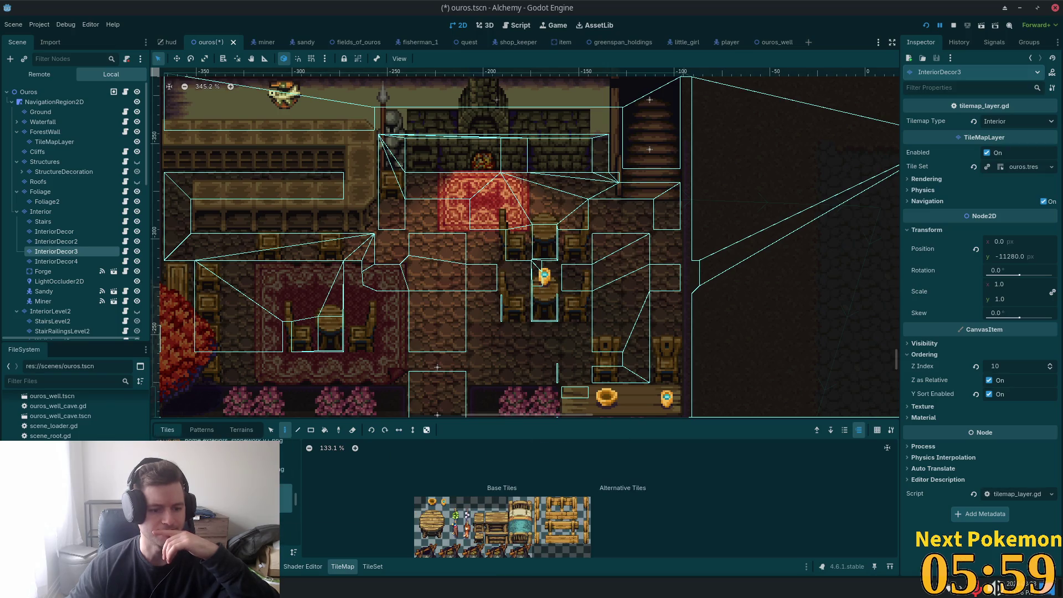
scroll(382, 461, down, 3)
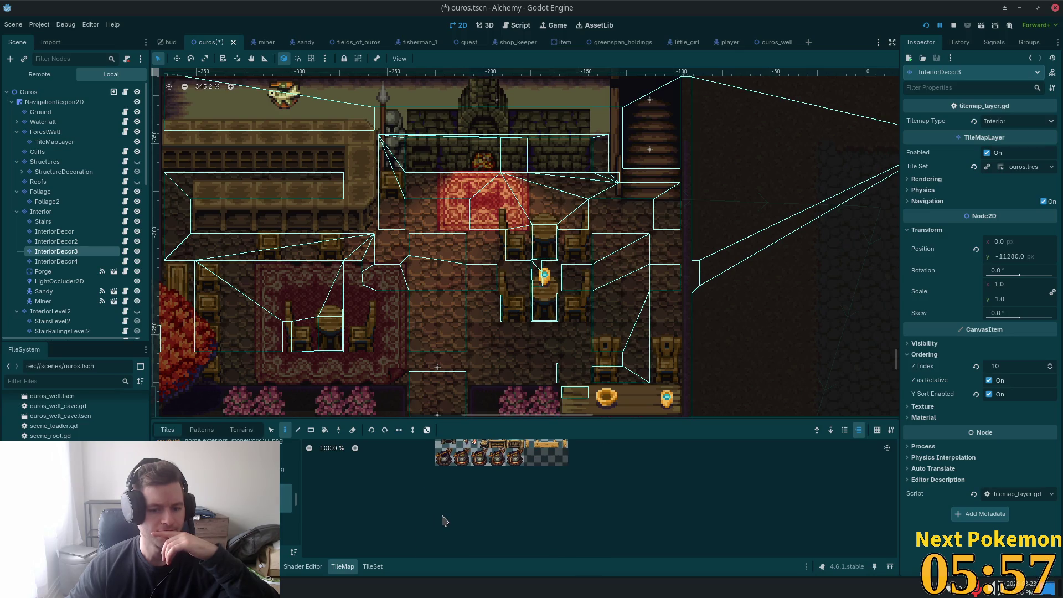
click(286, 510)
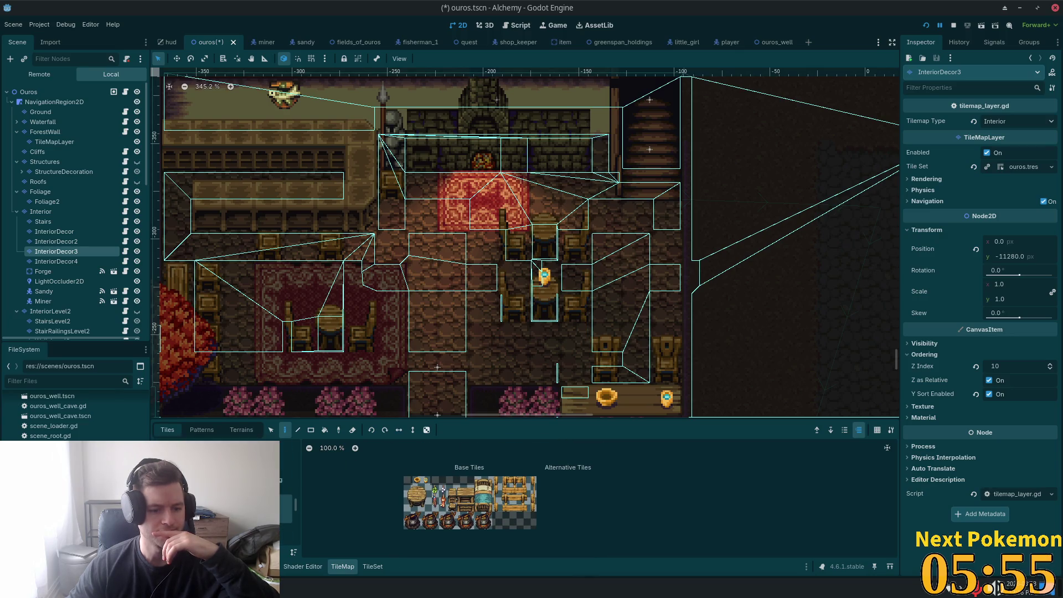
scroll(432, 496, up, 6)
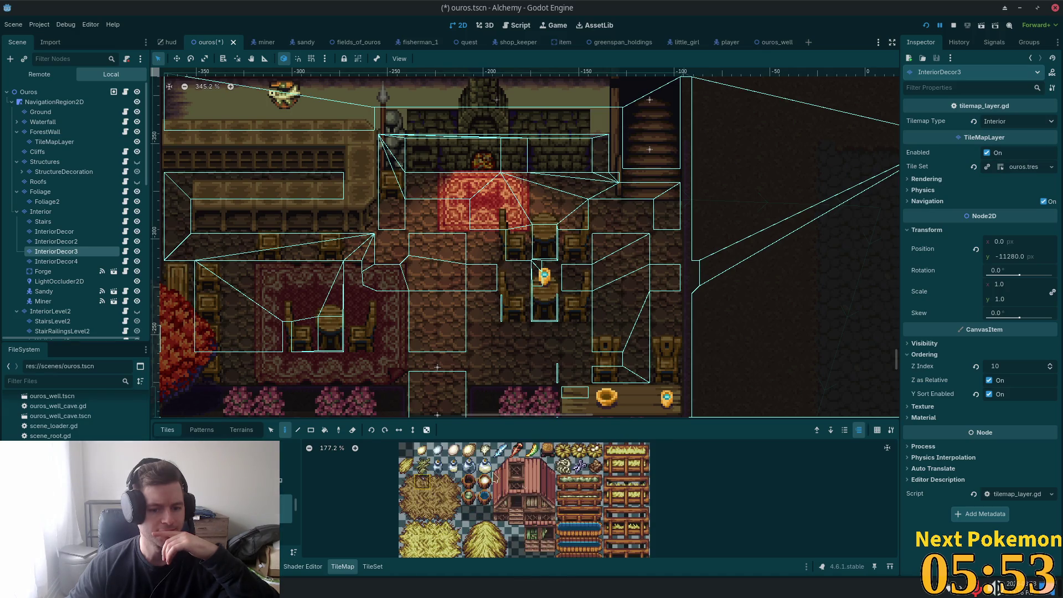
scroll(497, 473, up, 2)
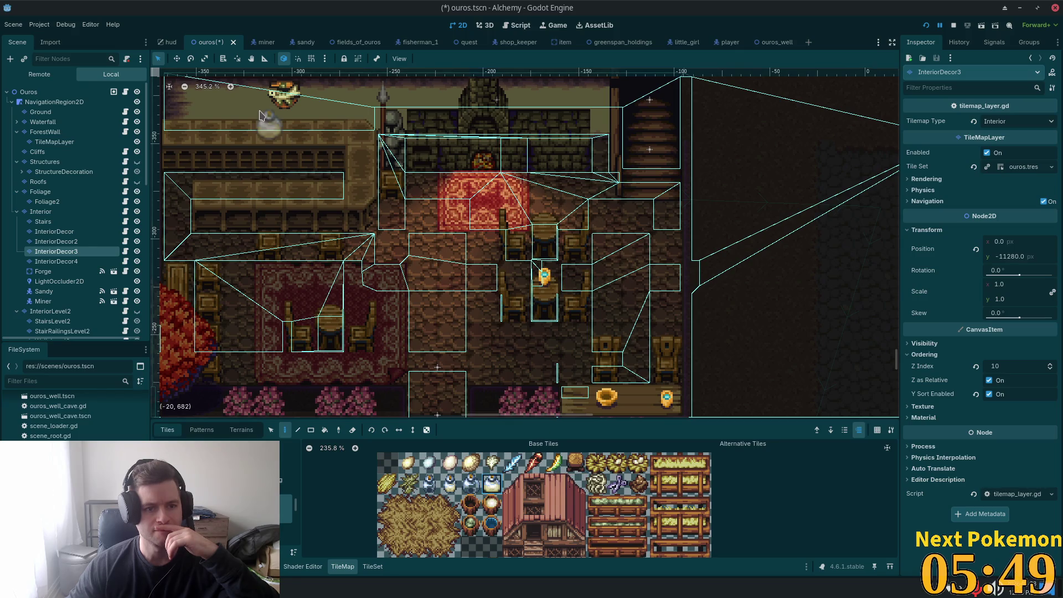
Step: Paint a jar at the upper floor's top-left corner, then a potion and a flask on the counter
click(179, 137)
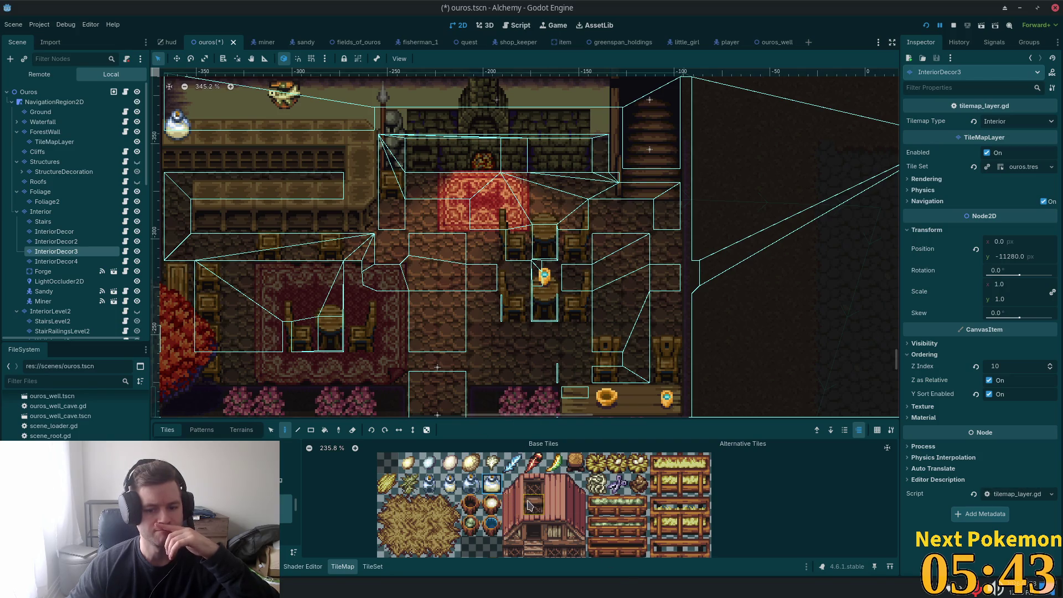
scroll(464, 495, down, 1)
click(471, 474)
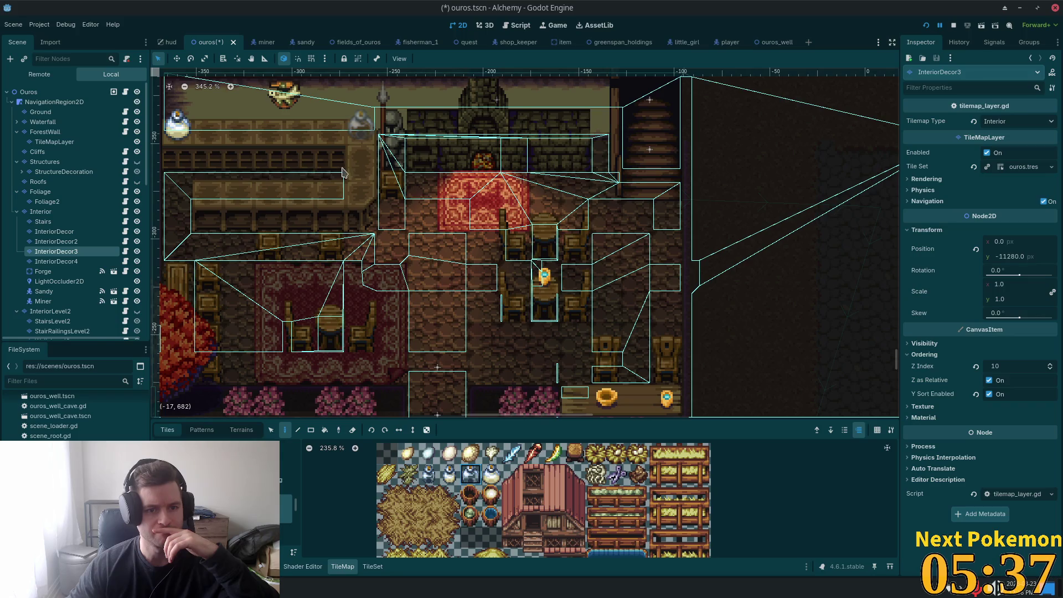
click(330, 124)
click(428, 474)
click(306, 121)
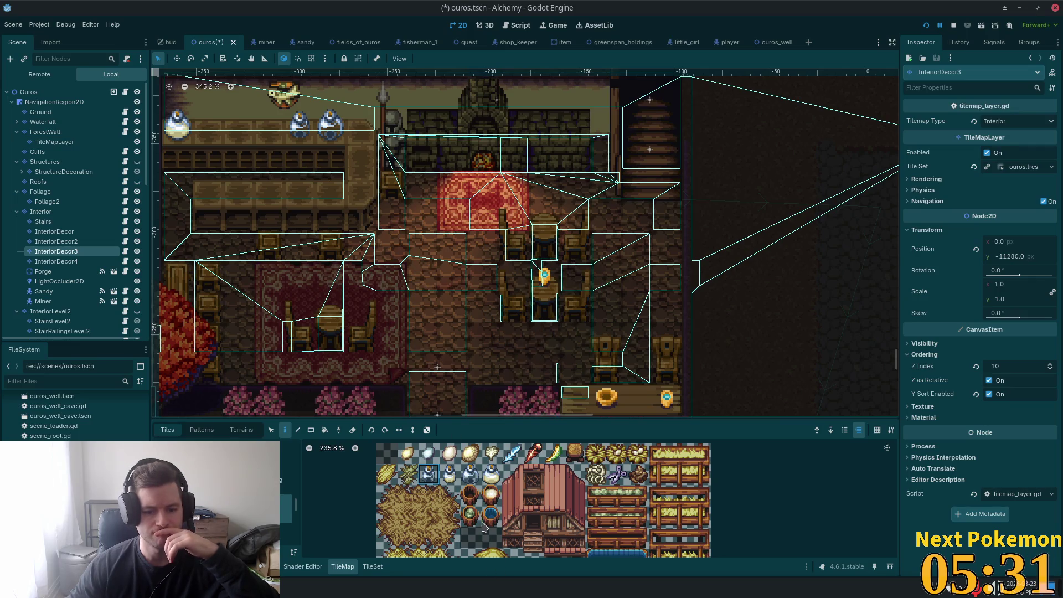
scroll(482, 521, down, 3)
scroll(472, 513, up, 2)
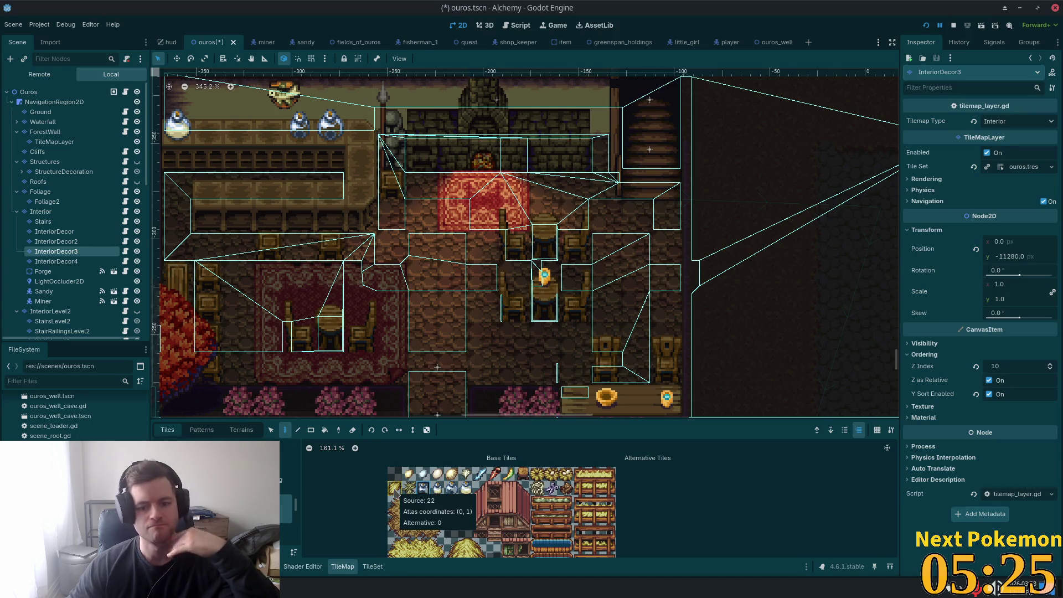
scroll(78, 409, down, 2)
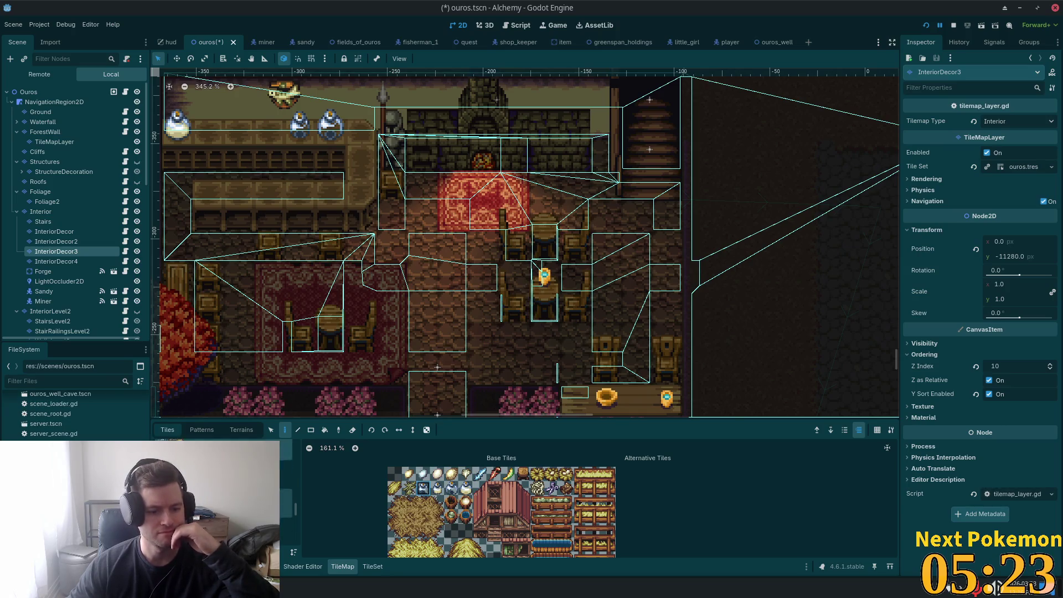
click(286, 479)
Step: Switch the palette to the pots-and-barrels tile source and pan through its atlas rows
click(286, 508)
scroll(475, 528, down, 3)
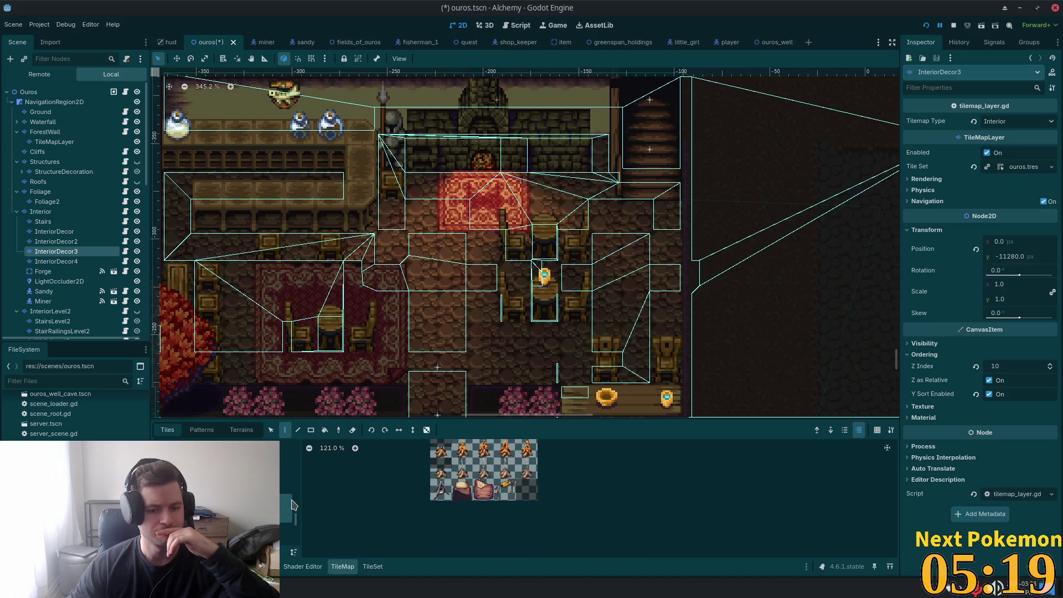
click(286, 509)
scroll(416, 479, up, 4)
drag(561, 502, 507, 543)
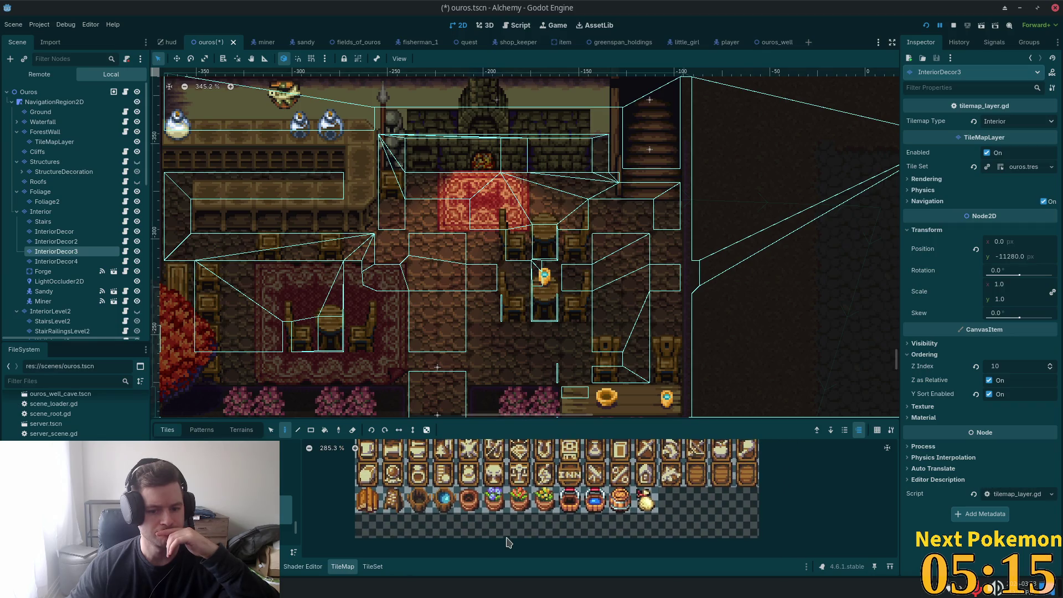
drag(515, 503, 482, 523)
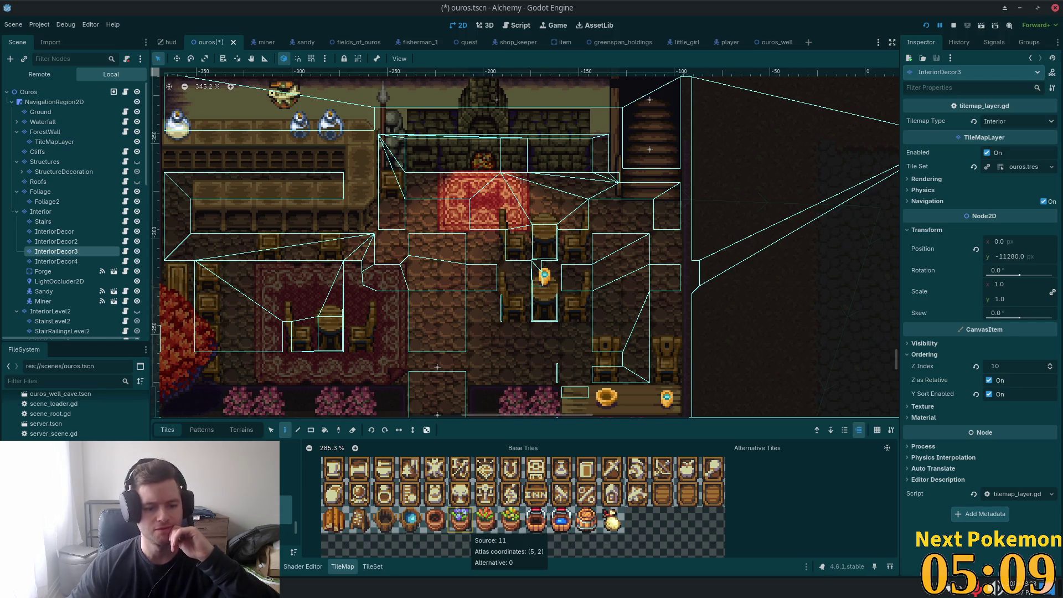
Step: Check the crates and wells sheets, return, and pick the leftmost door tile in the bottom row
scroll(465, 531, down, 3)
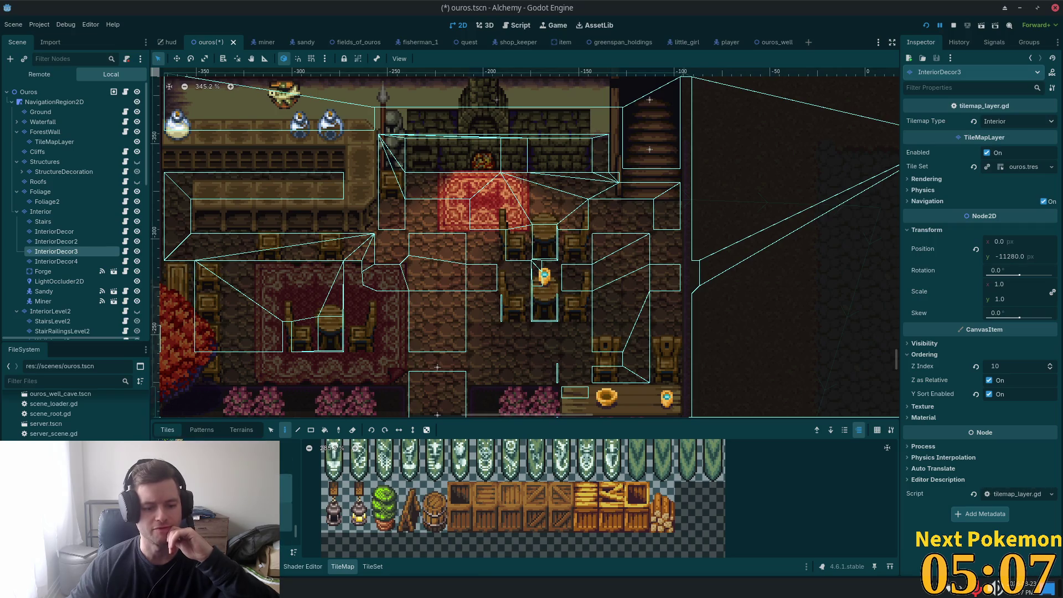
click(286, 515)
scroll(637, 515, down, 4)
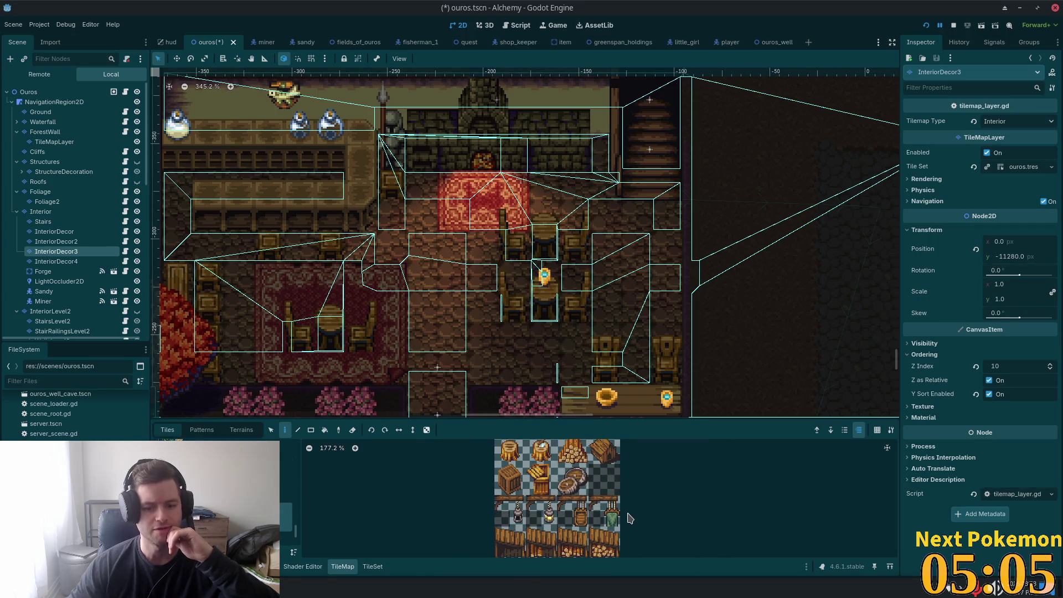
click(286, 513)
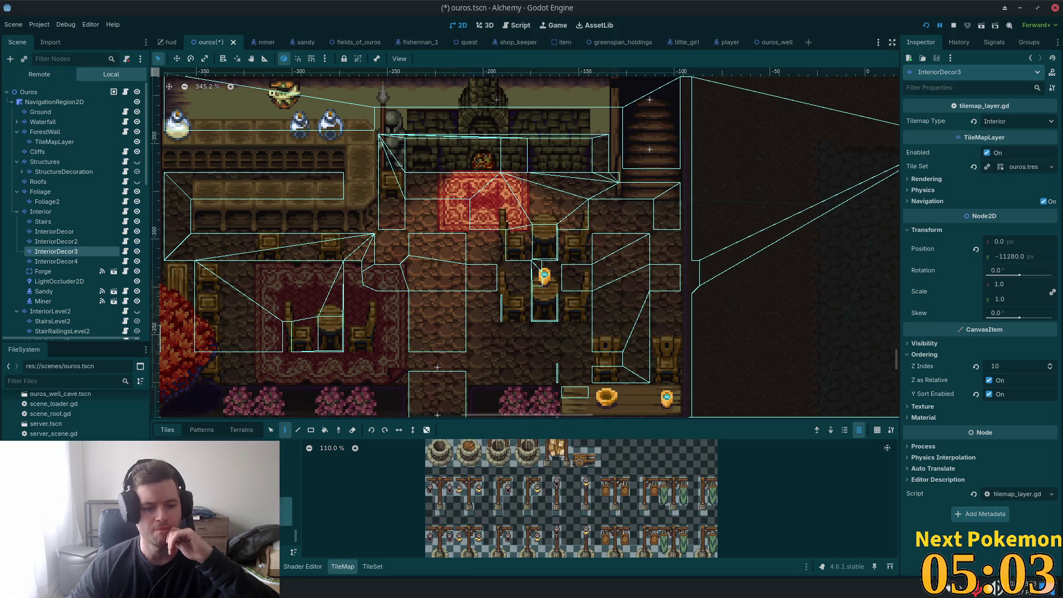
scroll(615, 496, down, 3)
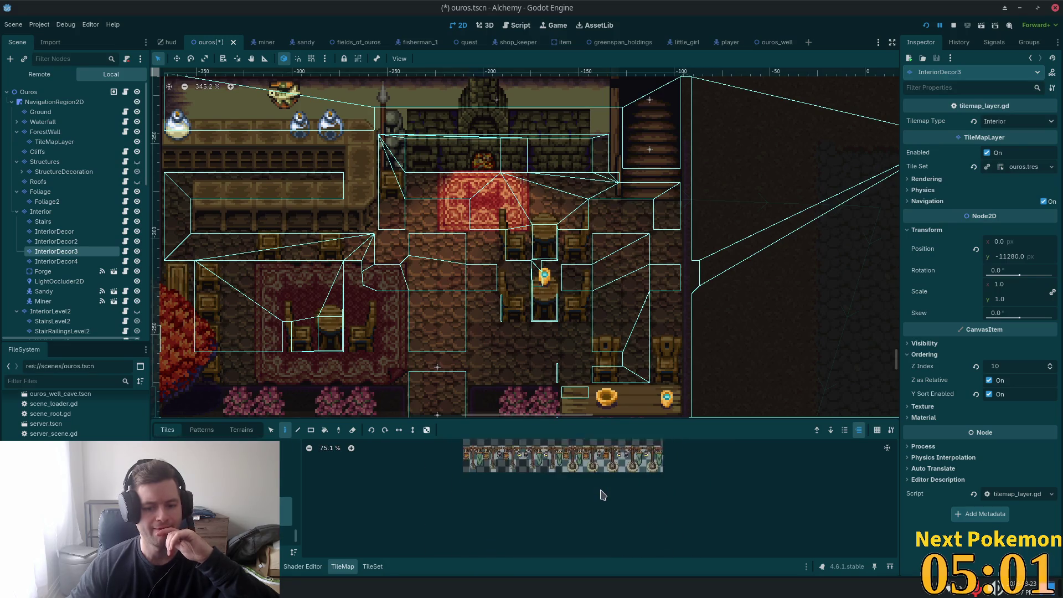
click(286, 483)
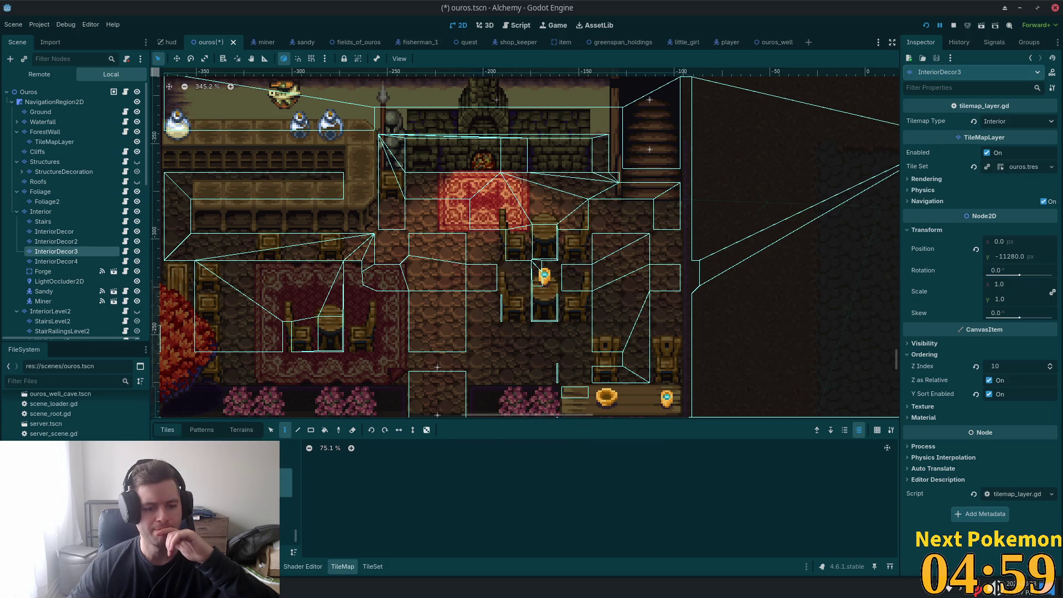
scroll(515, 510, down, 2)
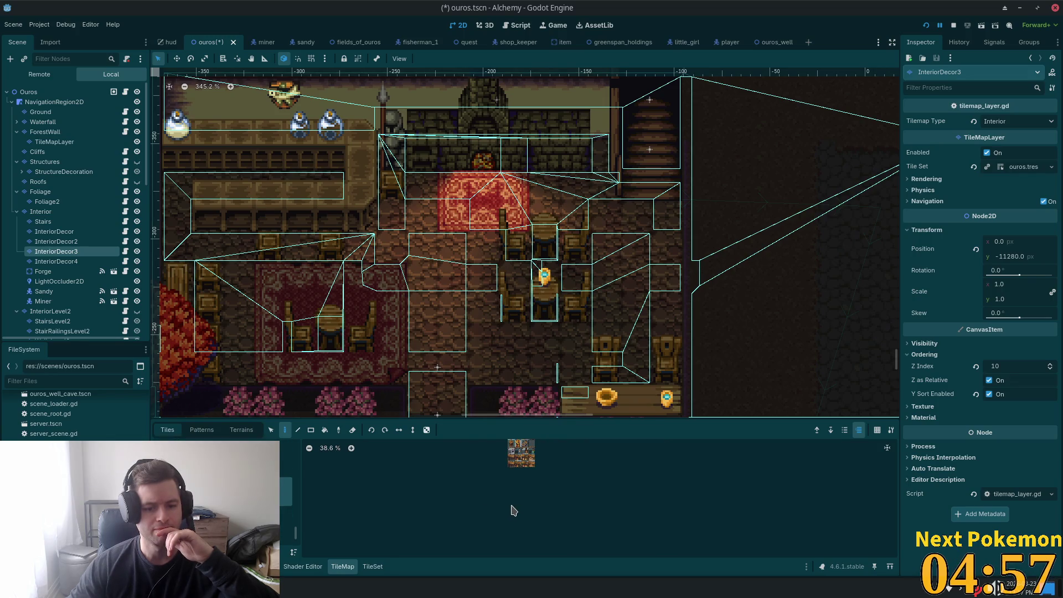
scroll(486, 525, up, 2)
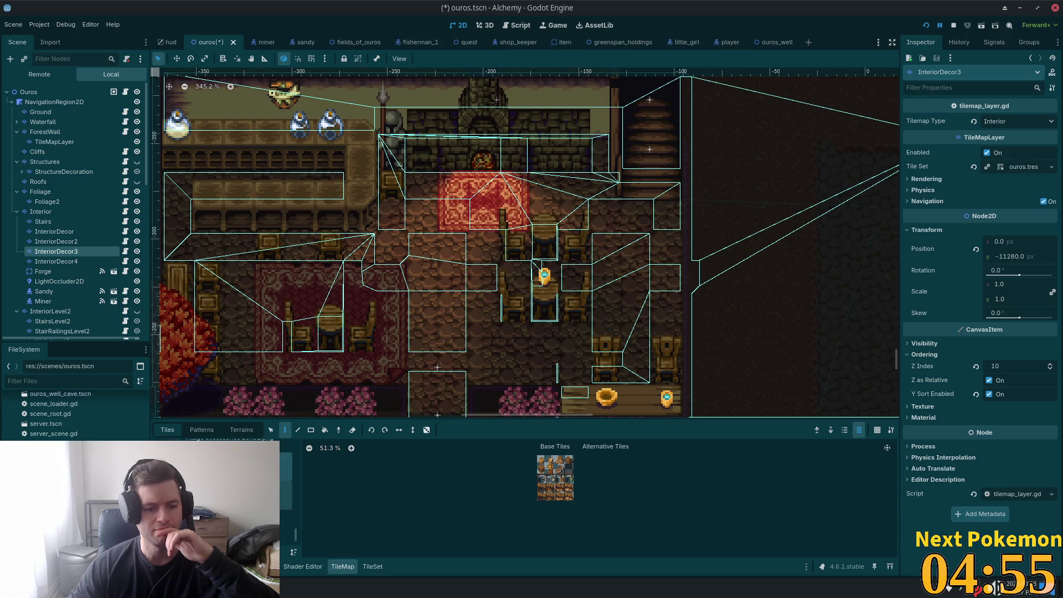
click(285, 515)
scroll(518, 498, up, 3)
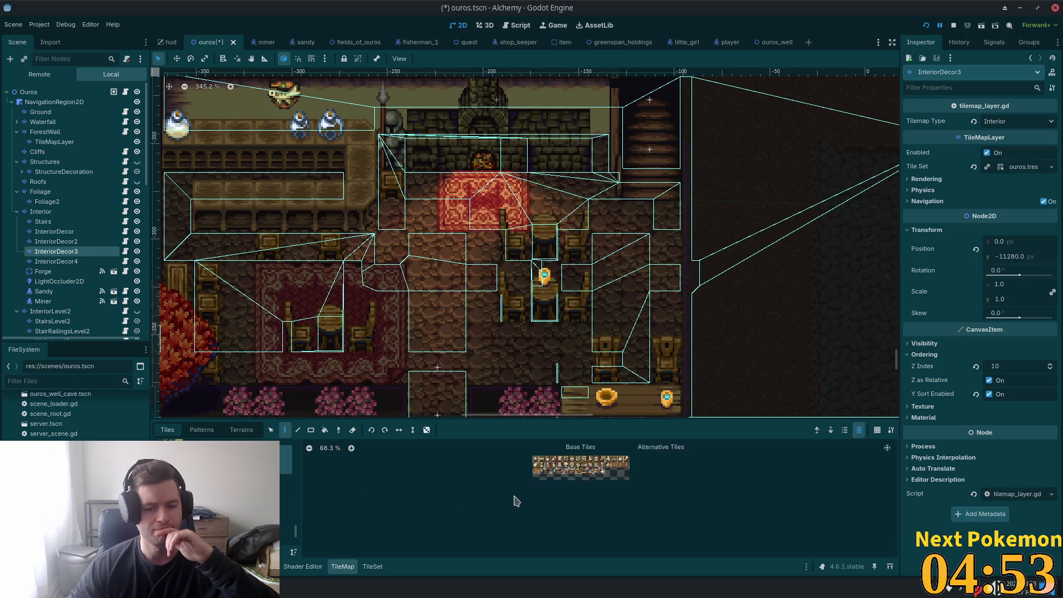
scroll(609, 460, up, 5)
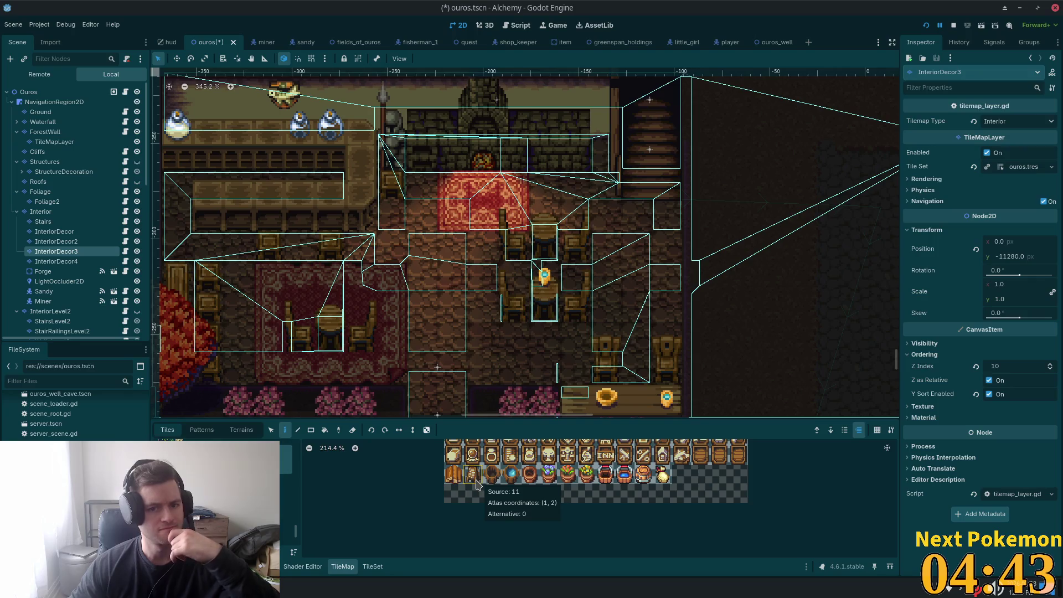
click(454, 475)
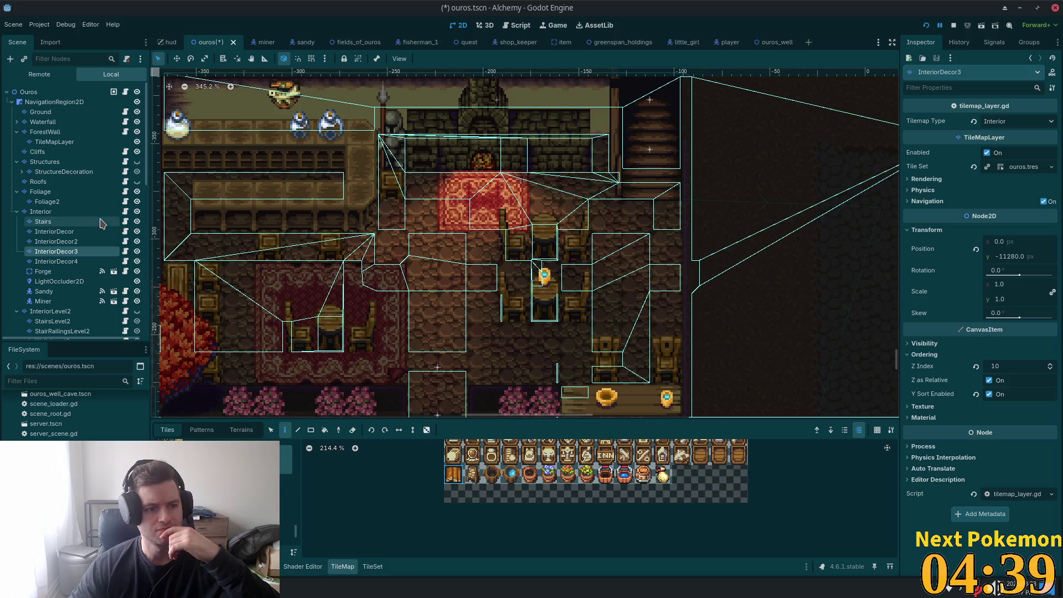
Step: Paint the door tile on the Interior layer at the top of the staircase
click(83, 212)
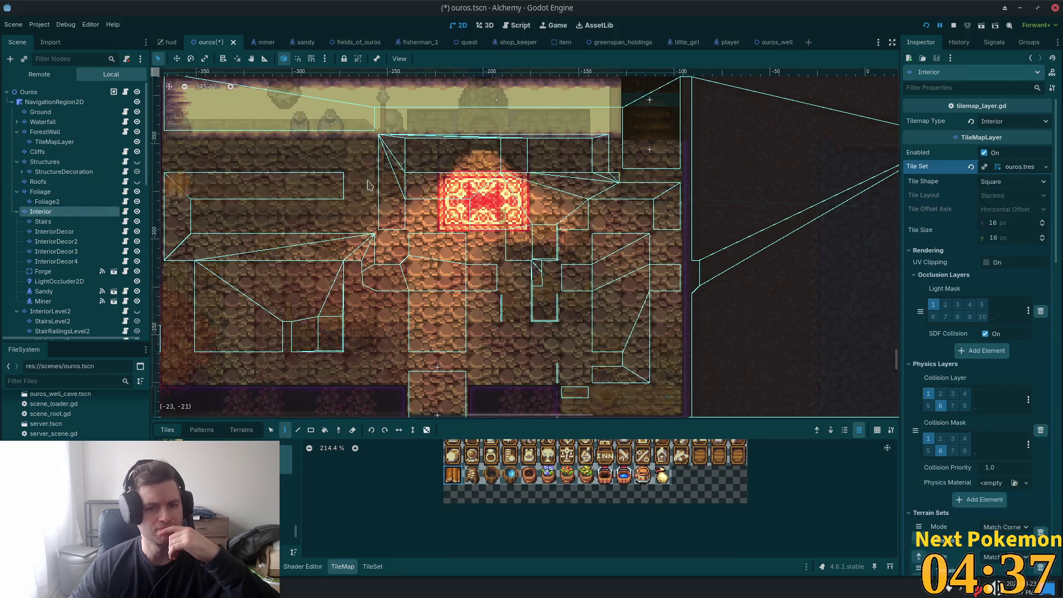
click(606, 154)
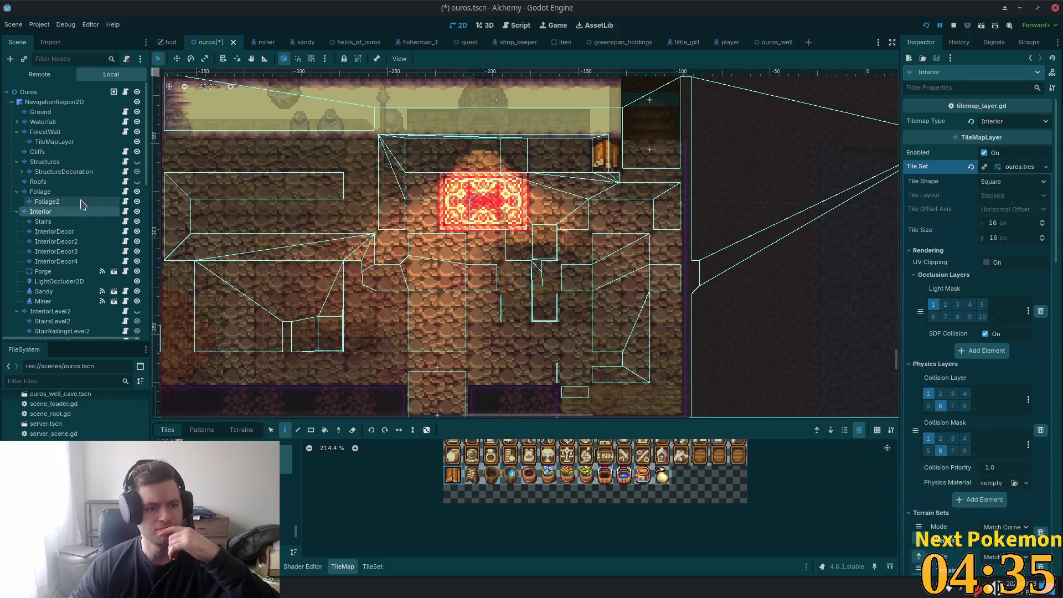
click(58, 222)
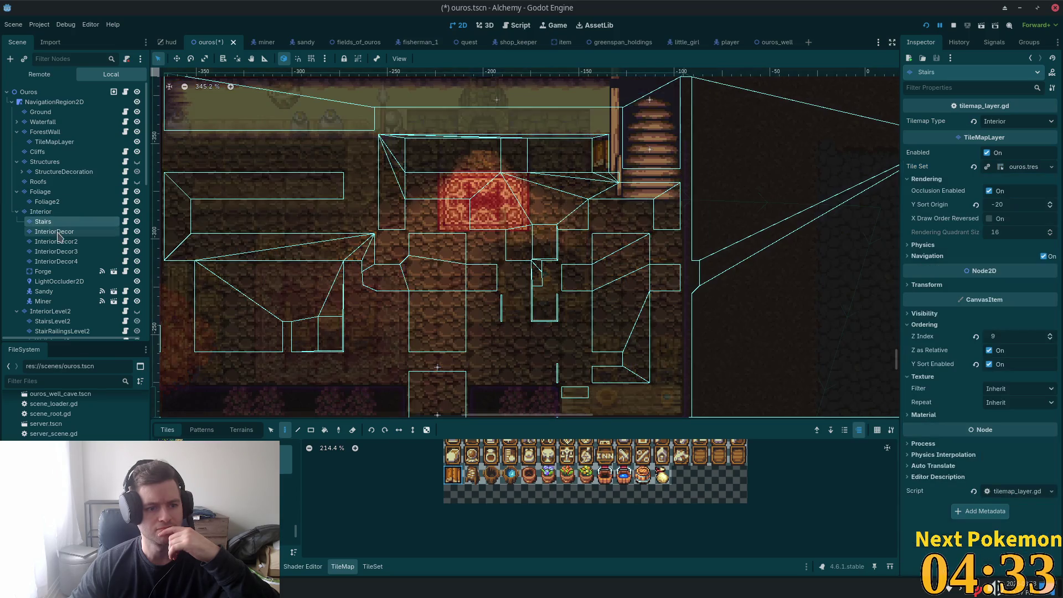
click(67, 252)
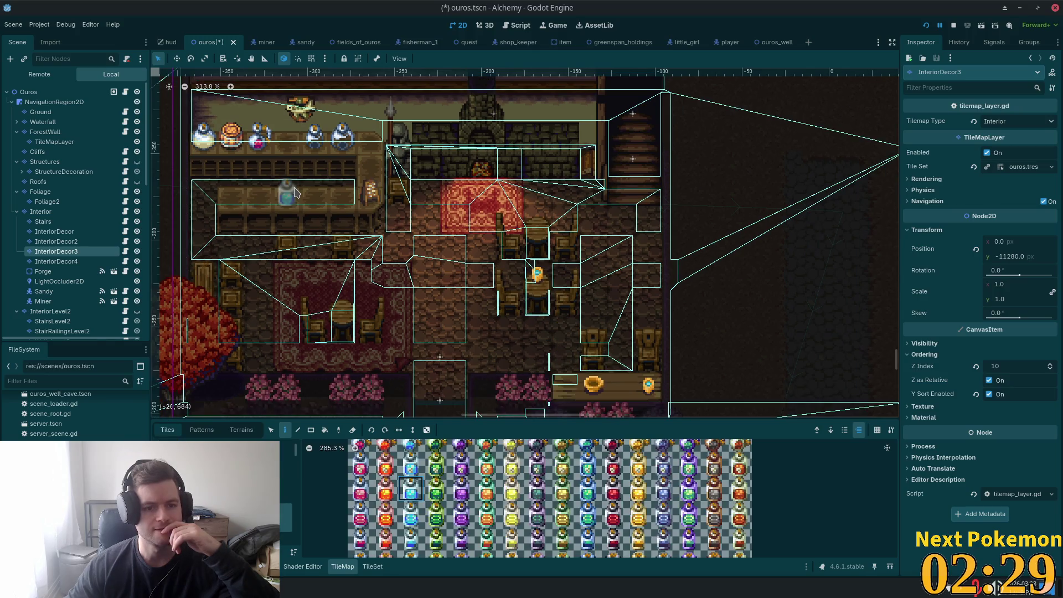
Step: On InteriorDecor4, erase the small counter potion and paint a blue potion onto the shelf behind the bar
click(67, 262)
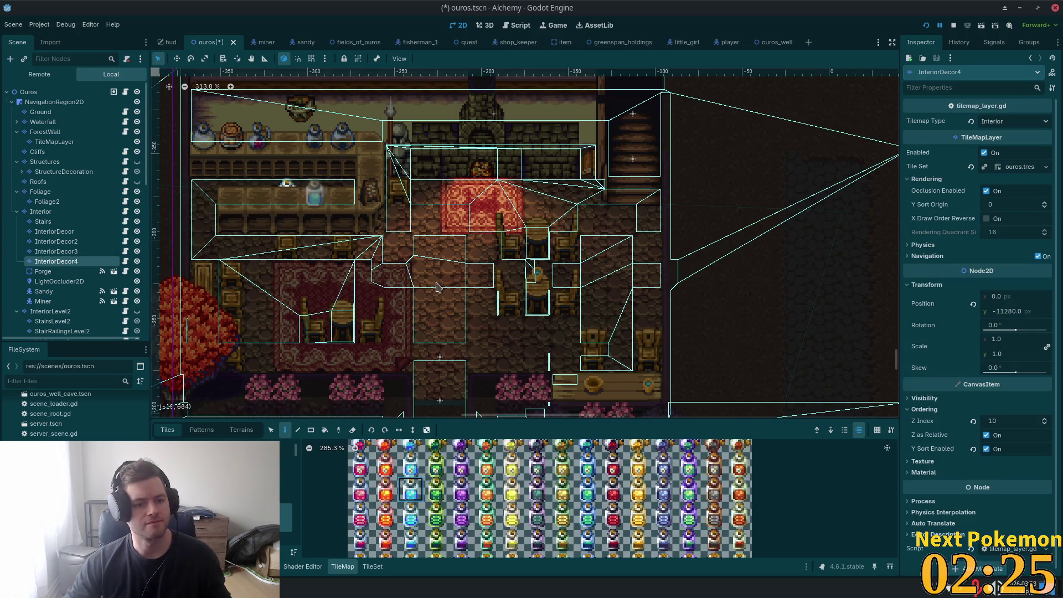
right_click(286, 184)
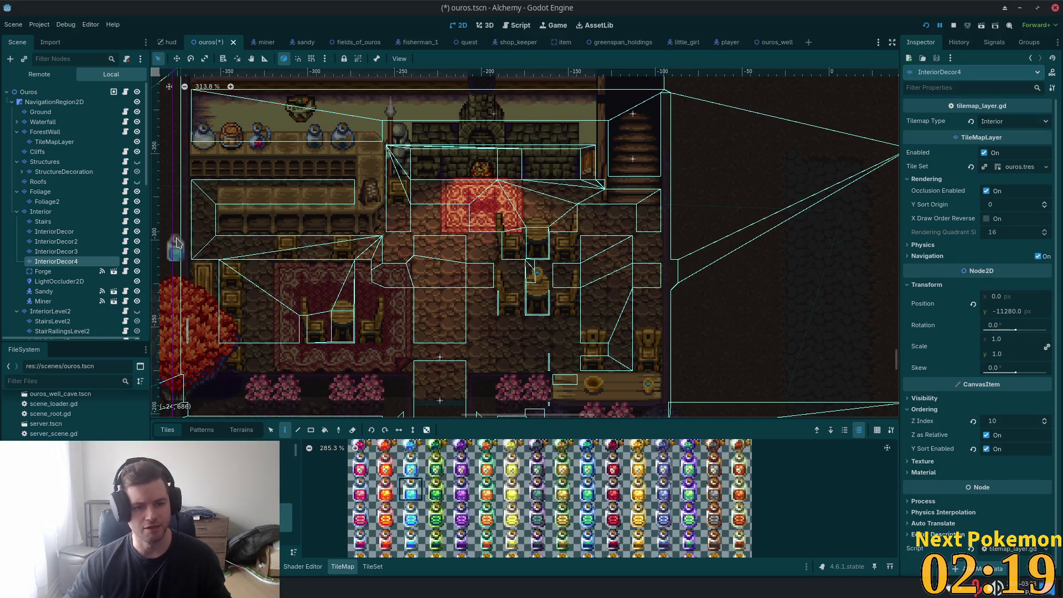
click(78, 232)
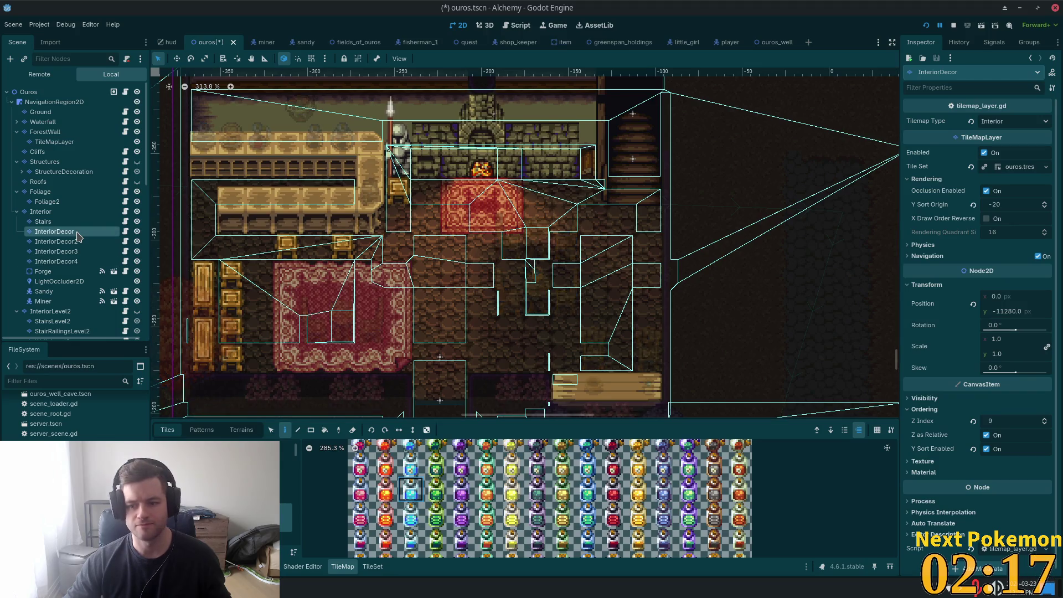
click(67, 261)
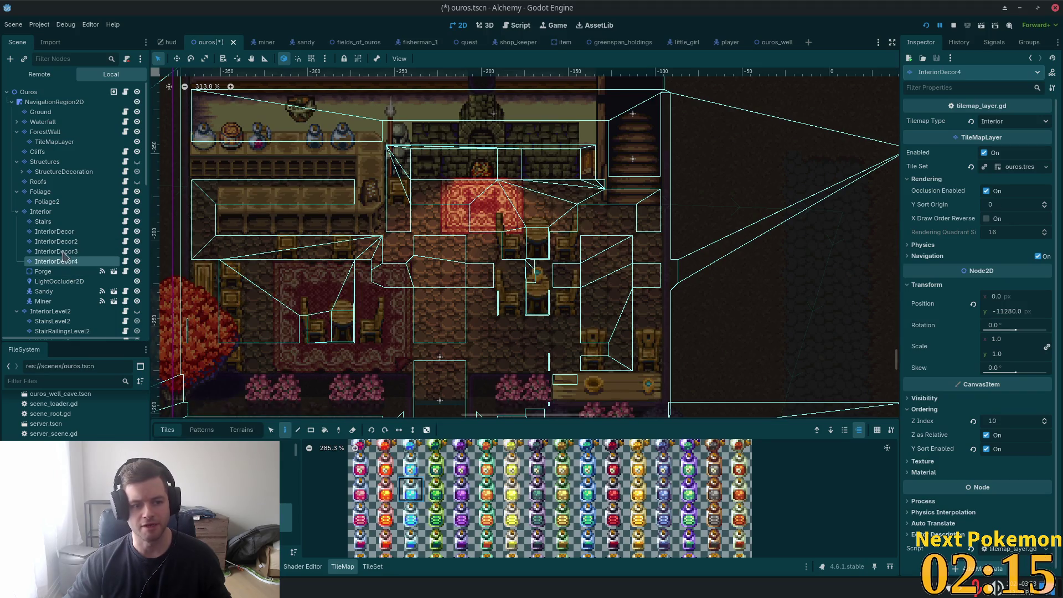
click(62, 250)
click(63, 262)
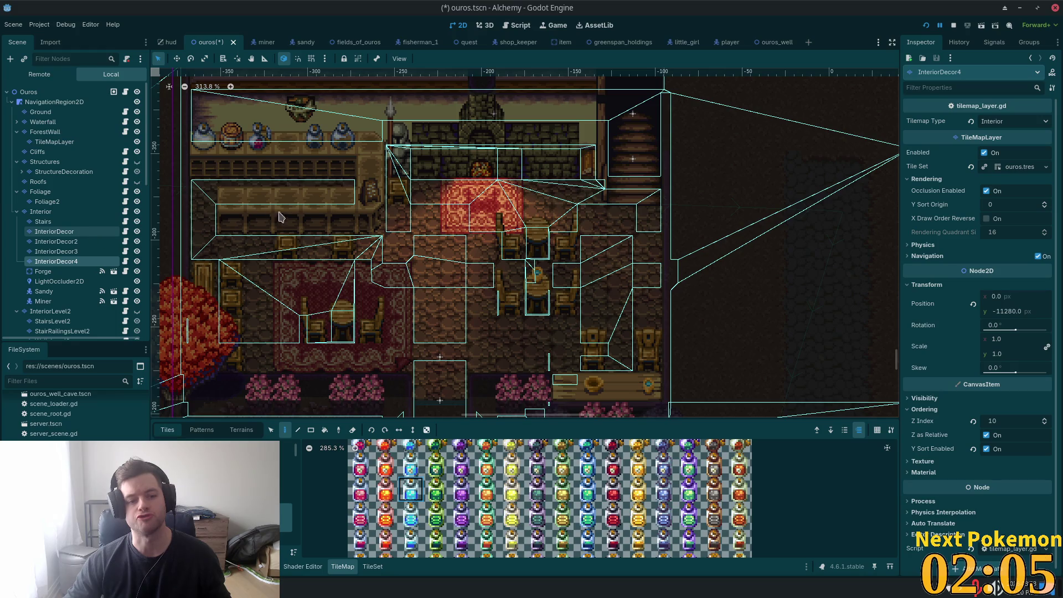
click(294, 145)
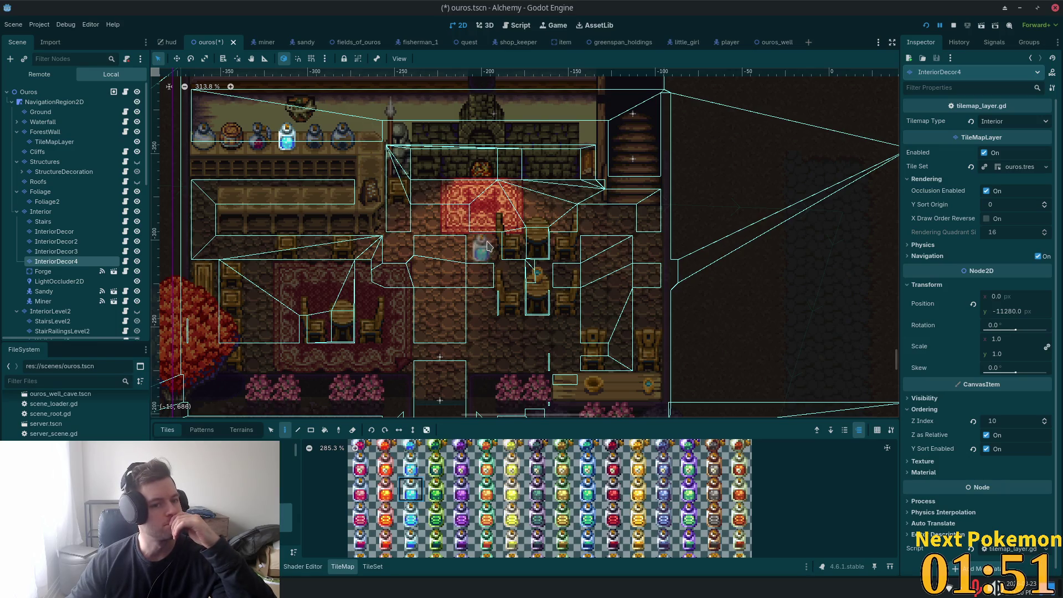
Step: Save and run the game, walk the character right and down through the tavern, then hide the Interior layer
key(F5)
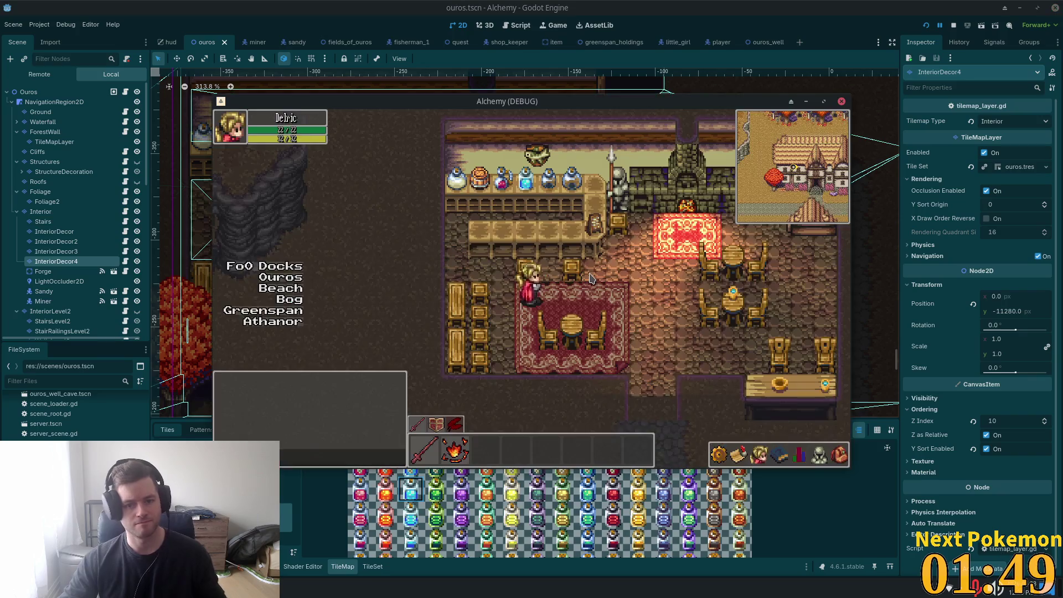
key(Right)
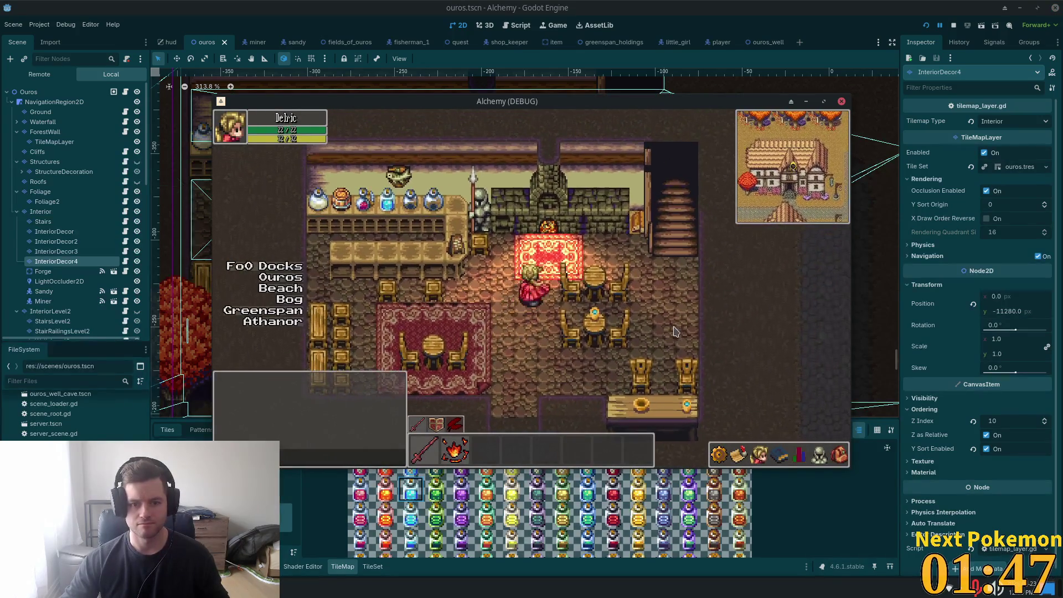
key(Right)
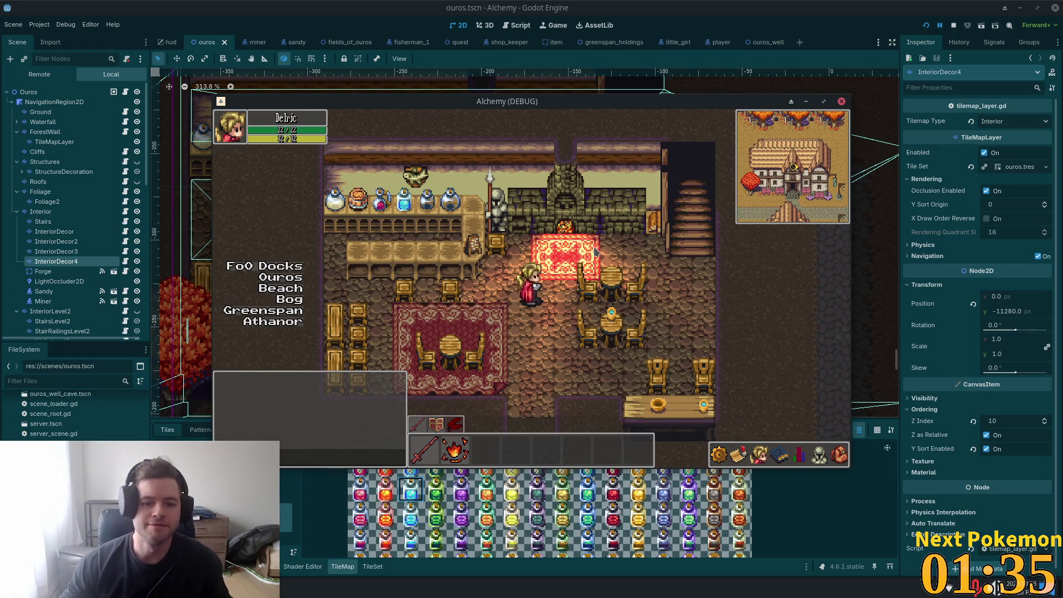
key(Down)
key(Down)
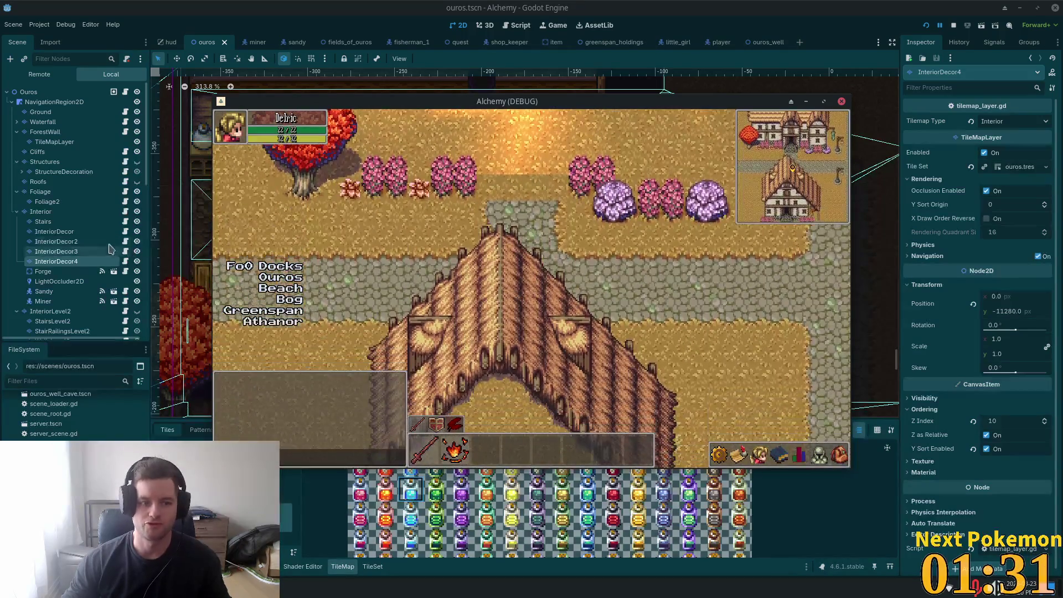
click(137, 212)
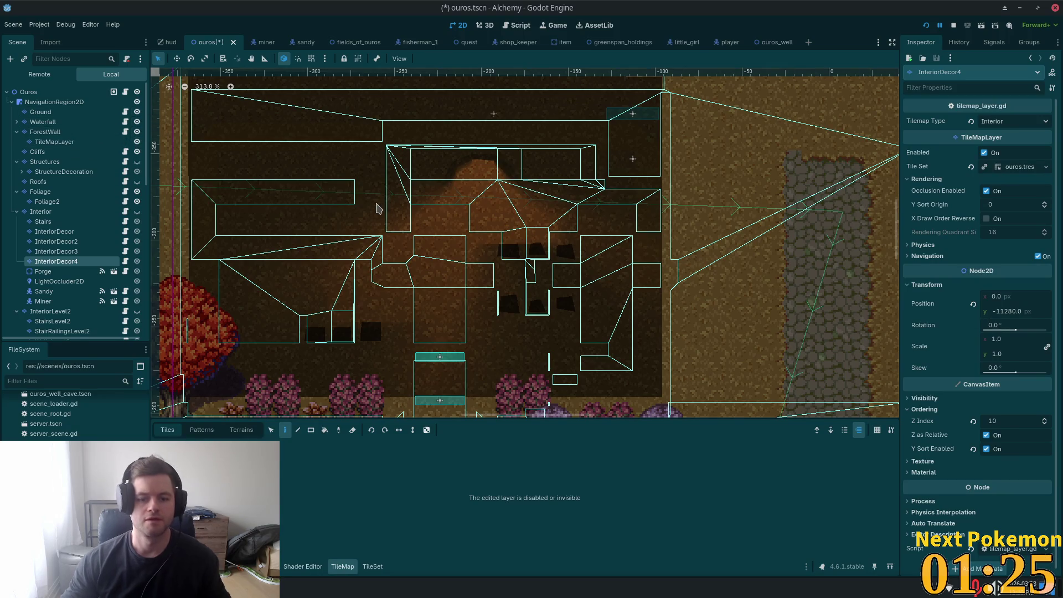
Step: Save the scene and make the Roofs layer visible on the map again
key(alt+Tab)
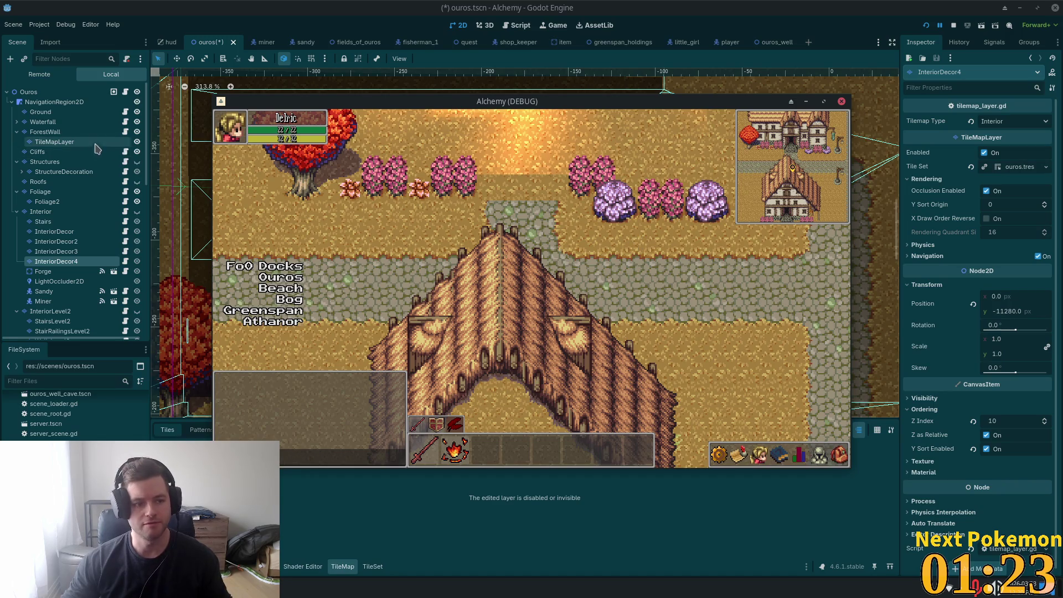
key(alt+Tab)
key(ctrl+s)
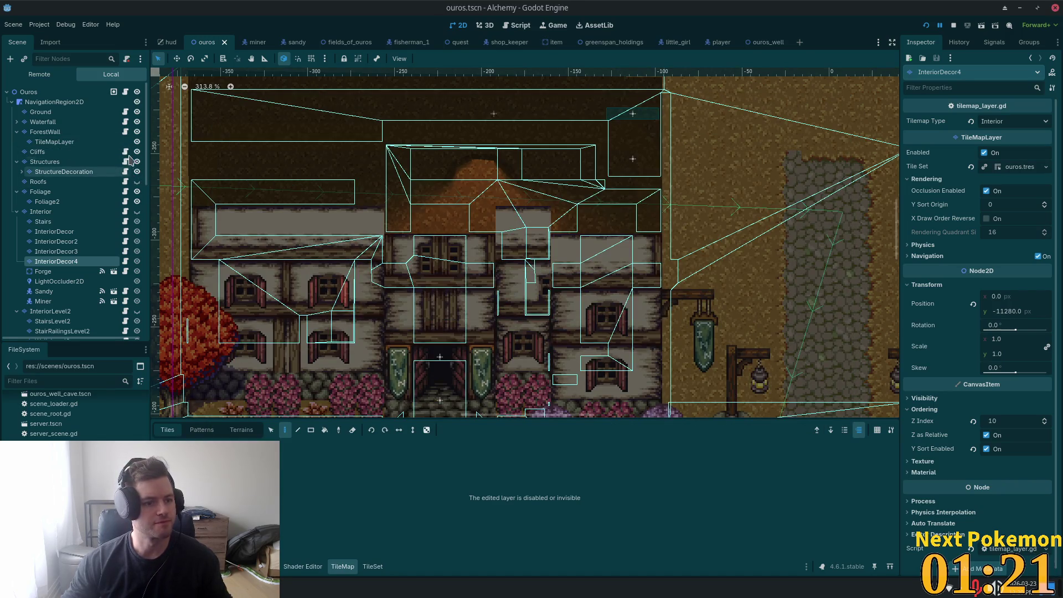
click(137, 181)
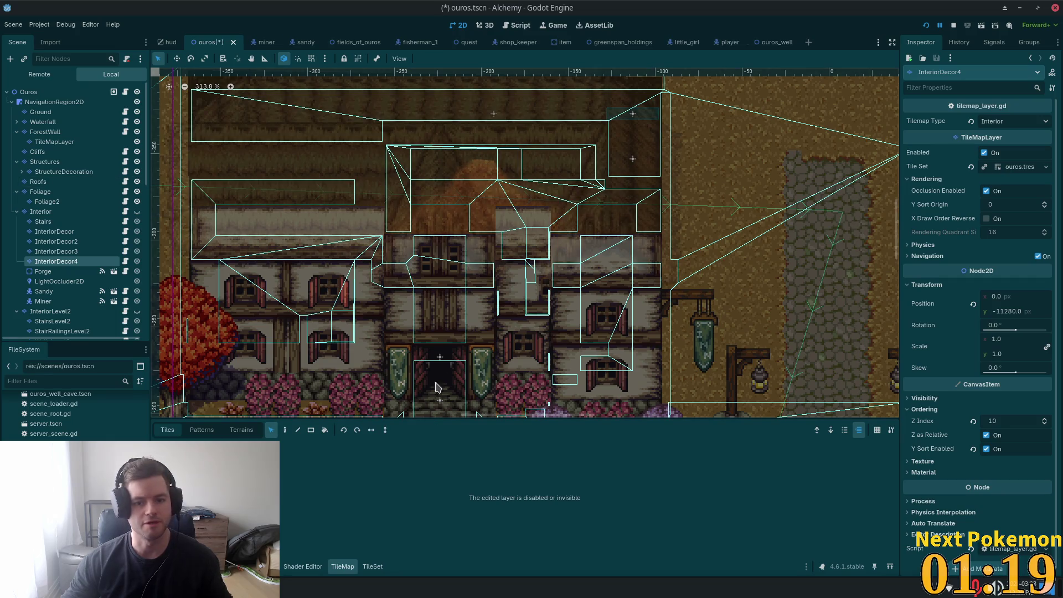
key(alt+Tab)
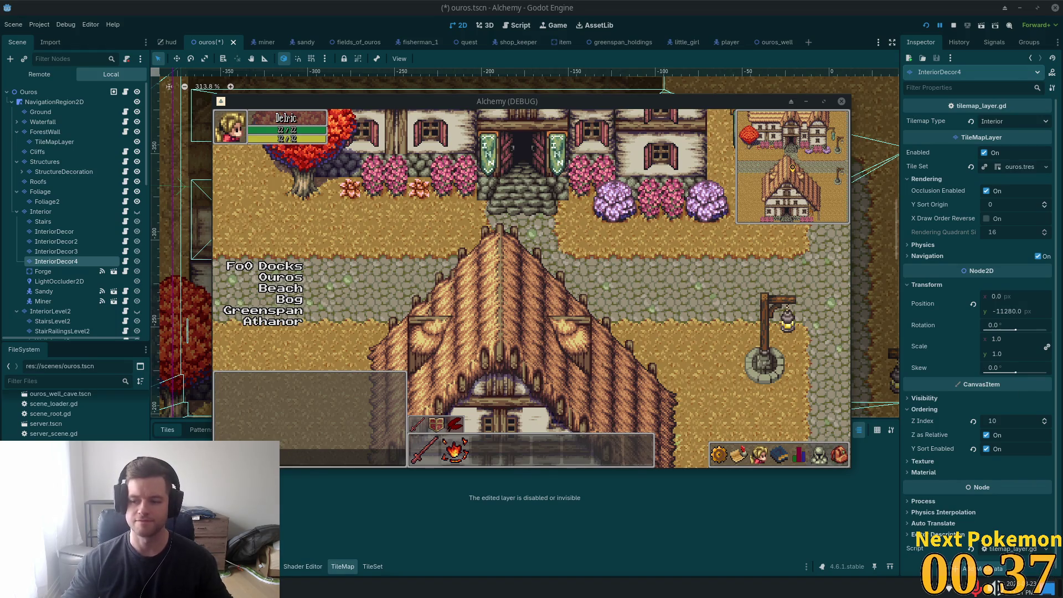
Step: In the running game, walk the player into the inn and up the stairs to the upper floor
click(779, 455)
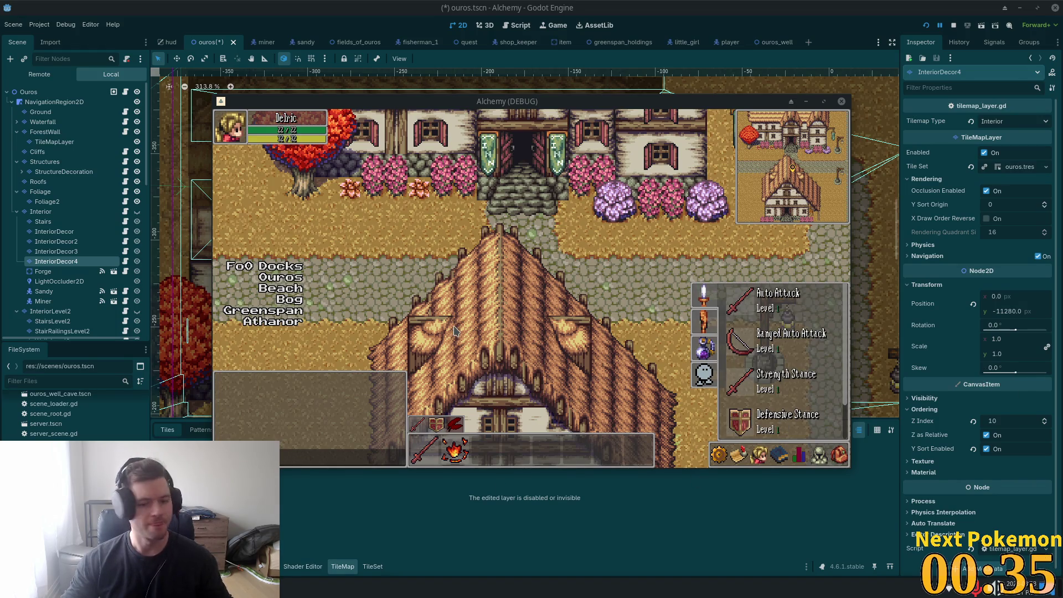
key(Escape)
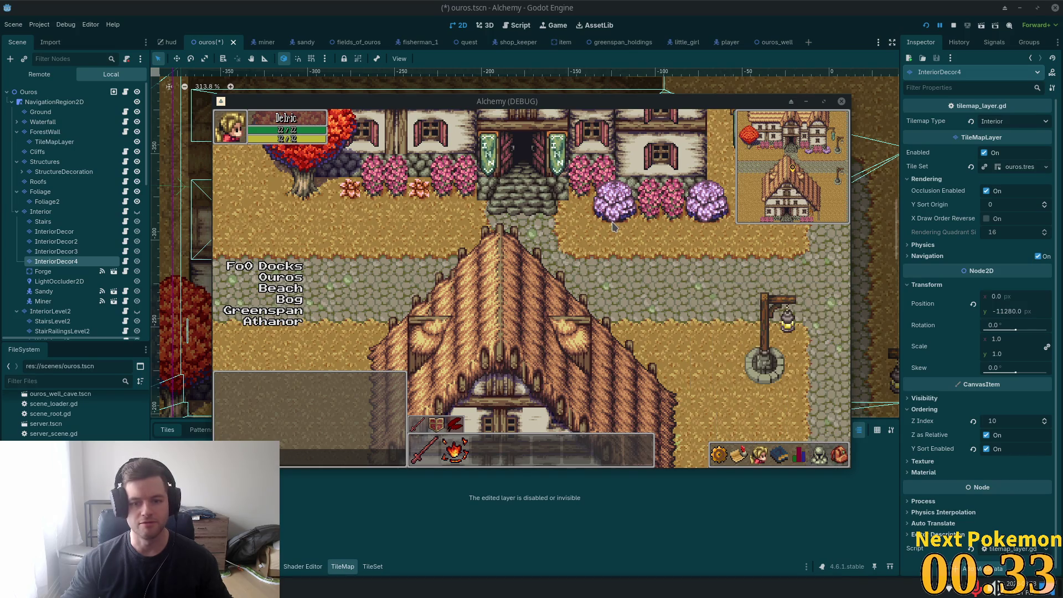
key(w)
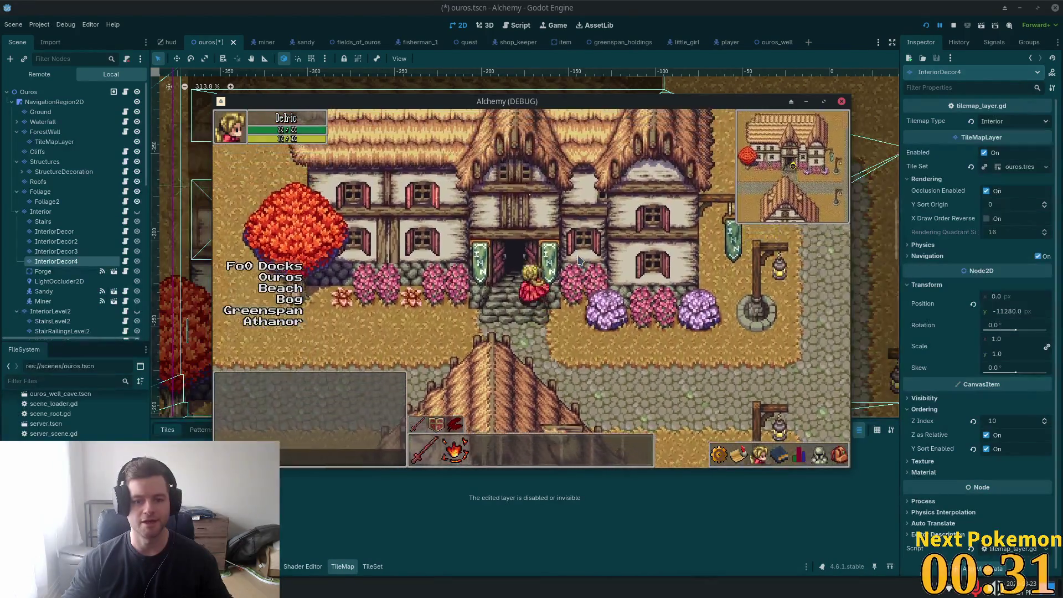
key(w)
key(d)
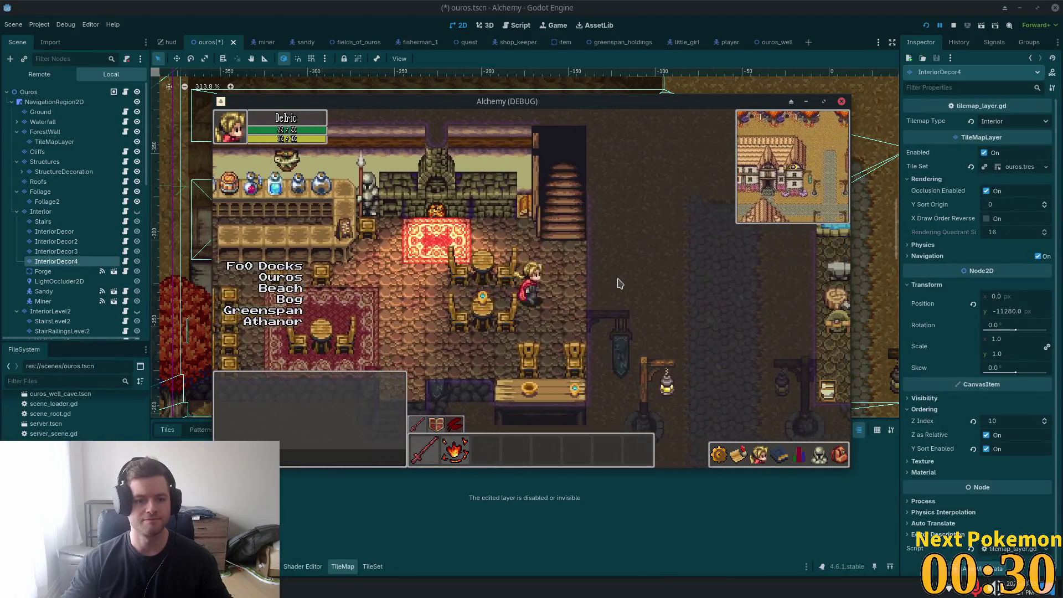
key(w)
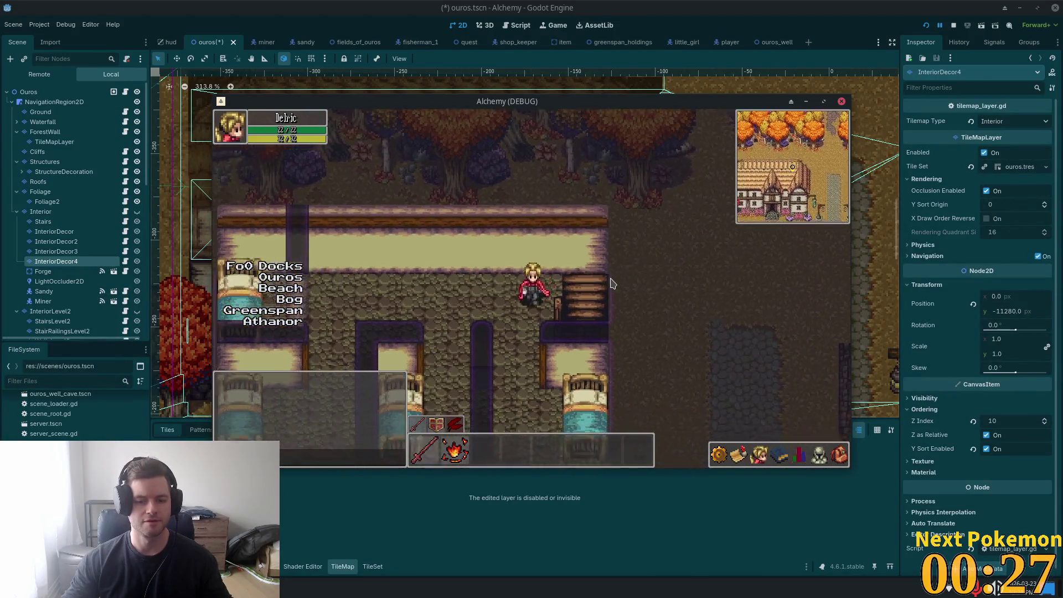
key(s)
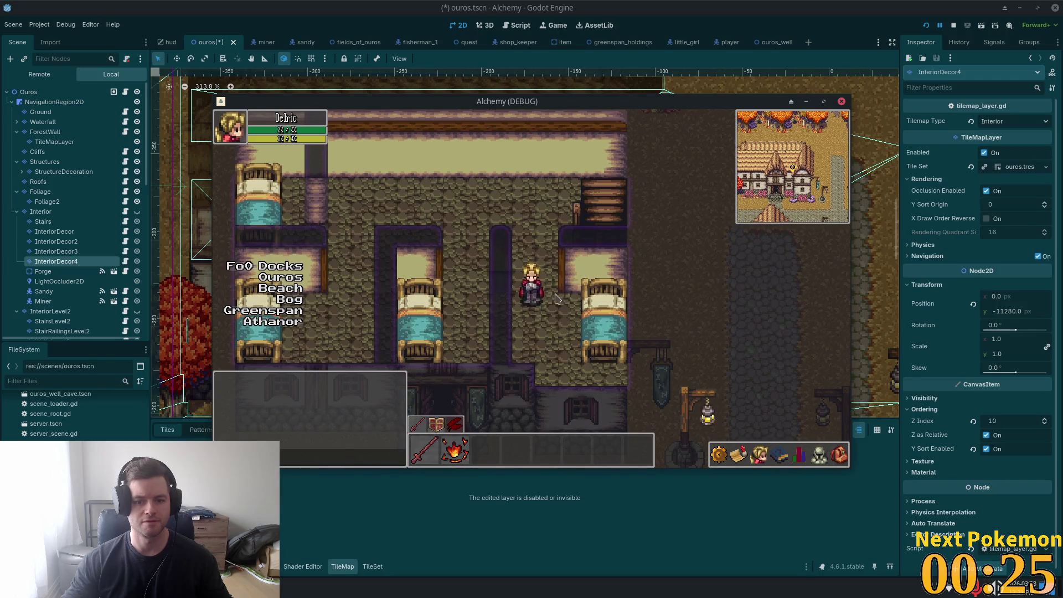
key(w)
key(a)
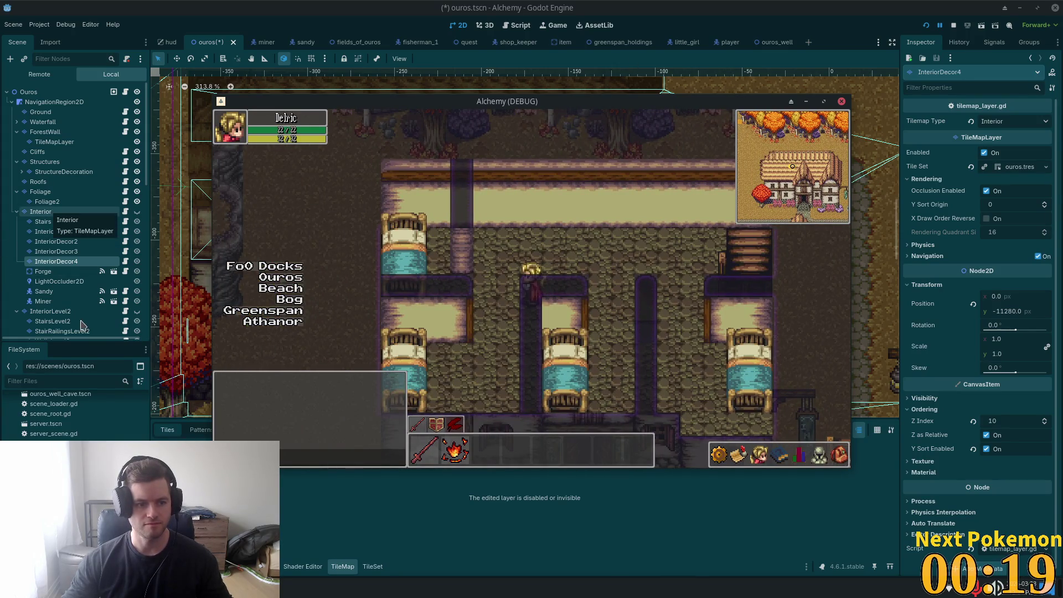
Step: Select the InteriorLevel2 layer and isolate it on the map
click(78, 312)
click(137, 311)
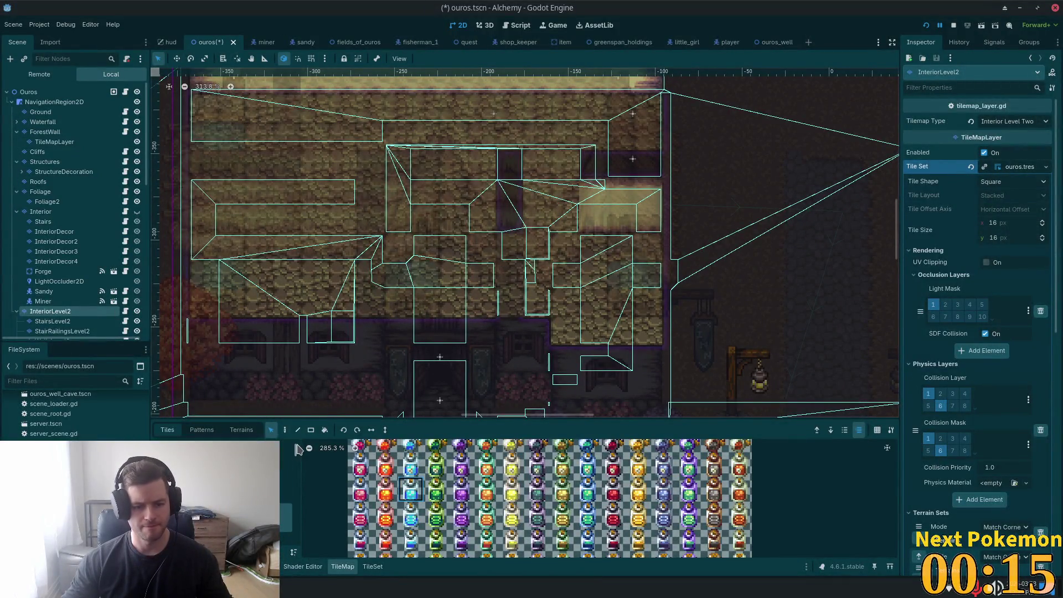
drag(297, 465, 294, 537)
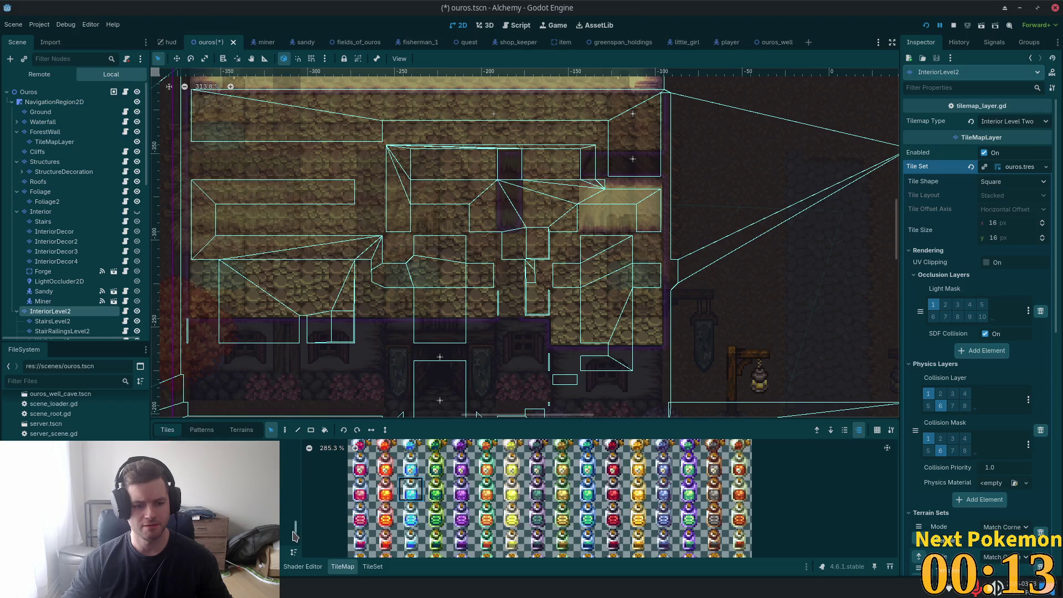
Step: Choose the chairs-and-tables furniture atlas from the TileMap source list
click(289, 534)
scroll(286, 510, down, 2)
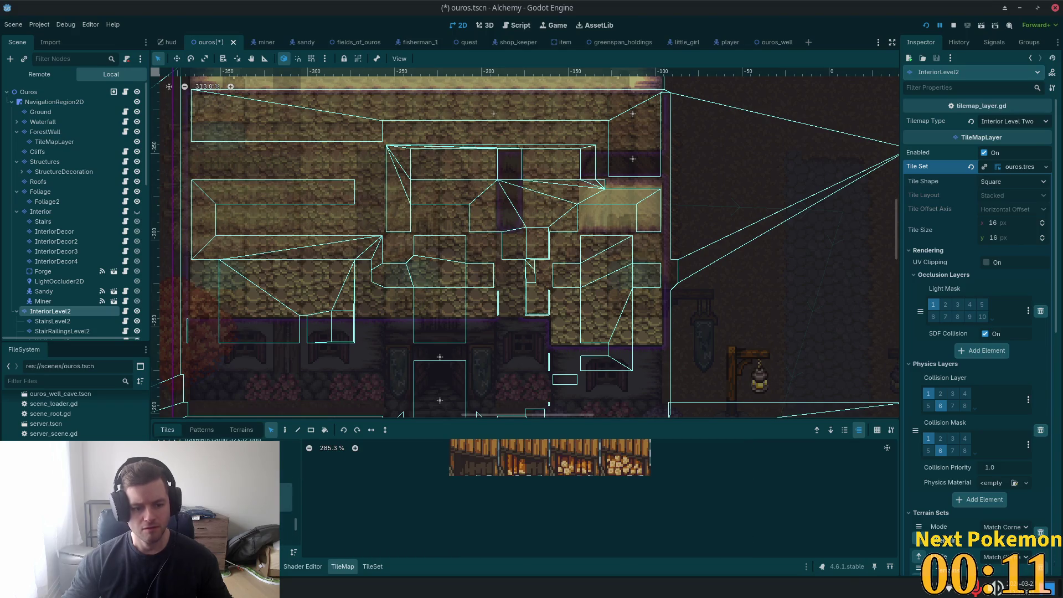
scroll(287, 511, down, 2)
scroll(303, 493, up, 3)
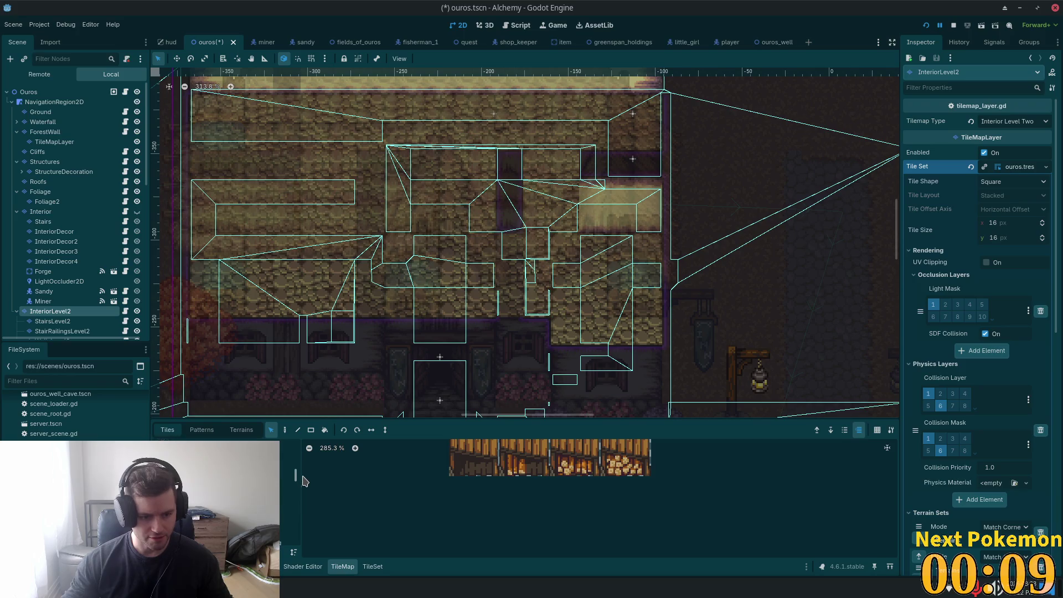
click(286, 484)
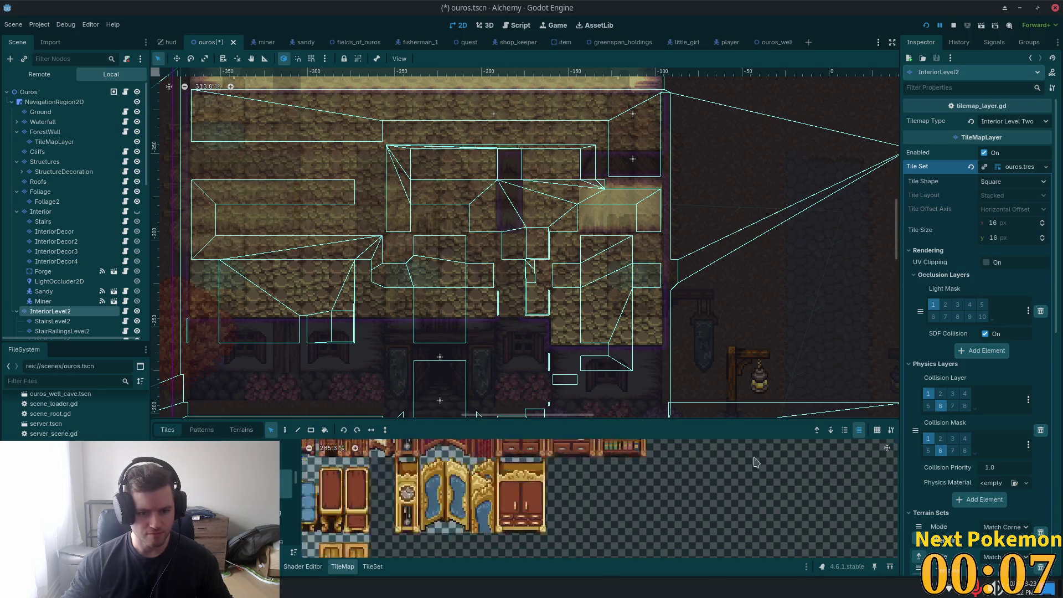
scroll(581, 537, down, 4)
scroll(582, 536, down, 5)
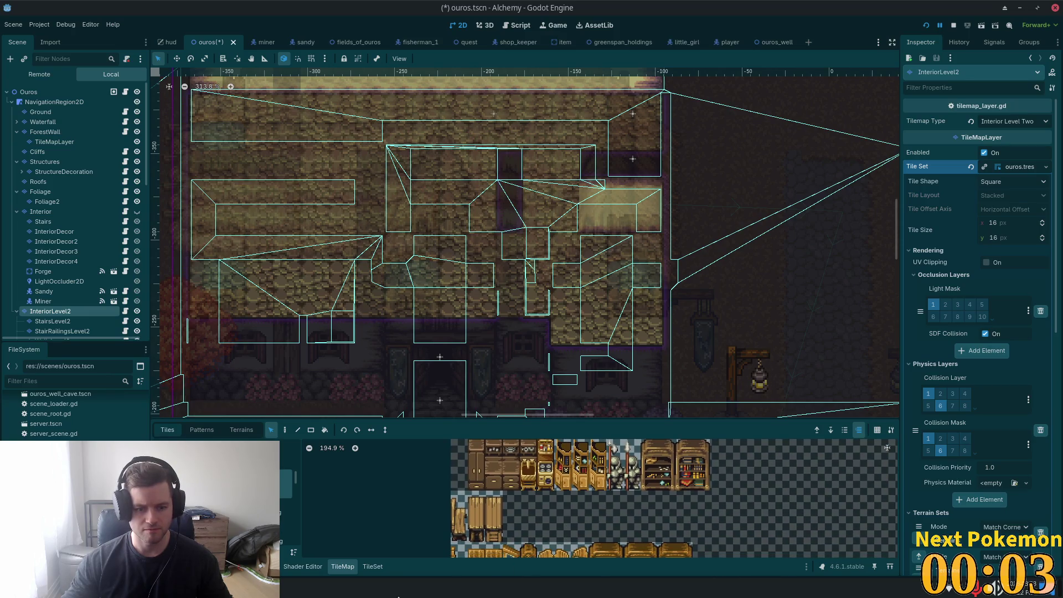
scroll(562, 544, down, 2)
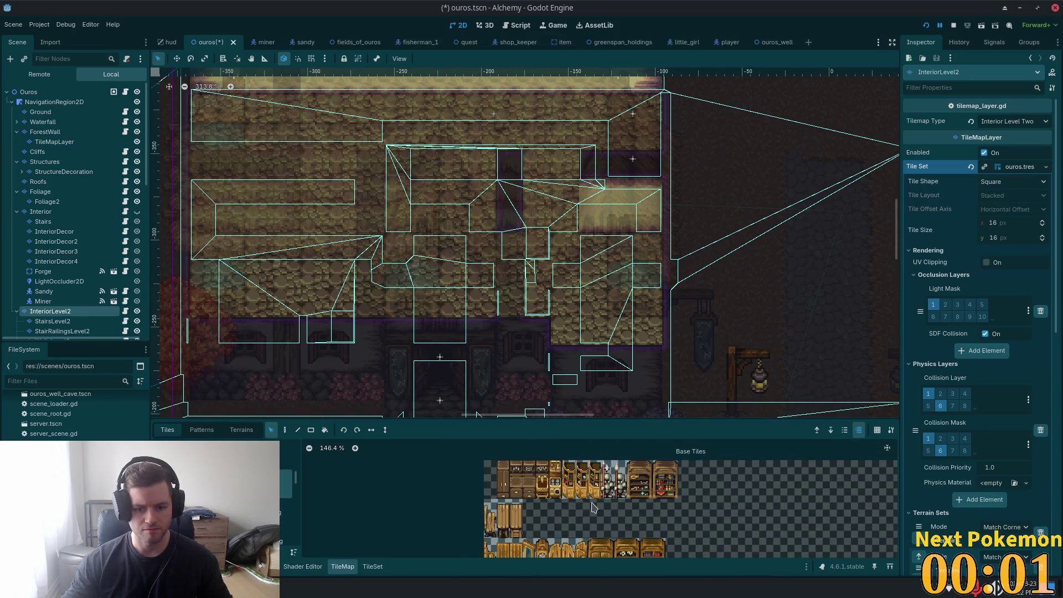
click(286, 456)
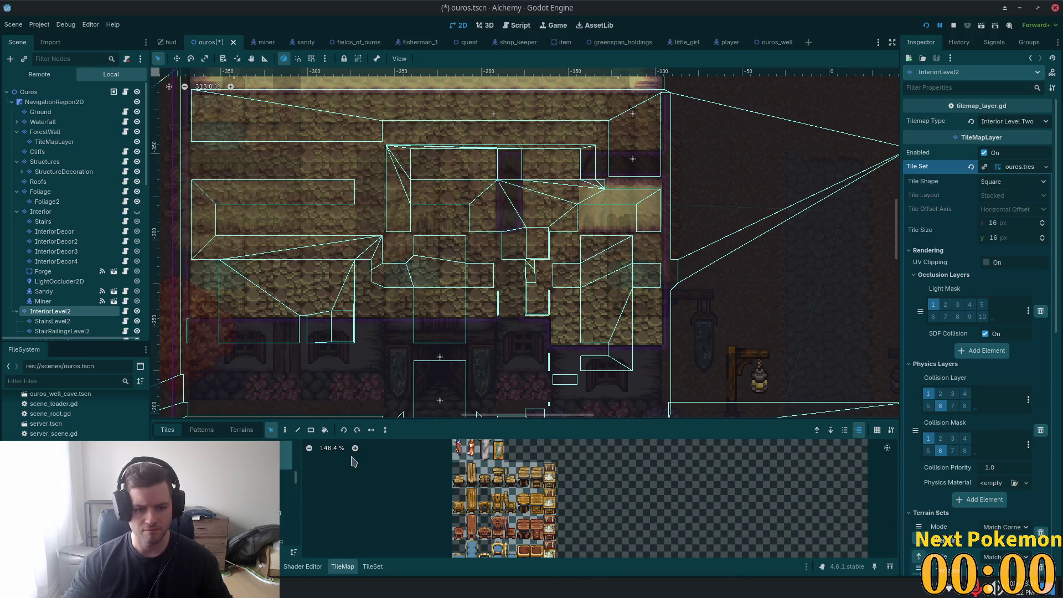
scroll(524, 508, up, 5)
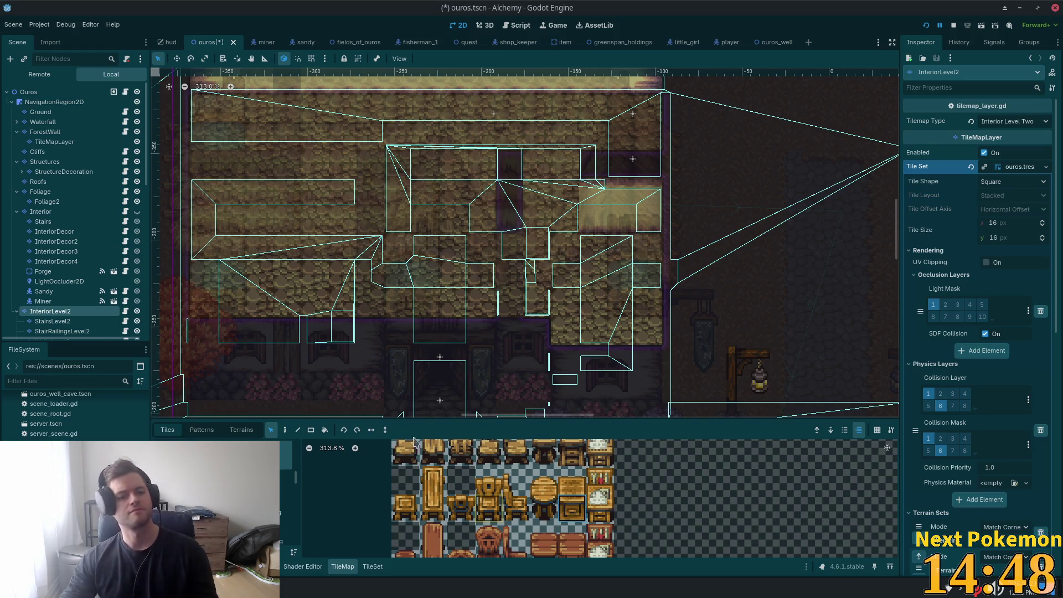
Step: Pick the chest tile and paint it on the upper floor, then undo the misplaced chest
click(286, 431)
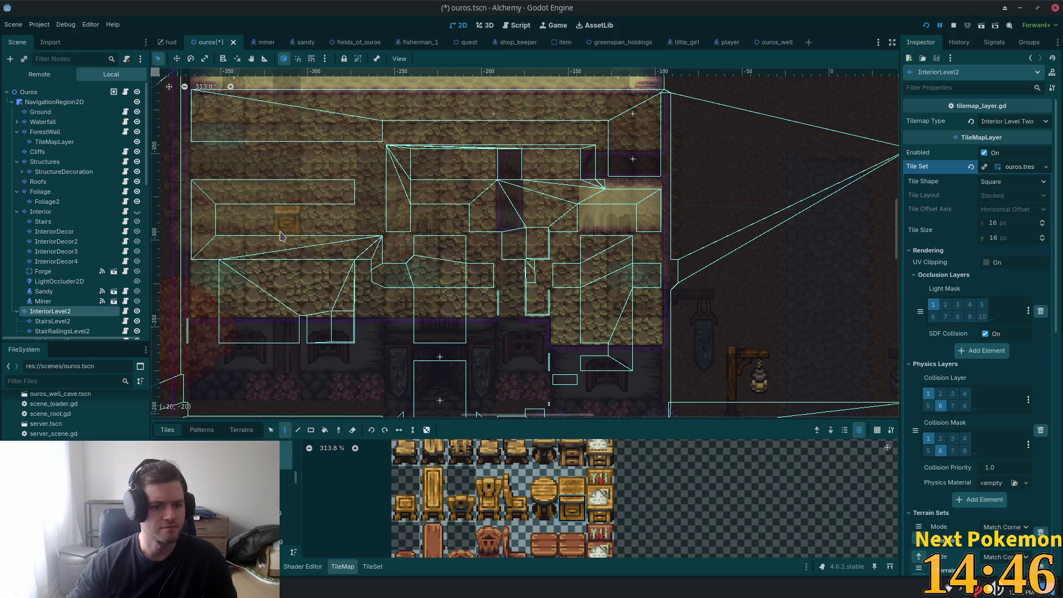
click(579, 505)
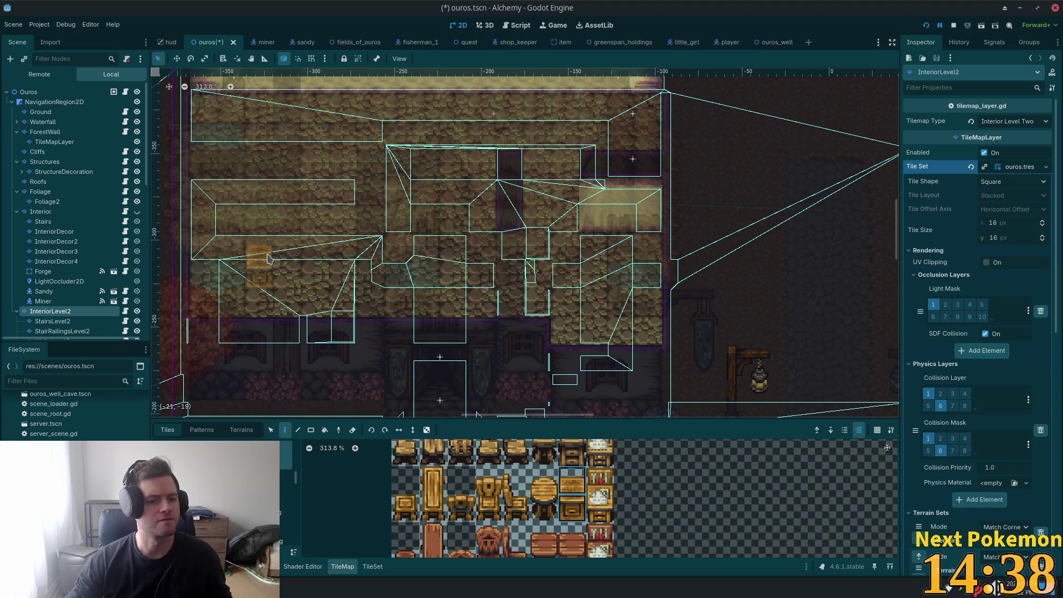
click(267, 259)
key(ctrl+s)
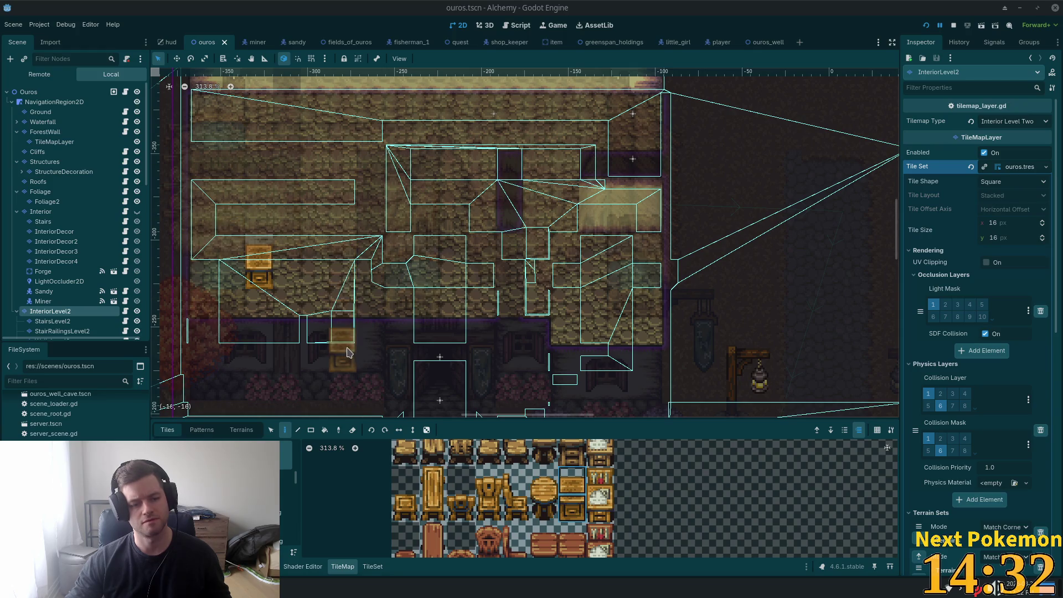
key(ctrl+z)
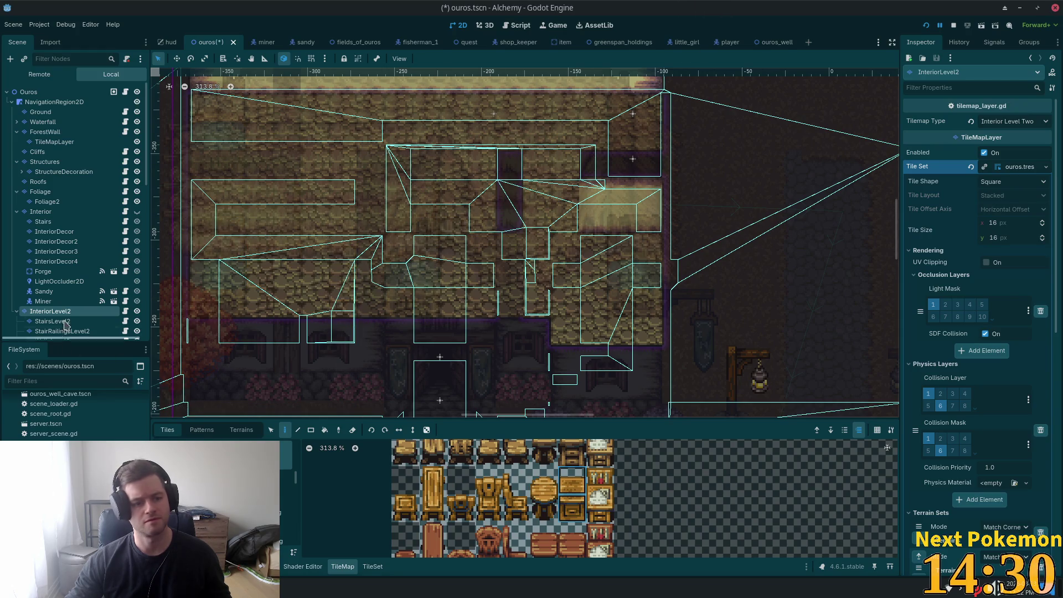
scroll(87, 267, down, 3)
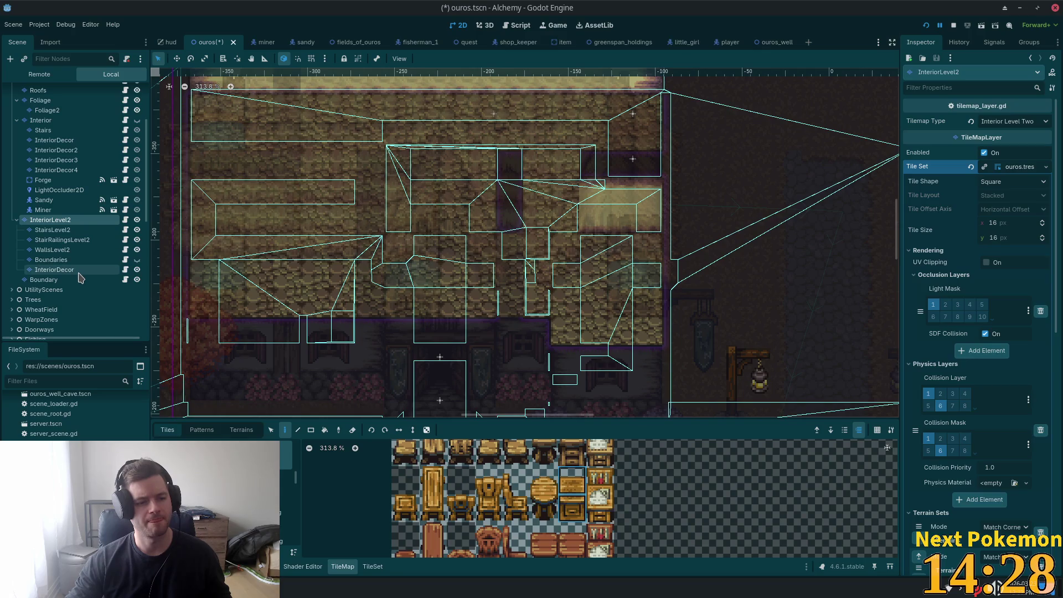
Step: On the InteriorDecor layer, paint chests beside the upstairs beds and save
click(83, 269)
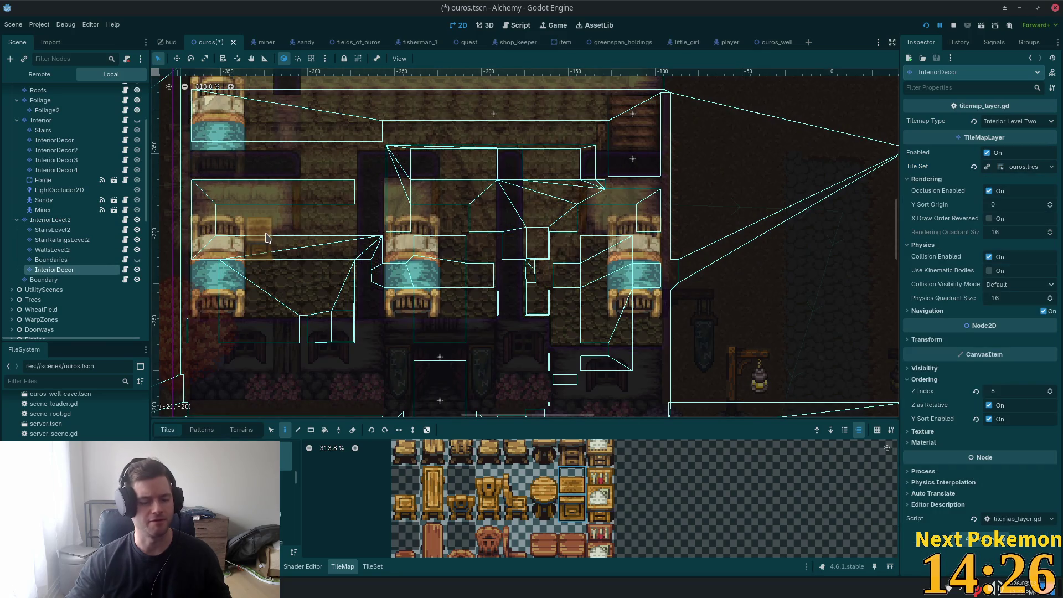
click(266, 238)
key(ctrl+s)
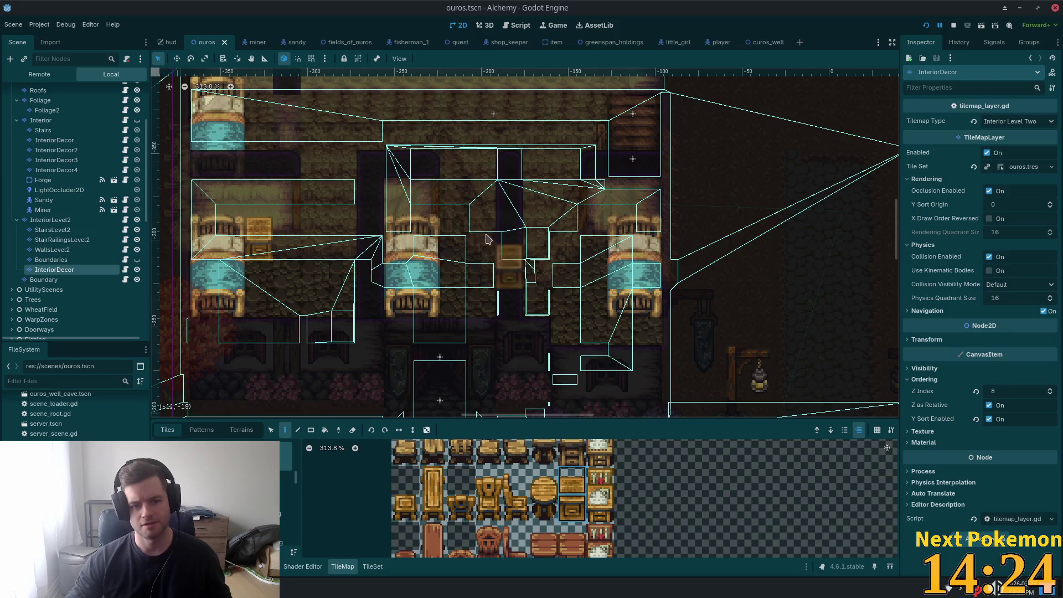
click(600, 238)
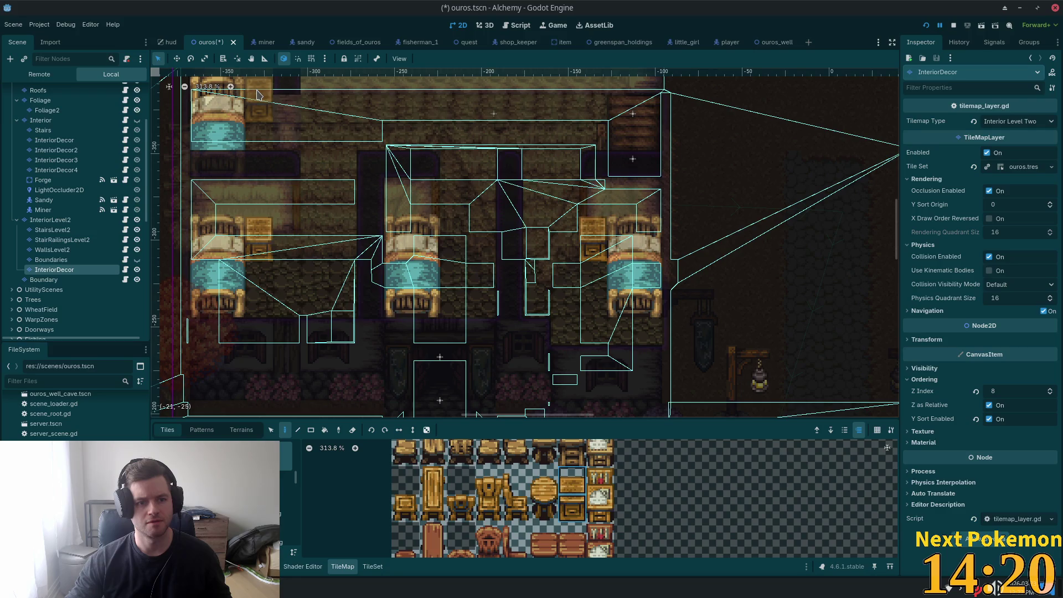
mouse_move(471, 150)
mouse_down()
mouse_move(470, 161)
mouse_move(405, 134)
mouse_up()
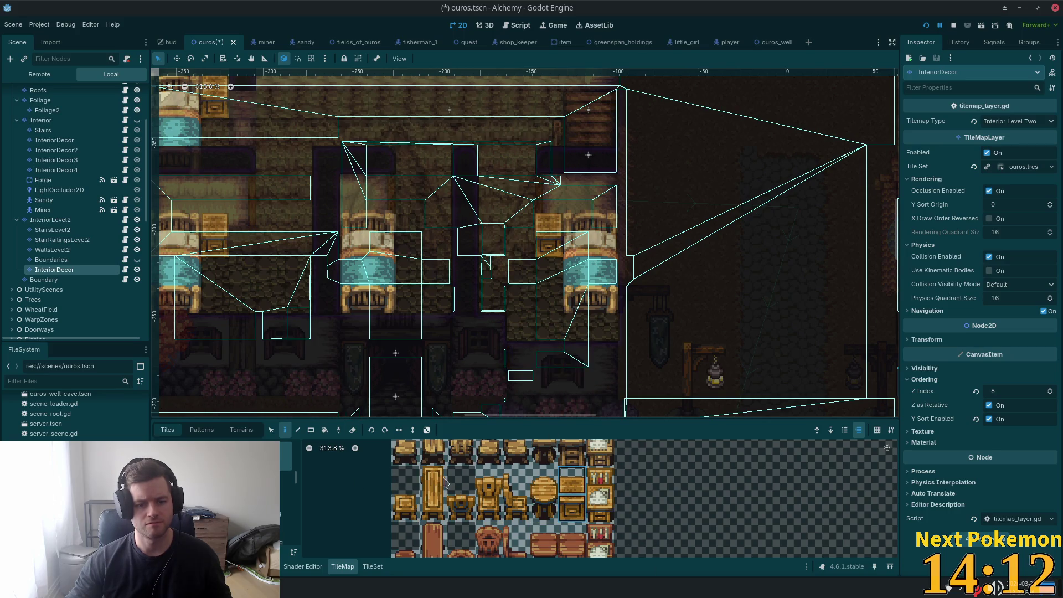
scroll(480, 504, down, 2)
scroll(480, 504, down, 1)
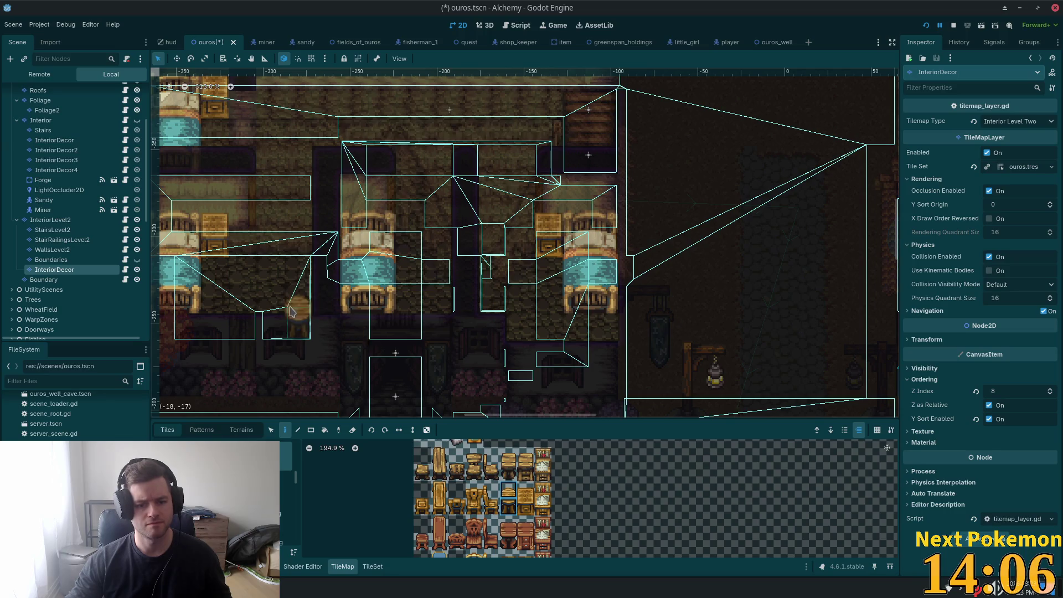
Step: Place two barrels on the upper floor, one below the central room, and save
click(291, 310)
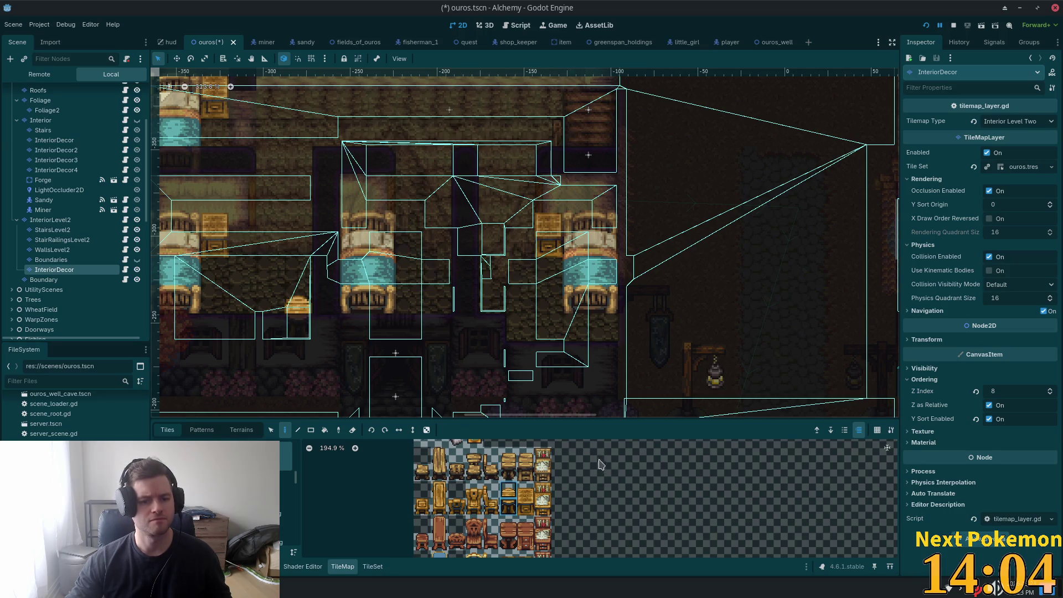
click(522, 330)
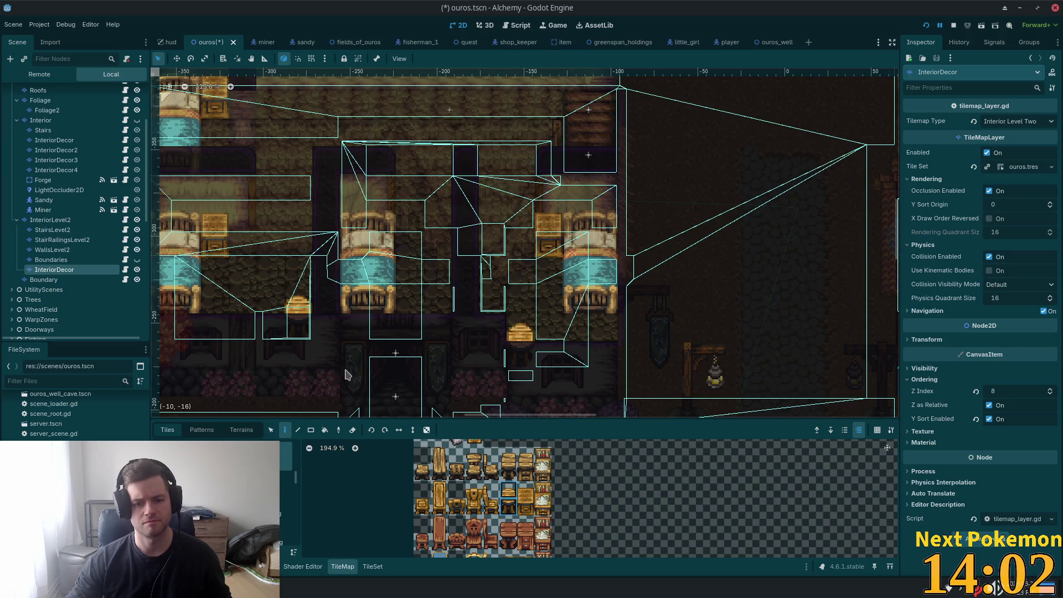
key(ctrl+s)
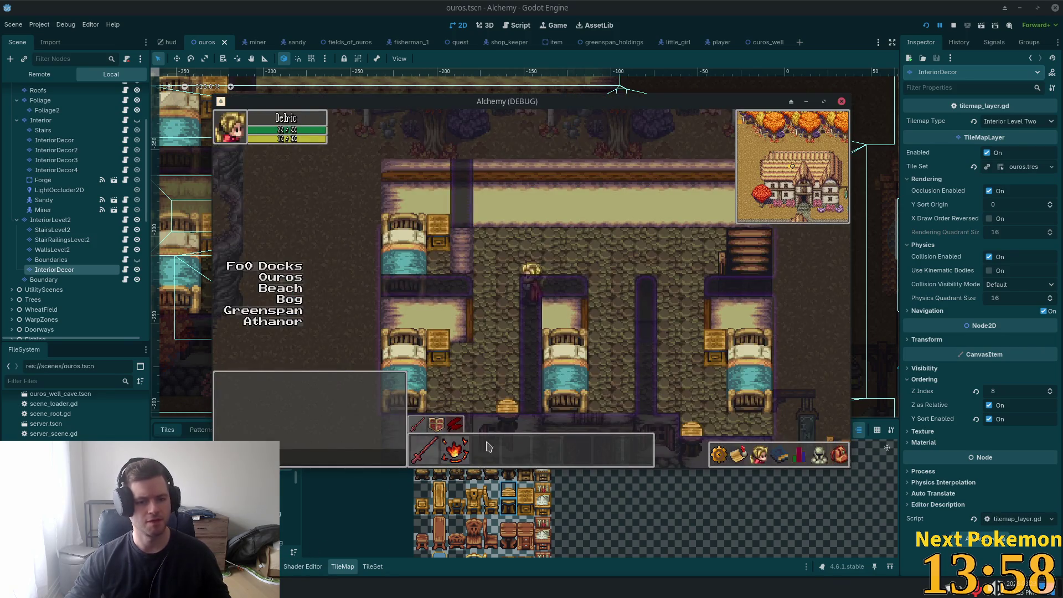
Step: Walk the character down, left, up and right through the inn, then close the game with F8
key(Down)
key(Left)
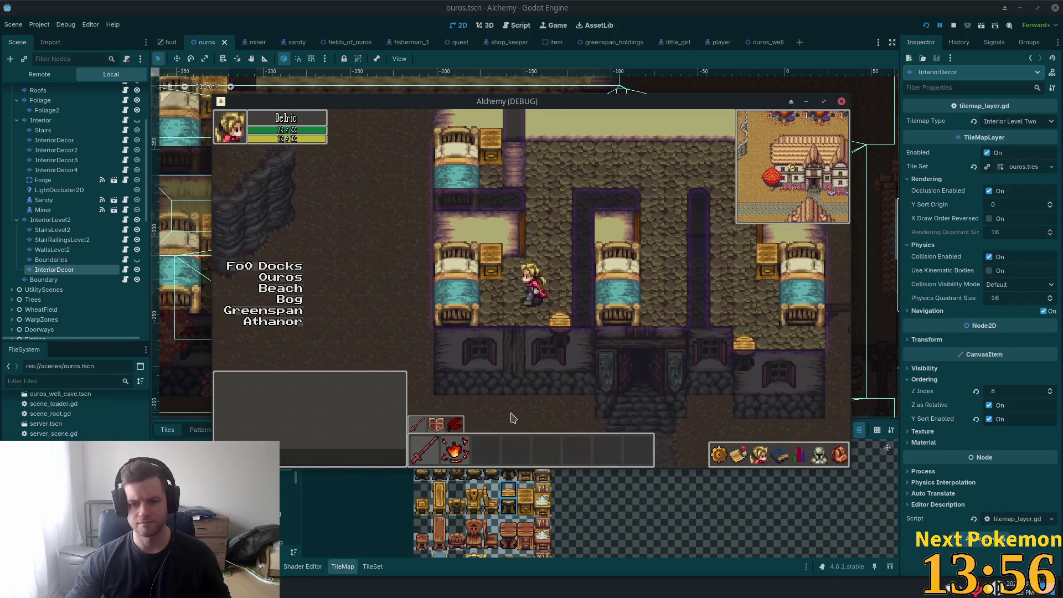
key(Up)
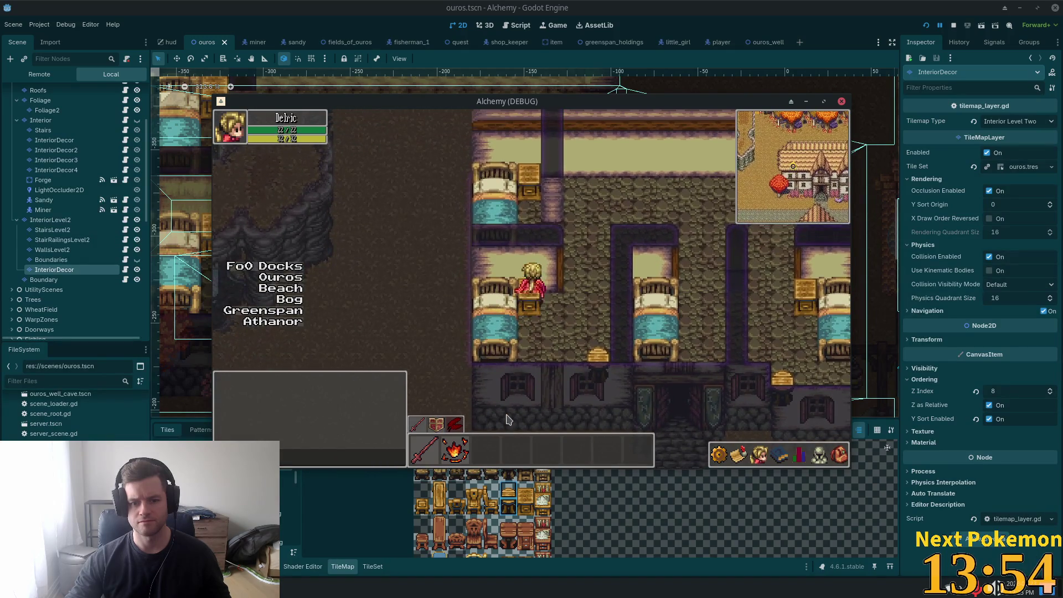
key(Right)
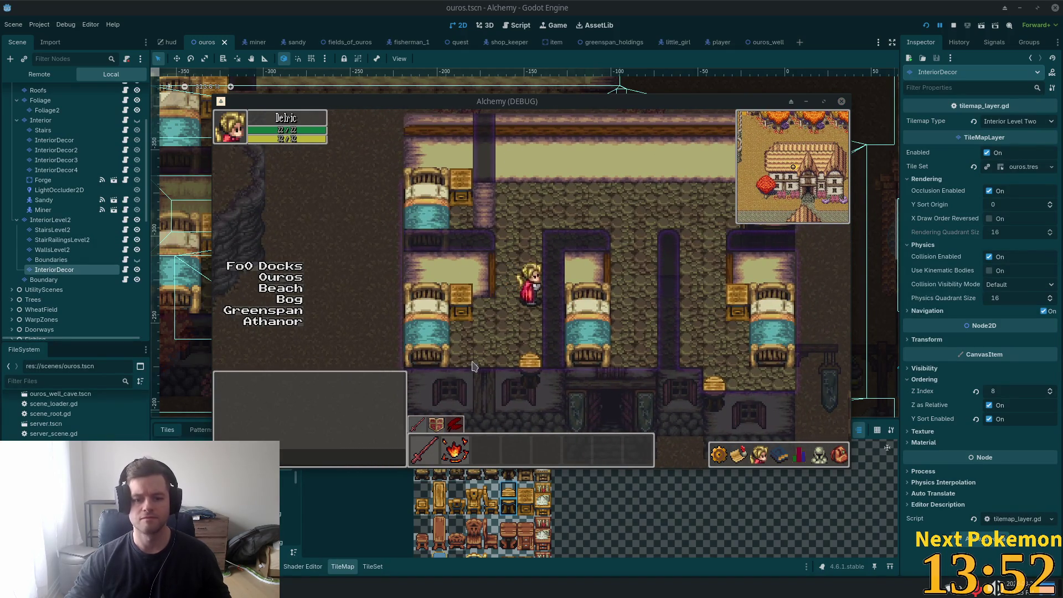
key(F8)
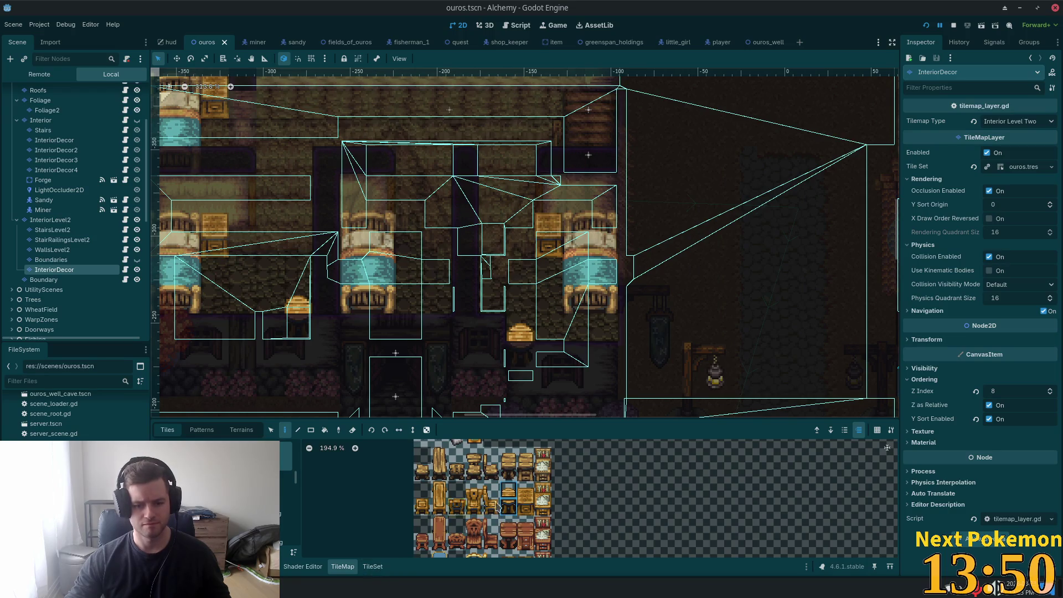
Step: In the TileSet editor, select the furniture tile at atlas coords 6,7 and give it a full-tile collision polygon
click(374, 567)
scroll(640, 490, down, 8)
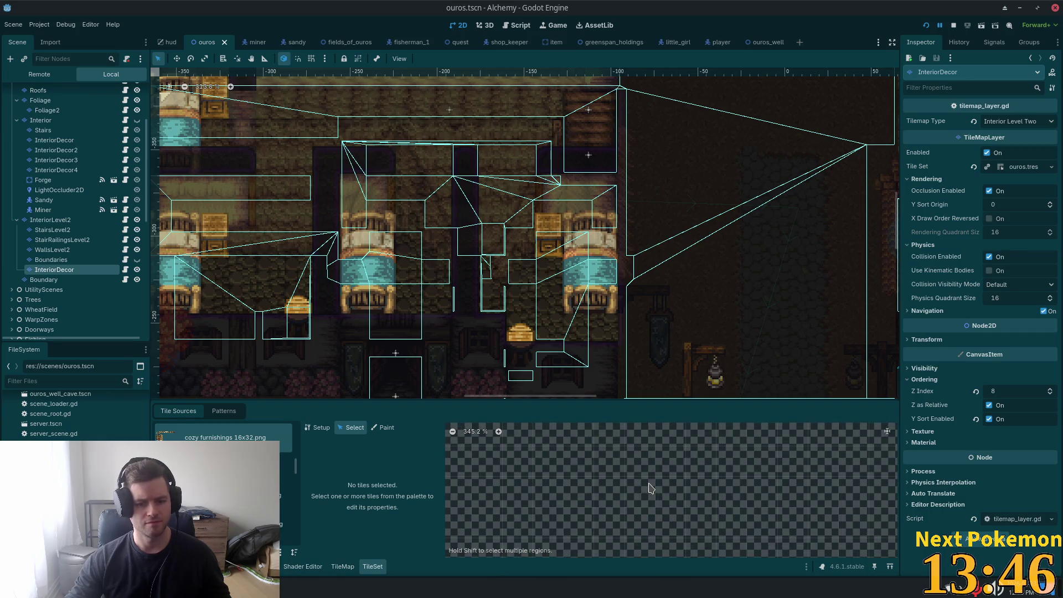
scroll(637, 501, up, 1)
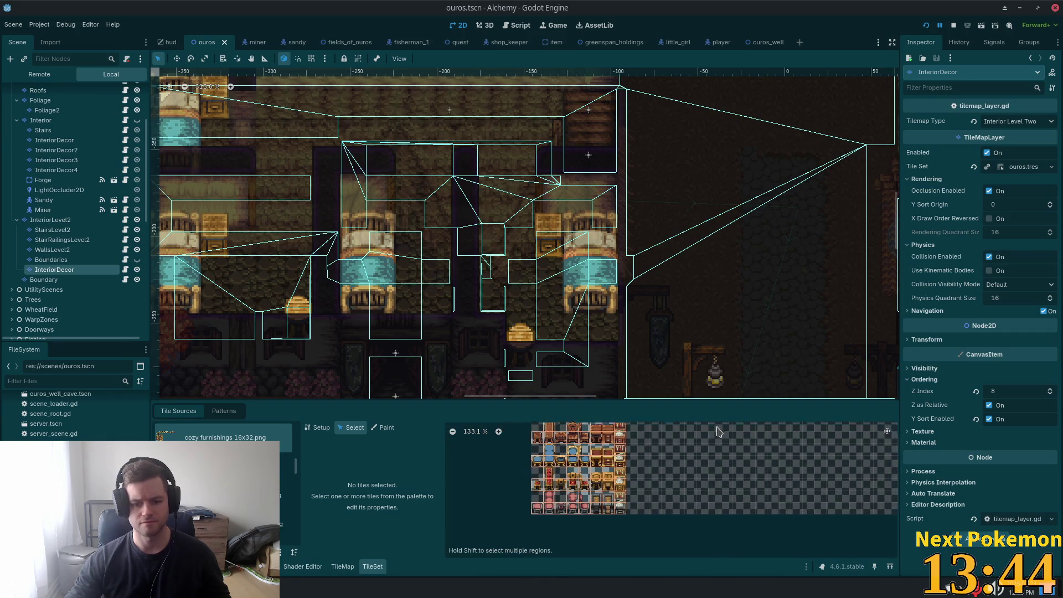
scroll(613, 489, up, 5)
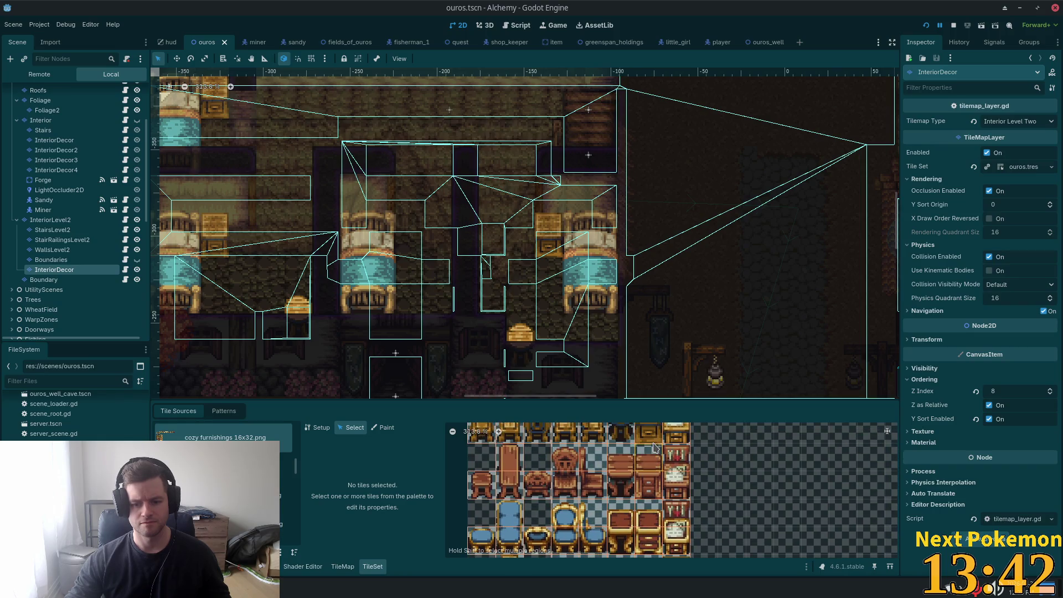
click(632, 479)
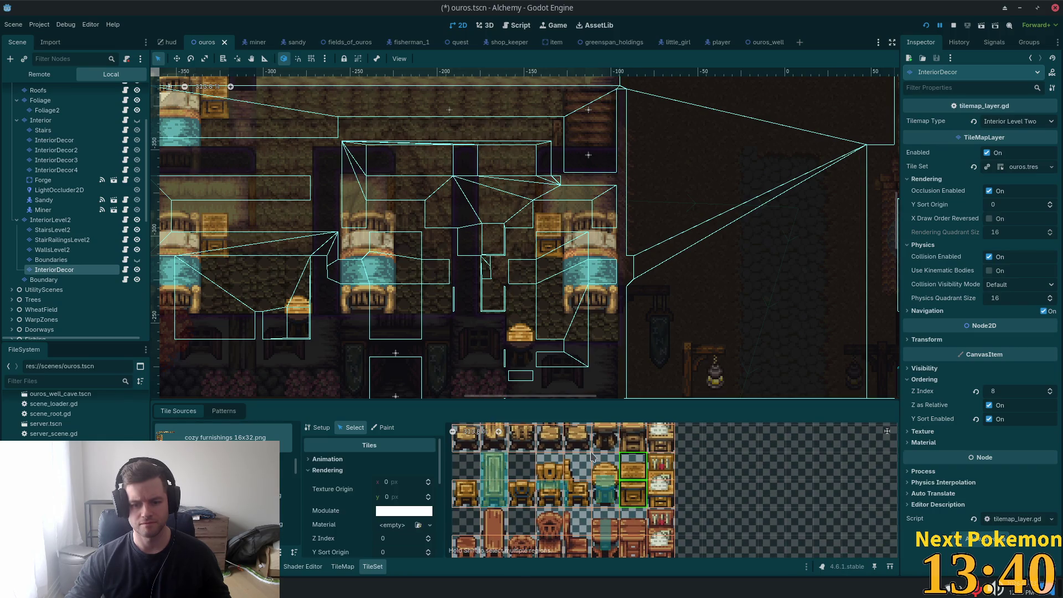
click(635, 497)
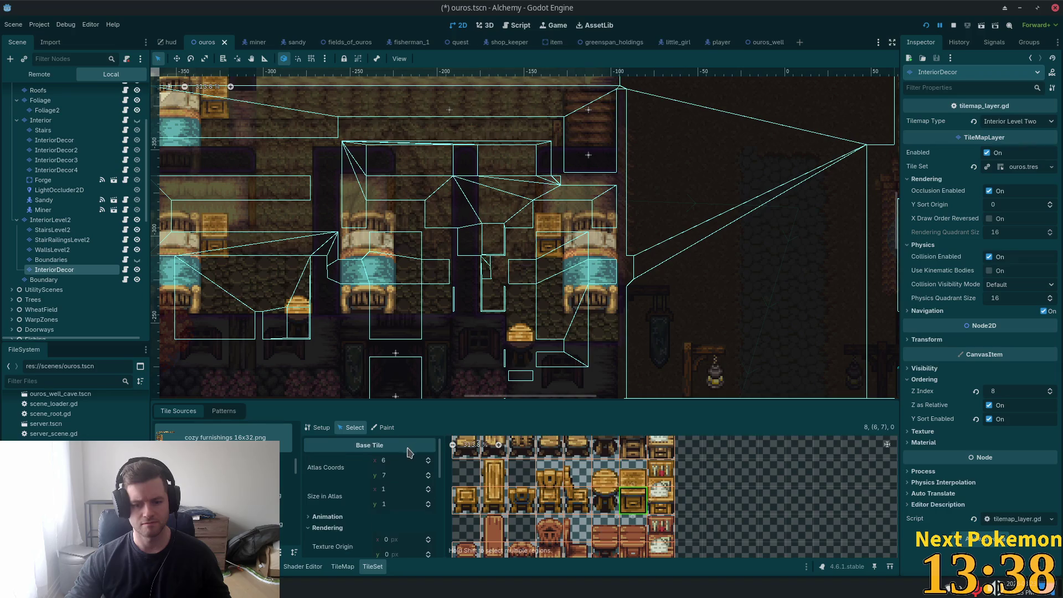
scroll(438, 479, down, 10)
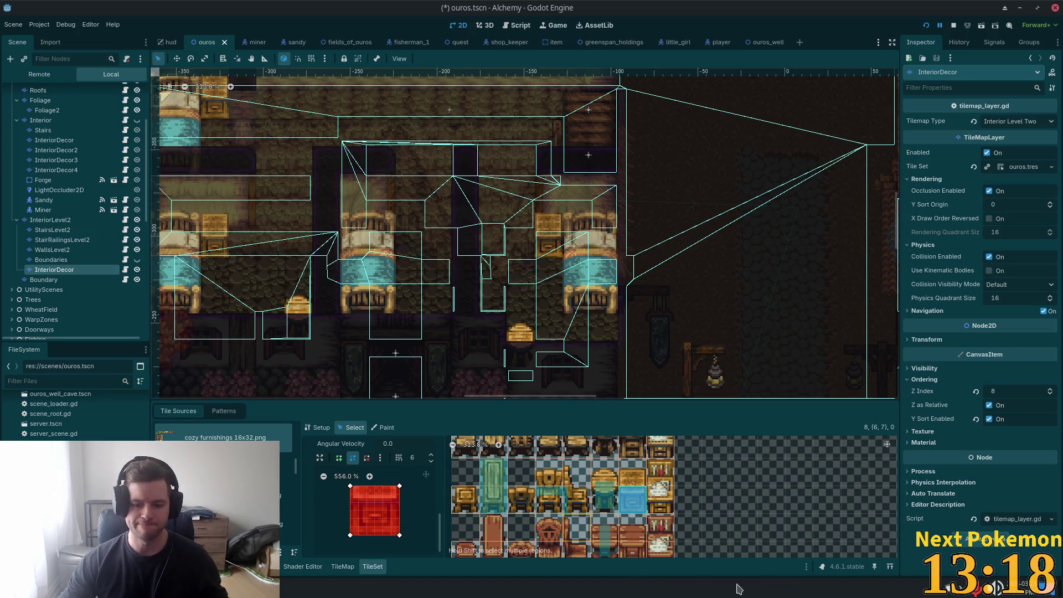
scroll(307, 146, down, 2)
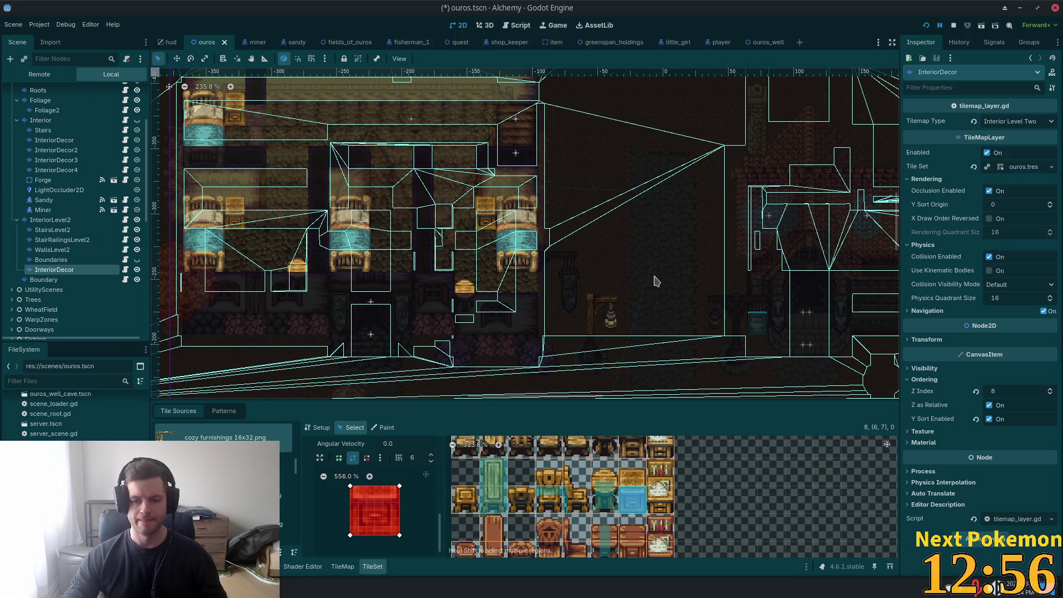
Step: Scroll through the furniture atlas and select the mirror tile
scroll(474, 218, down, 2)
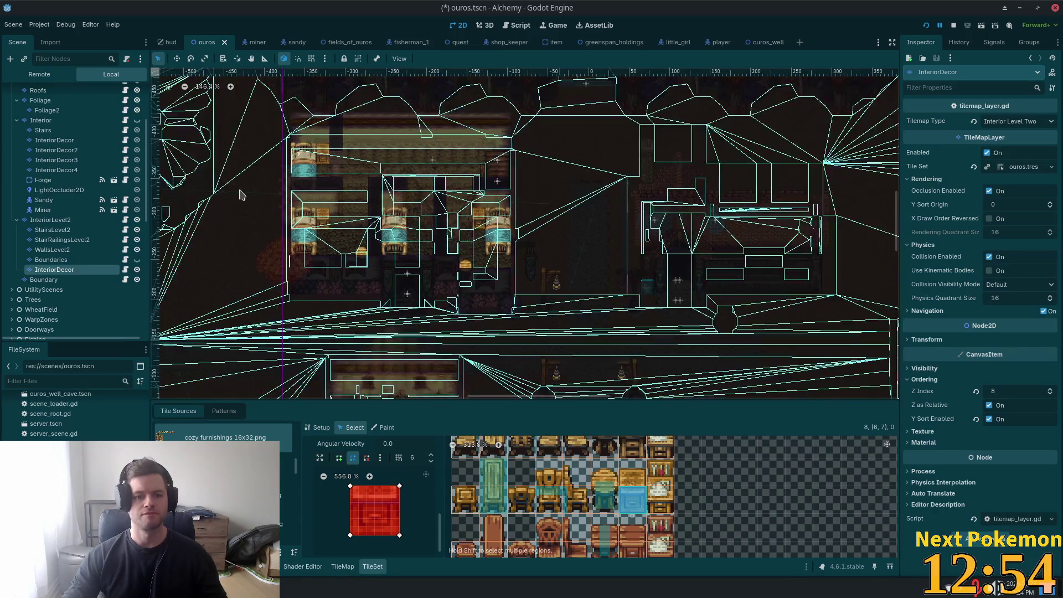
scroll(334, 149, up, 6)
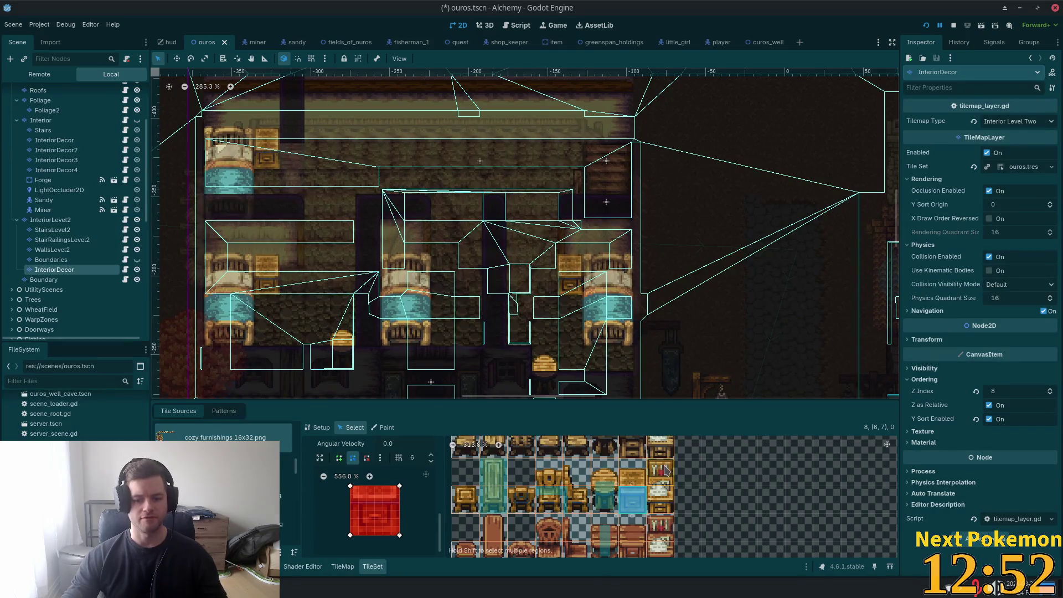
scroll(665, 471, down, 5)
ctrl+scroll(608, 531, down, 2)
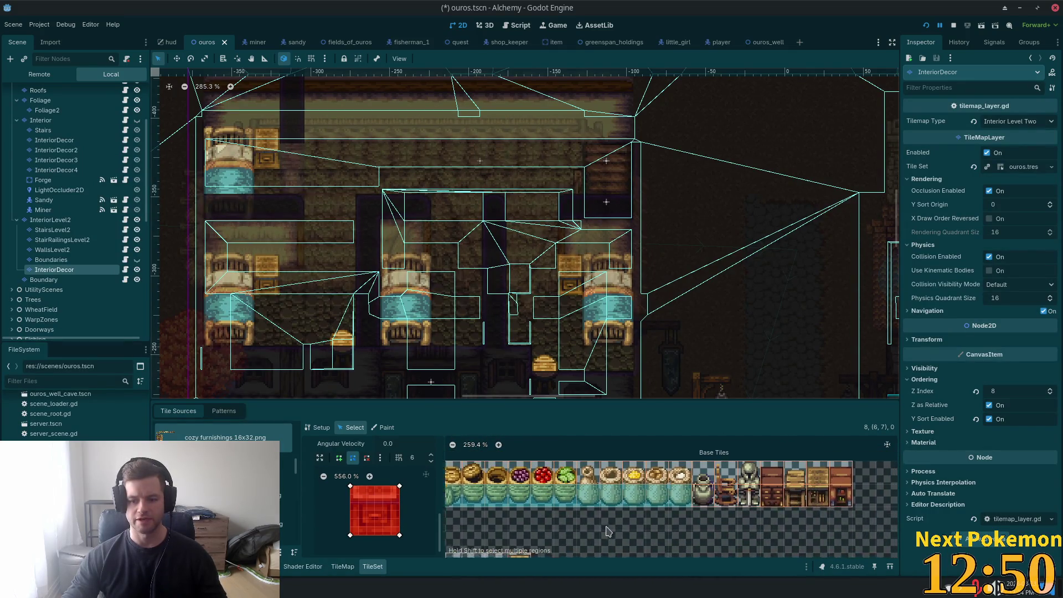
scroll(598, 528, right, 2)
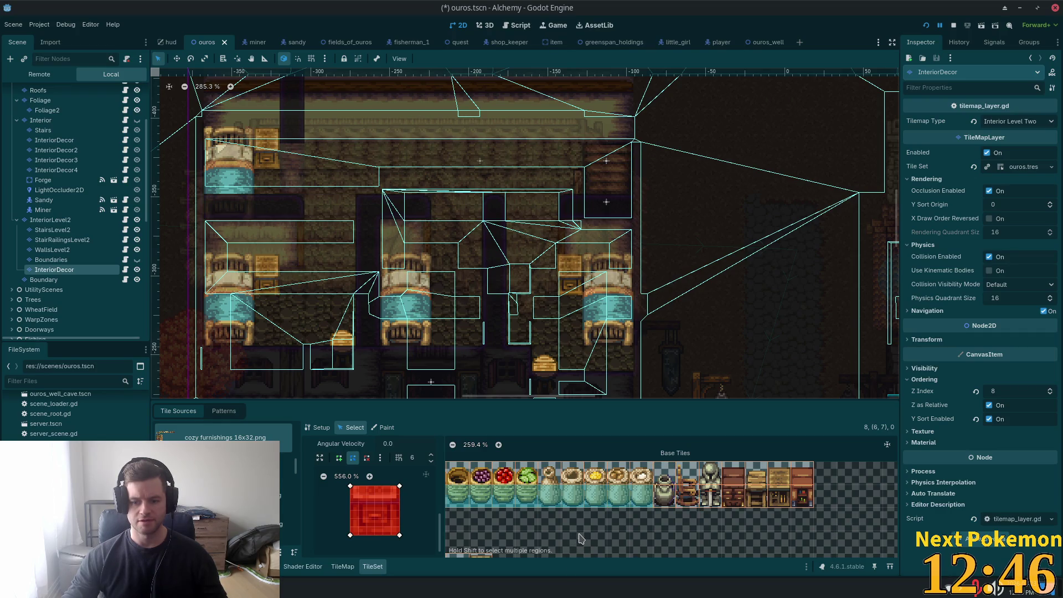
mouse_move(582, 536)
mouse_down()
mouse_move(779, 464)
mouse_move(772, 492)
mouse_up()
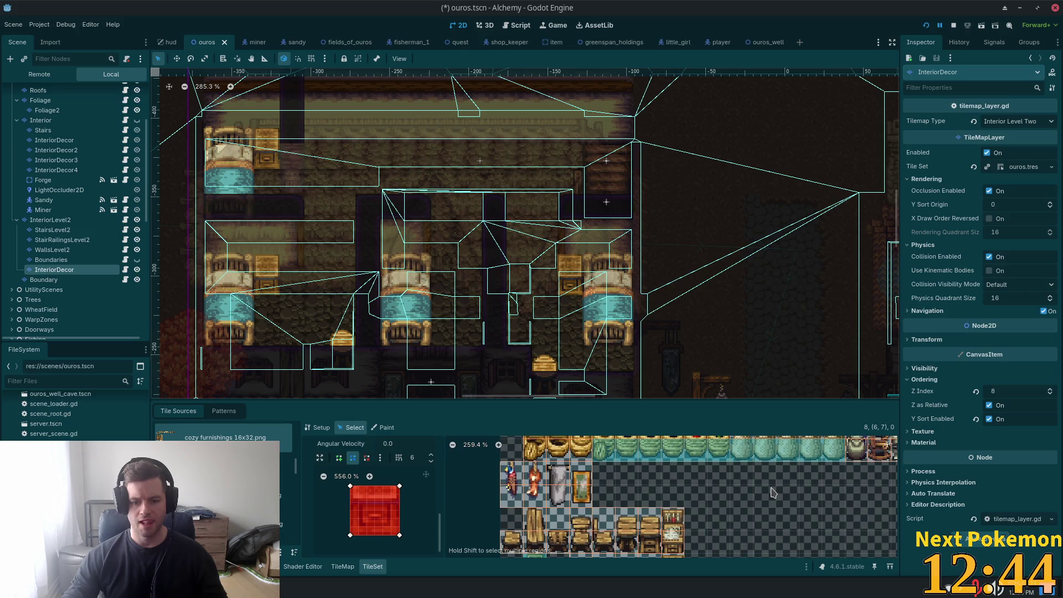
click(583, 493)
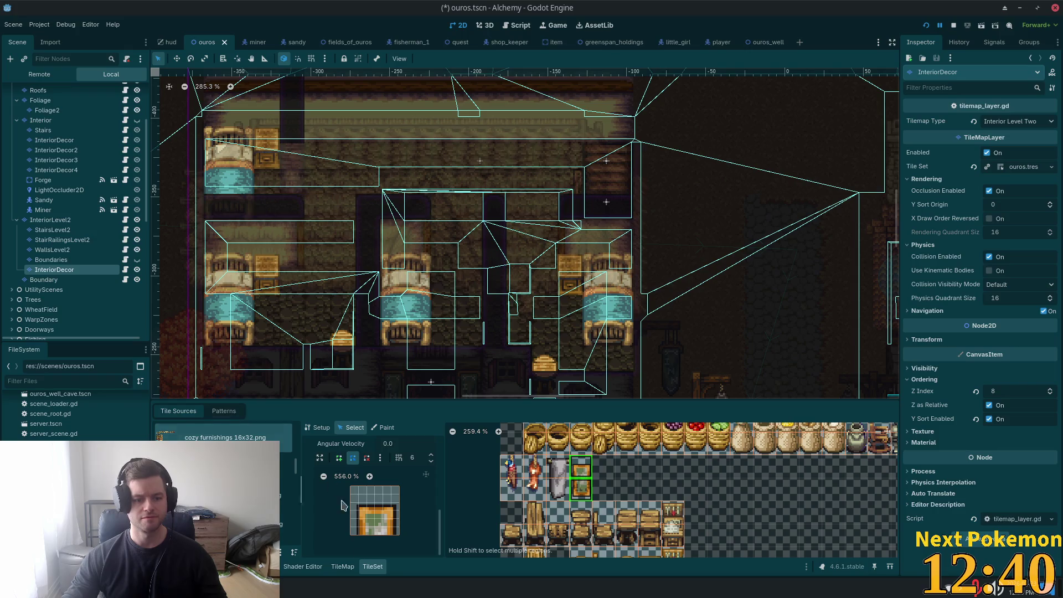
Step: Paint the mirror picture on the tavern's upper back wall, rotating it with Z
click(341, 566)
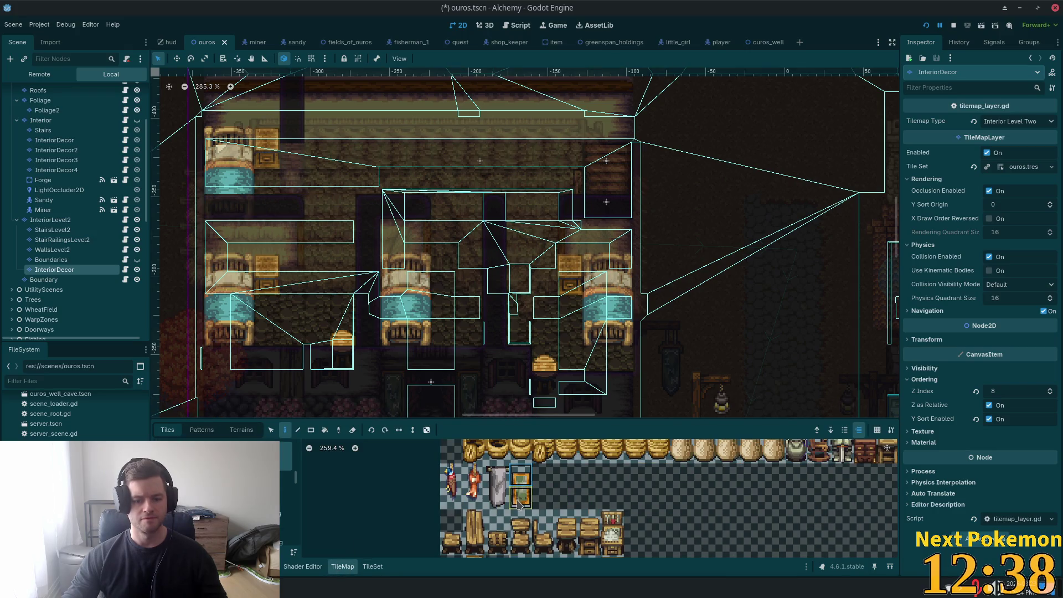
drag(363, 106, 334, 220)
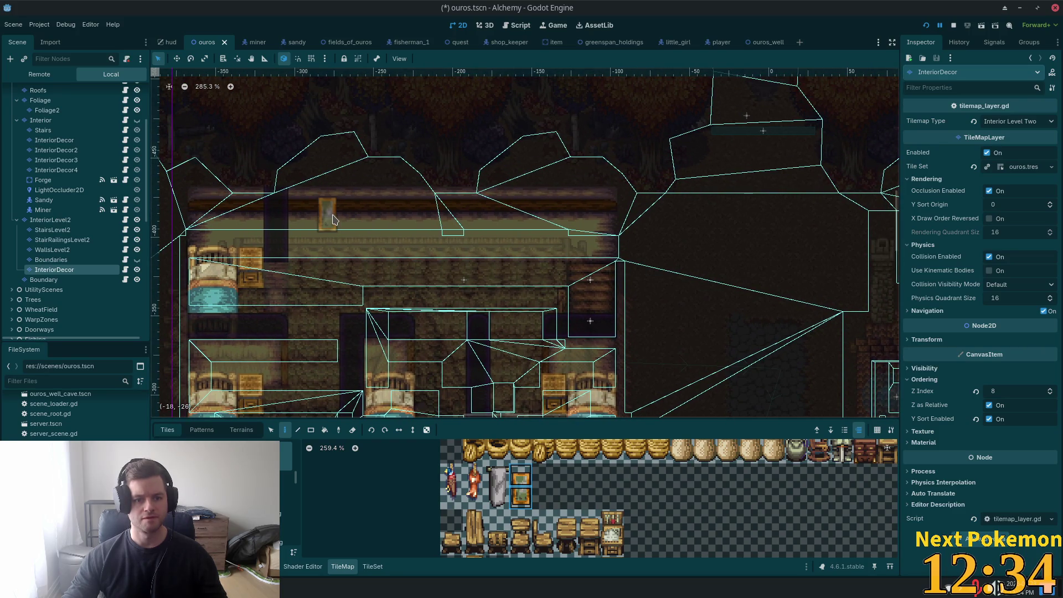
click(333, 219)
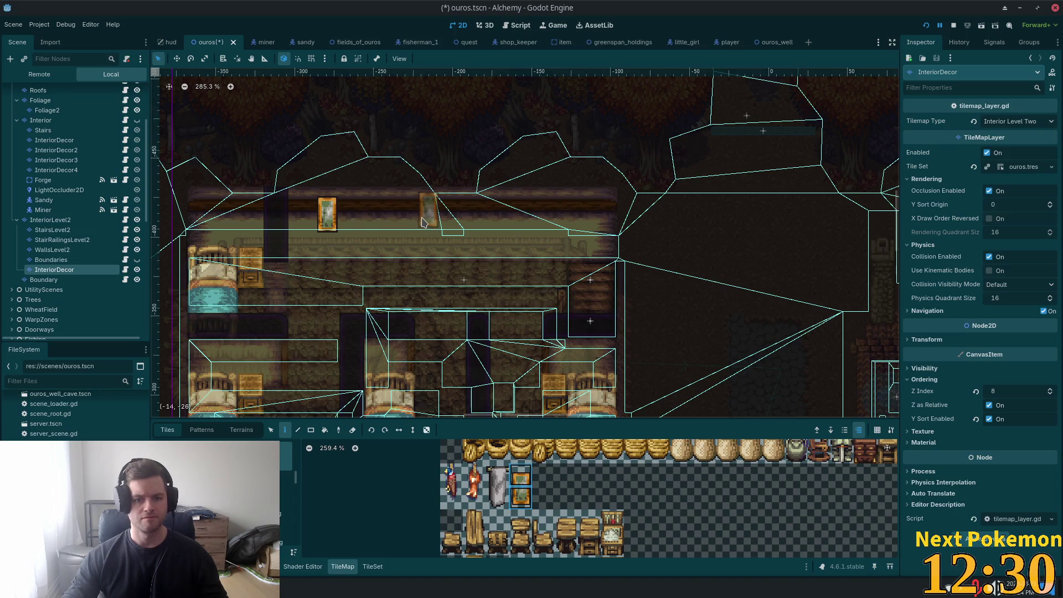
key(z)
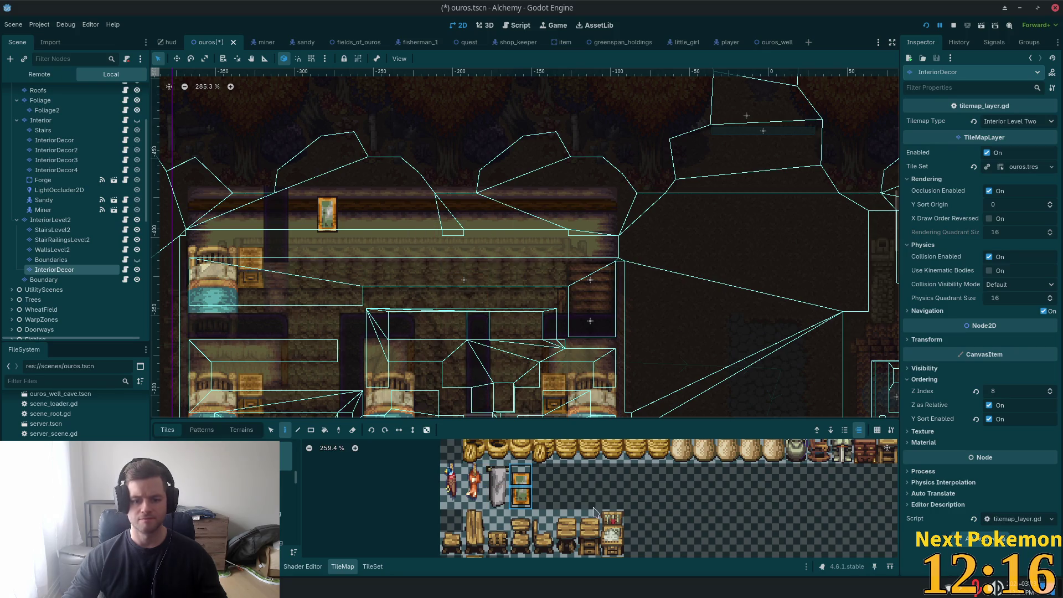
Step: Switch the palette to the carpet-and-rug tile source and bring its furniture tiles into view
scroll(595, 513, down, 3)
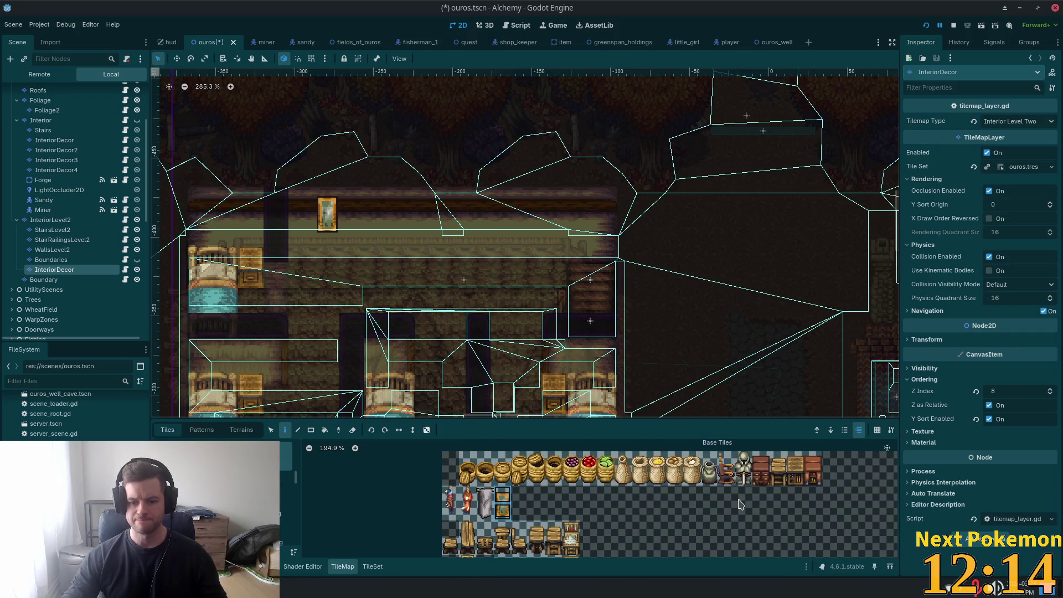
mouse_move(809, 501)
mouse_down()
mouse_move(757, 515)
mouse_move(847, 499)
mouse_up()
scroll(609, 477, down, 5)
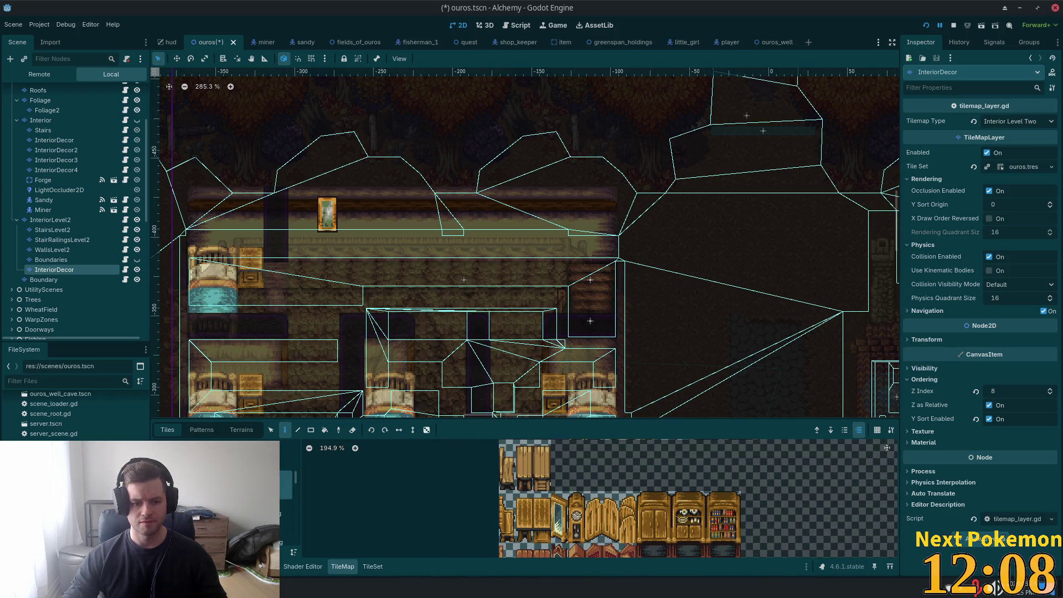
scroll(625, 493, up, 3)
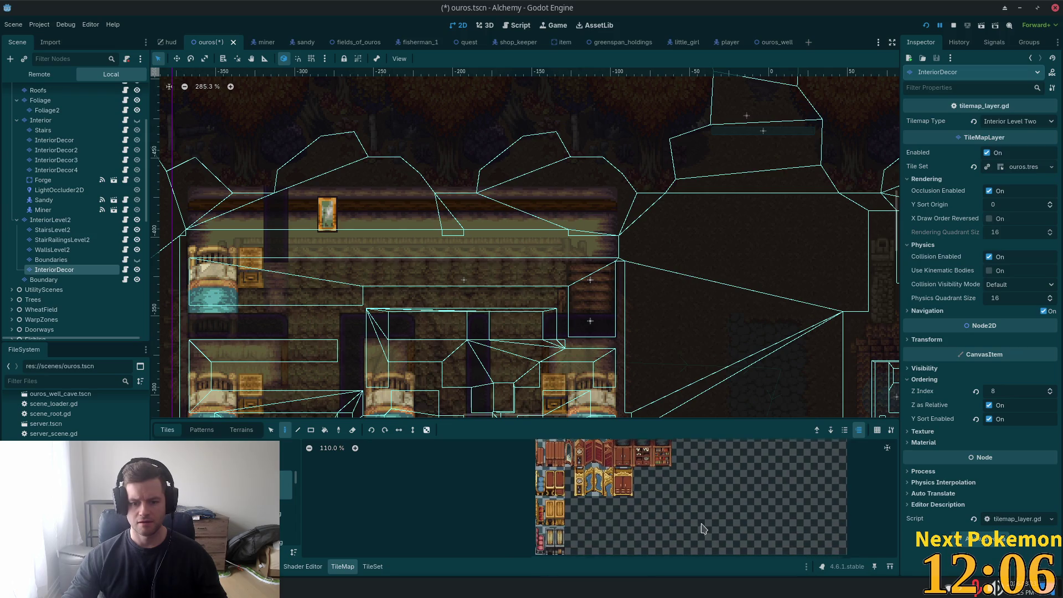
scroll(637, 548, down, 2)
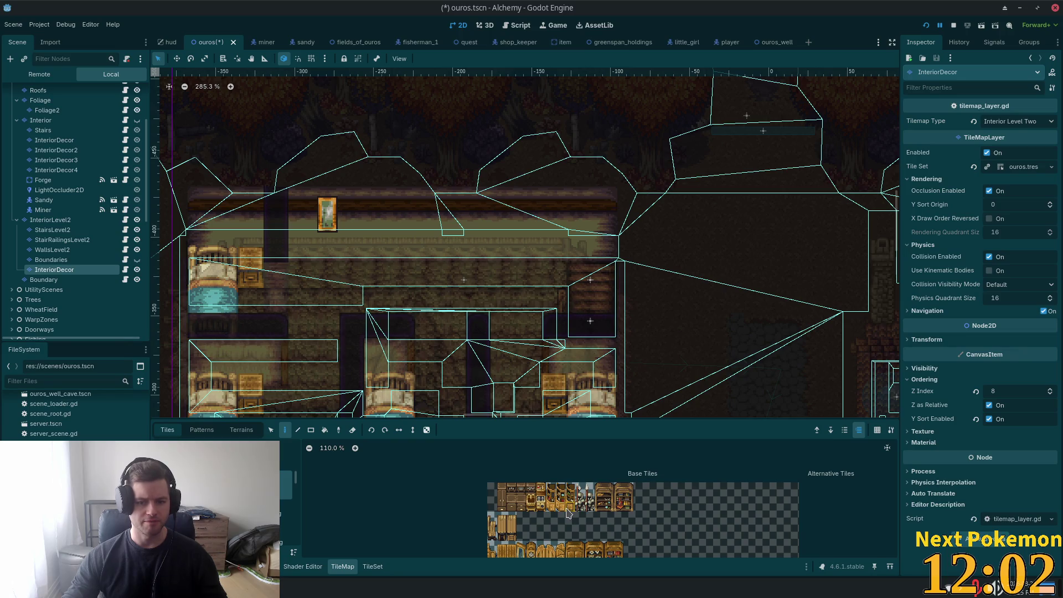
scroll(286, 482, down, 2)
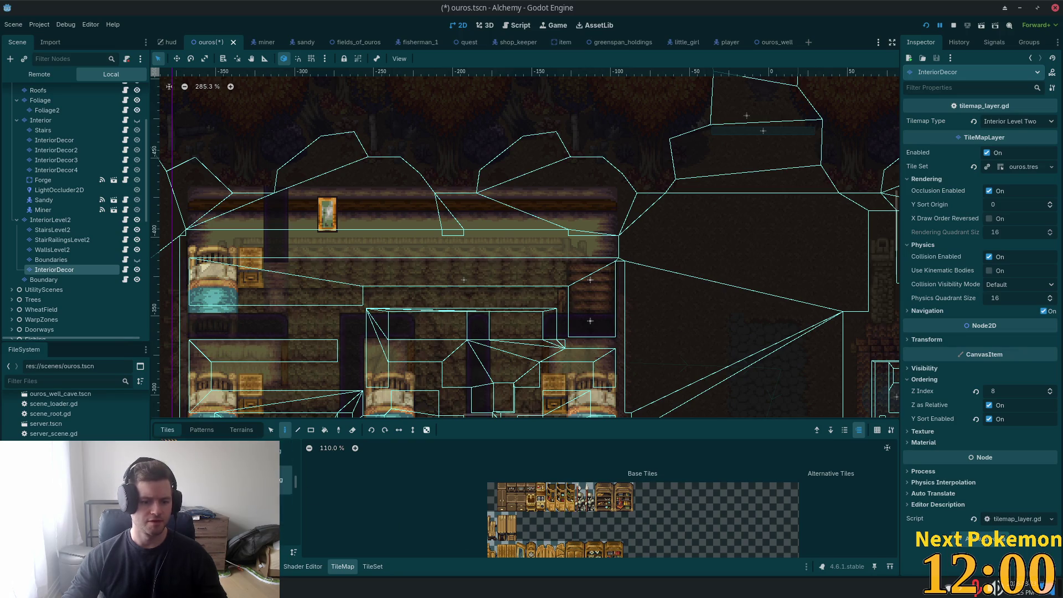
click(285, 480)
scroll(459, 527, down, 3)
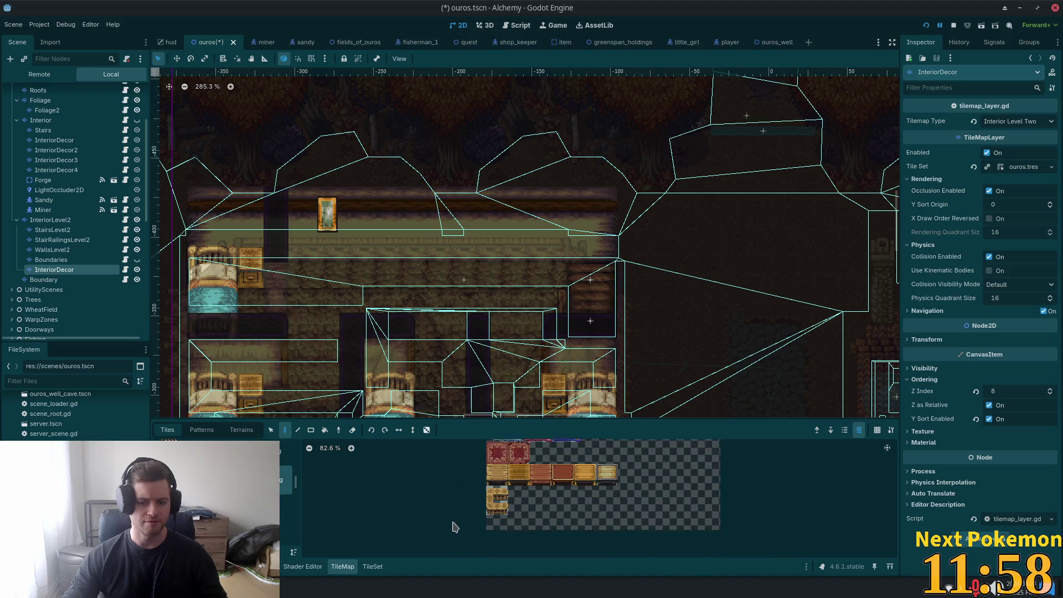
scroll(450, 527, right, 2)
scroll(443, 494, up, 1)
scroll(443, 495, up, 2)
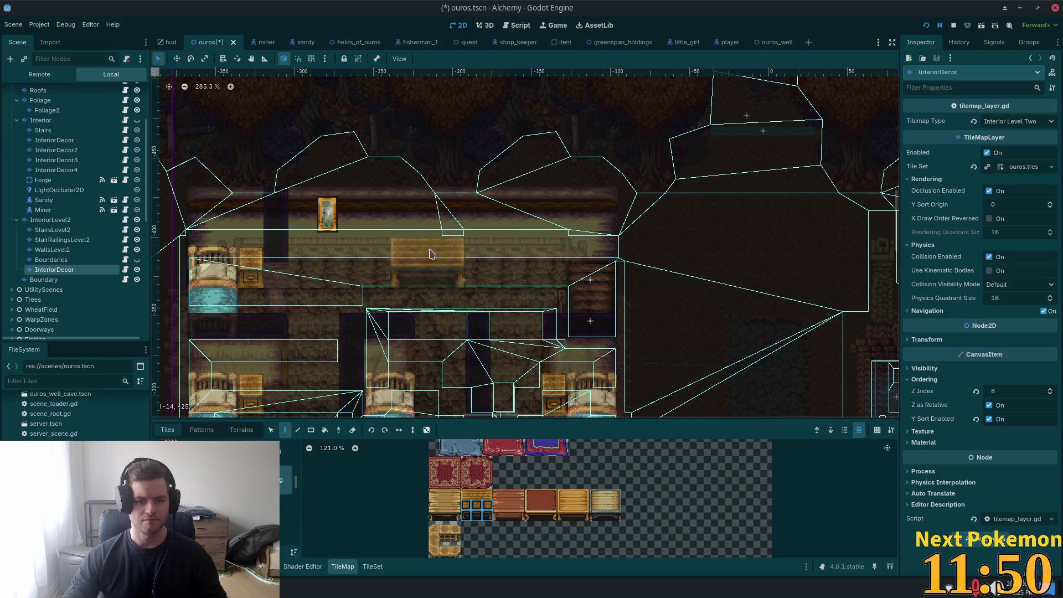
Step: Place a wooden table on the upper floor, pick the three-tile-wide table, then change tile source
click(405, 255)
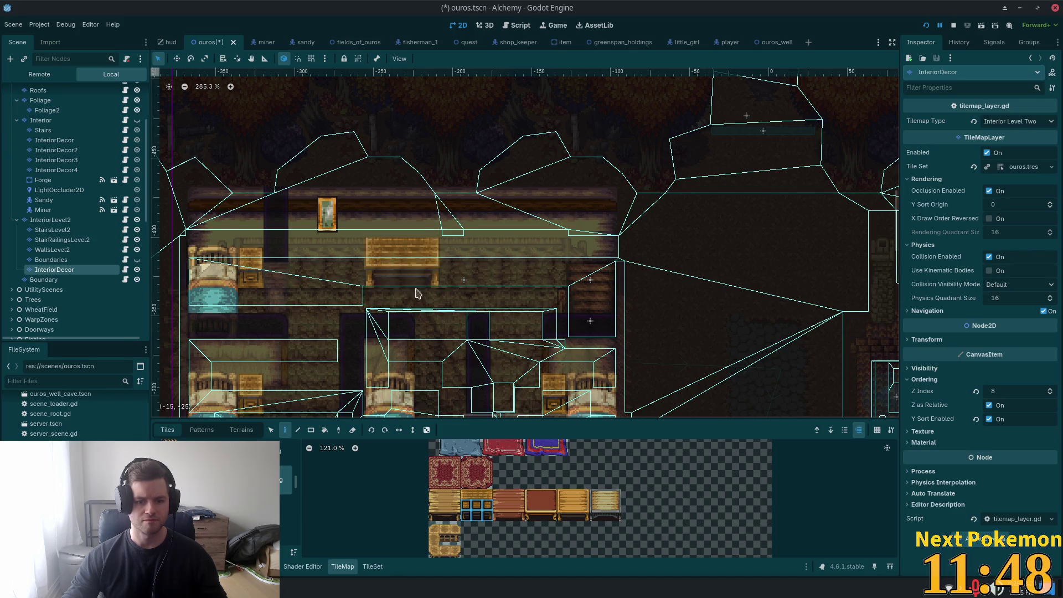
click(481, 502)
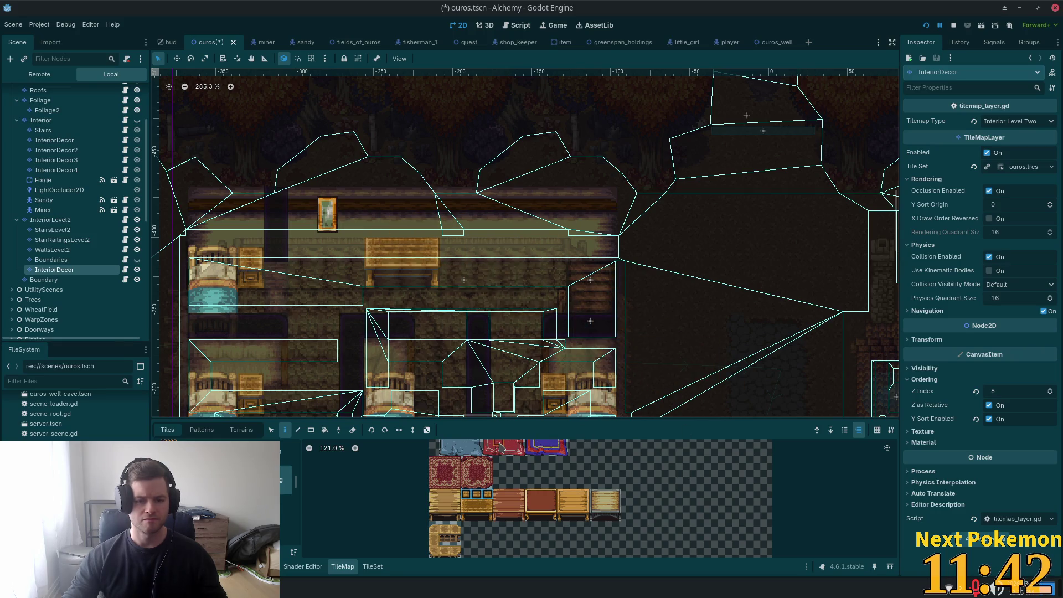
click(285, 509)
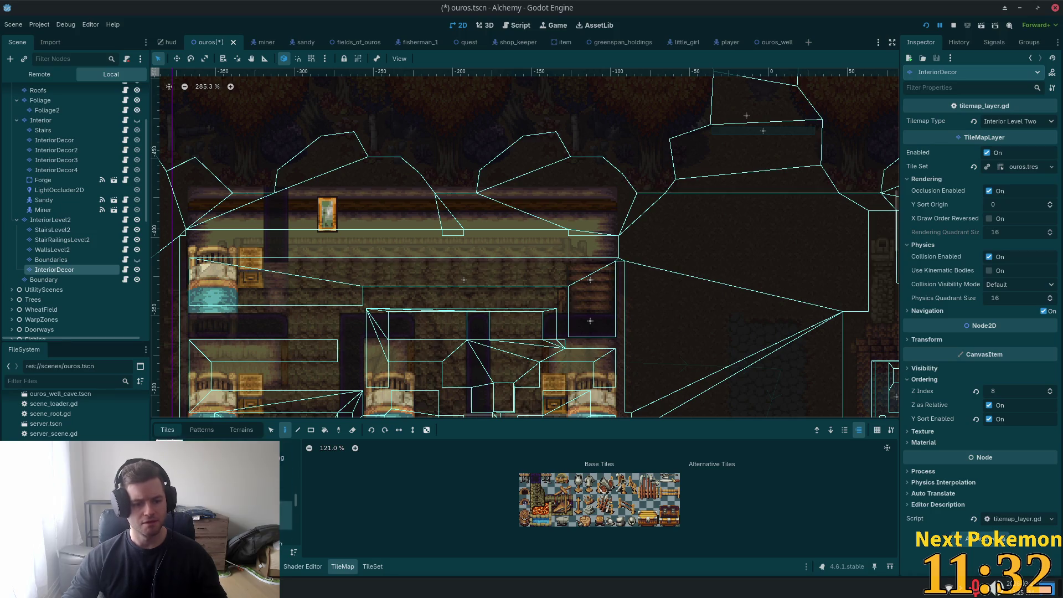
Step: Browse other tile sources, trying a tile and viewing the hay-and-barn sheet
click(286, 488)
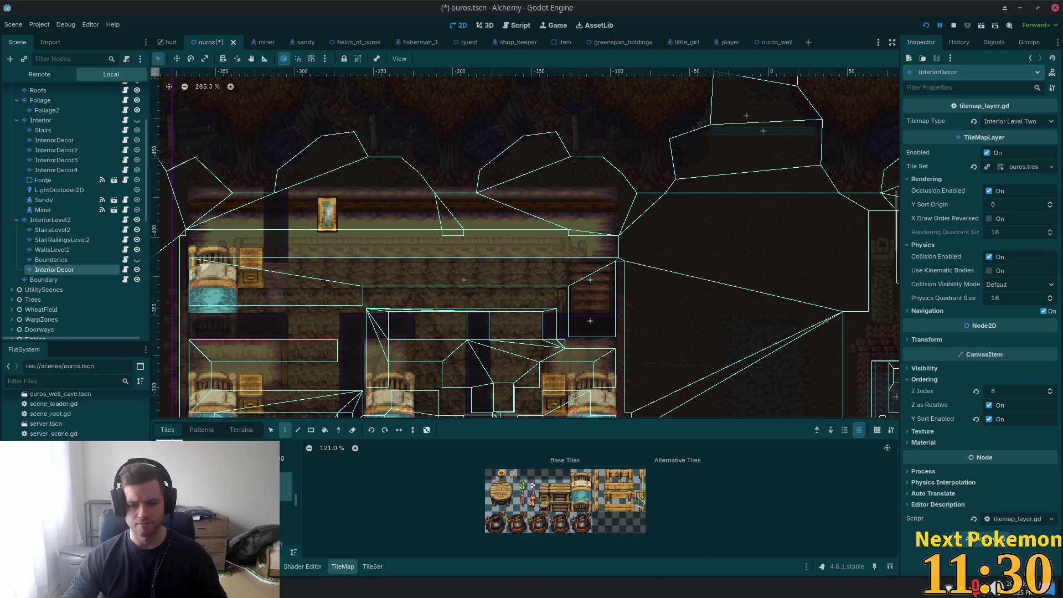
click(566, 497)
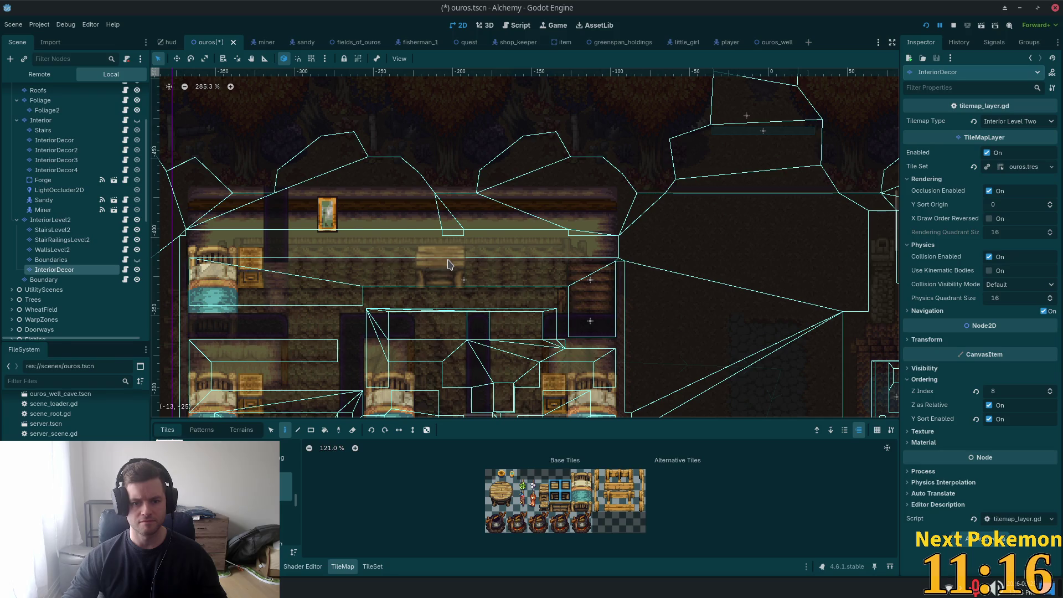
scroll(538, 515, down, 3)
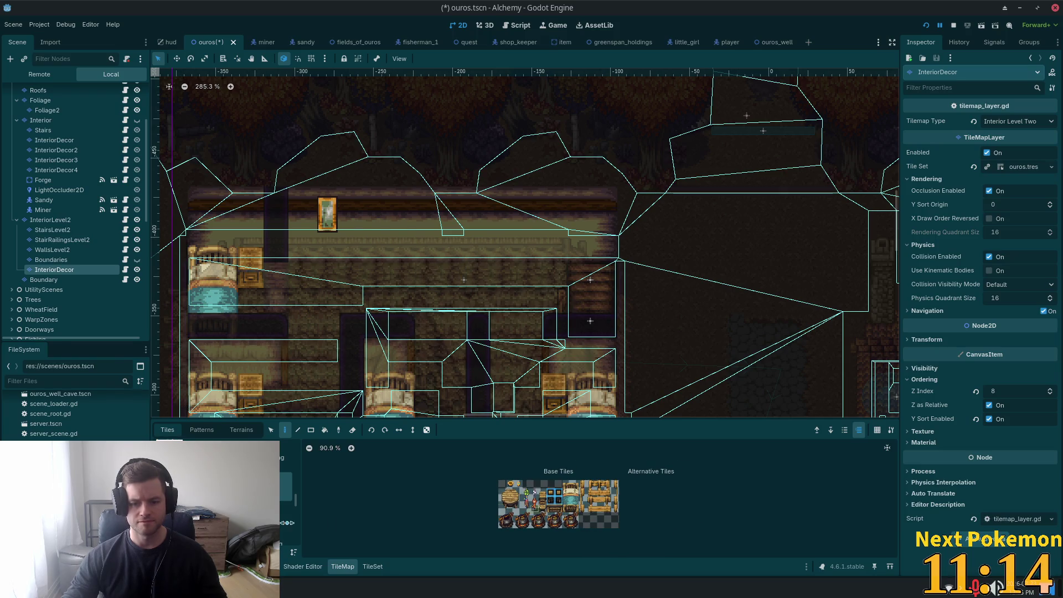
click(285, 504)
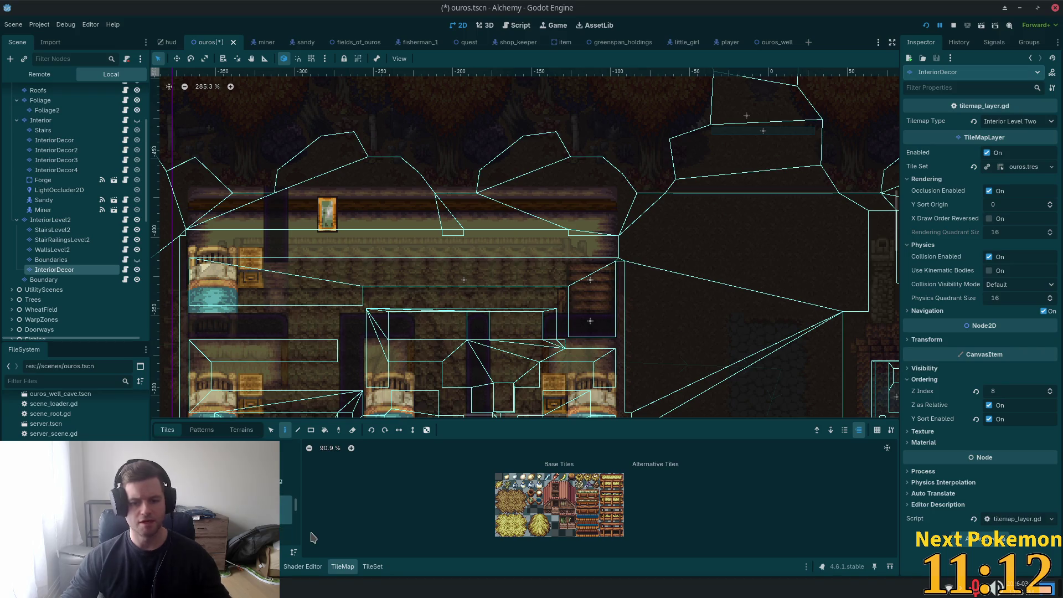
scroll(286, 515, down, 2)
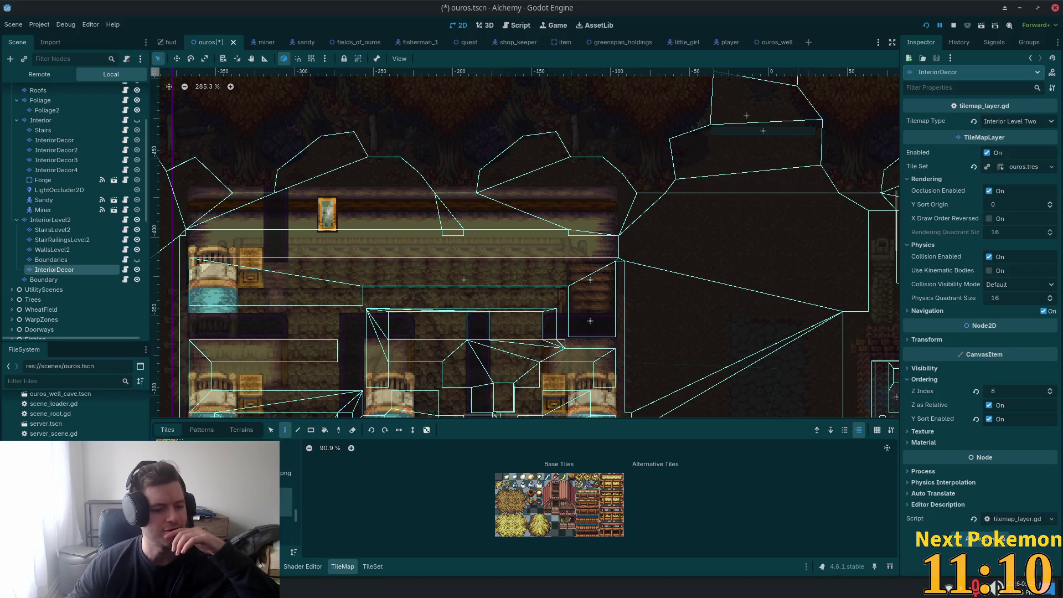
scroll(285, 515, down, 2)
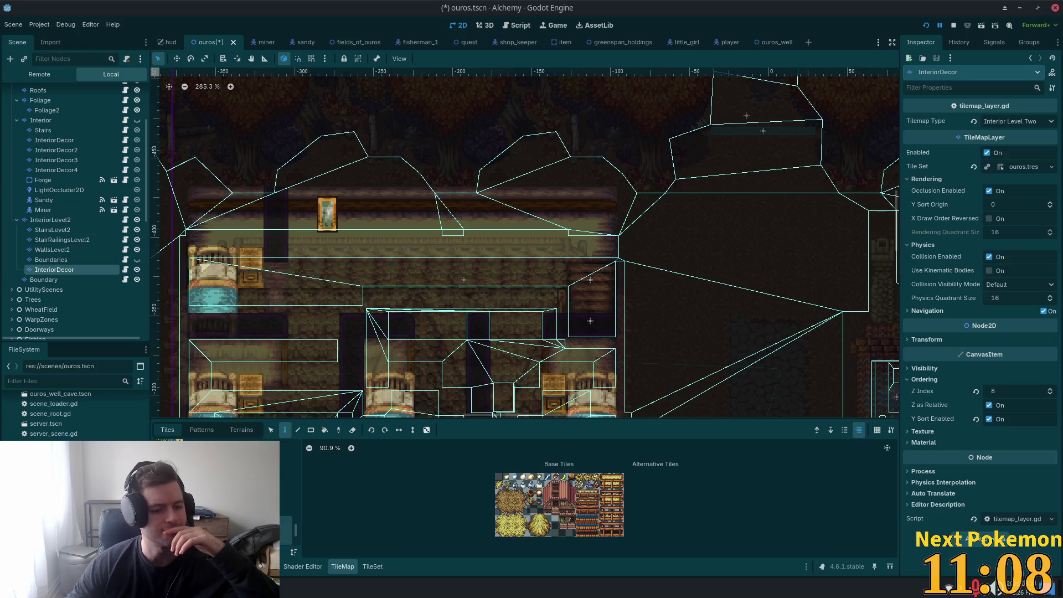
Step: Step through further sources, including the torch and terrain-and-trees tilesets
key(Up)
key(Up)
key(Up)
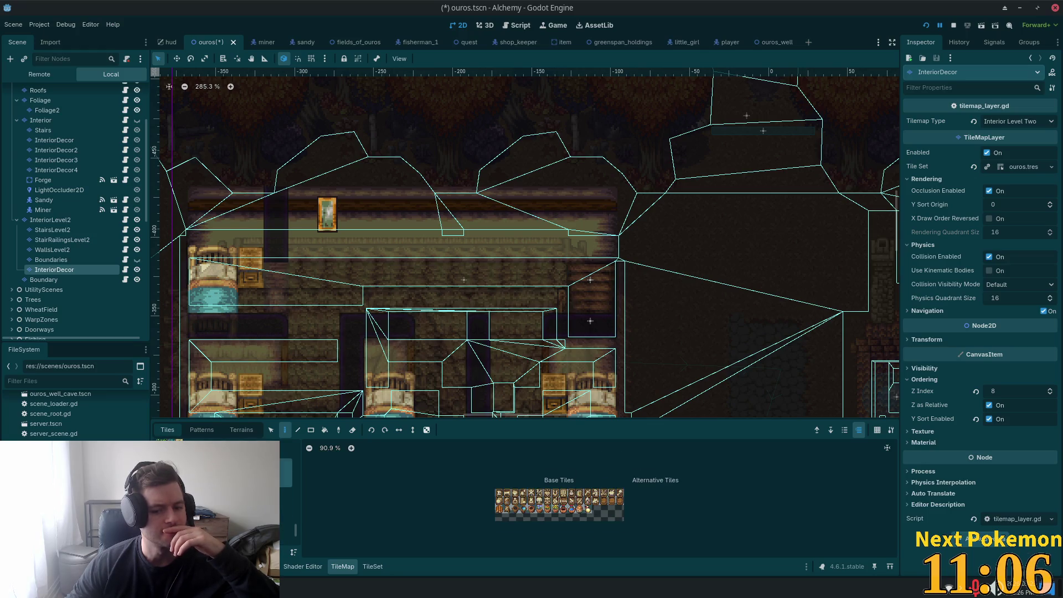
key(Down)
key(Down)
key(Down)
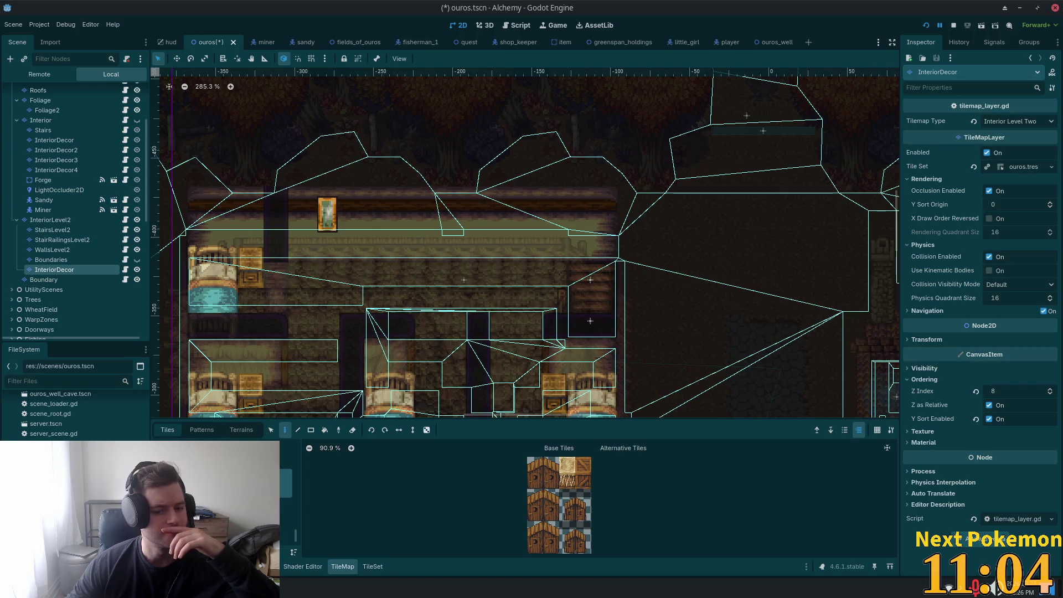
scroll(286, 498, down, 1)
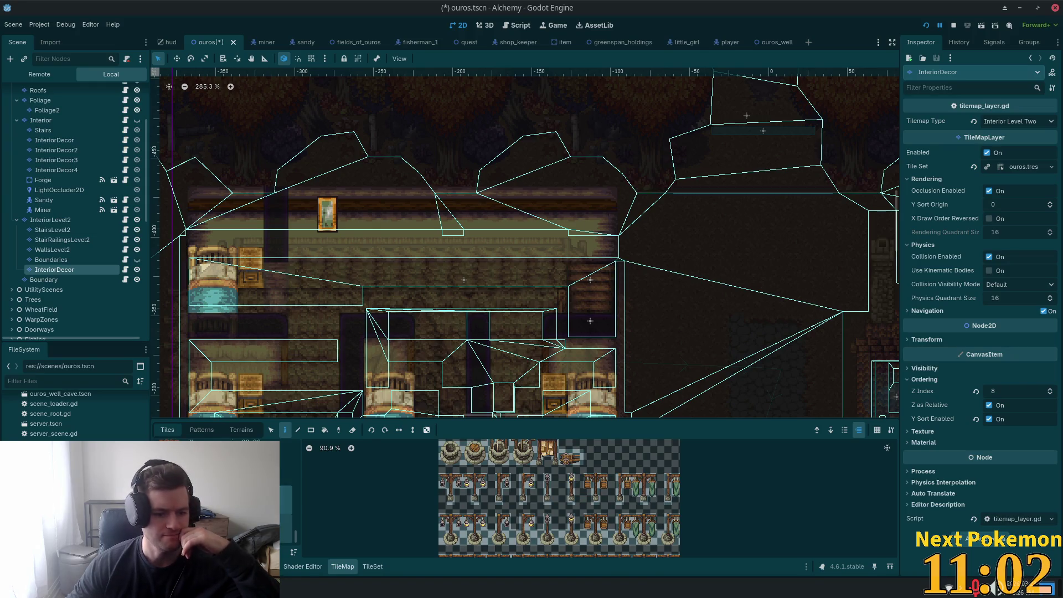
click(288, 506)
drag(296, 540, 306, 454)
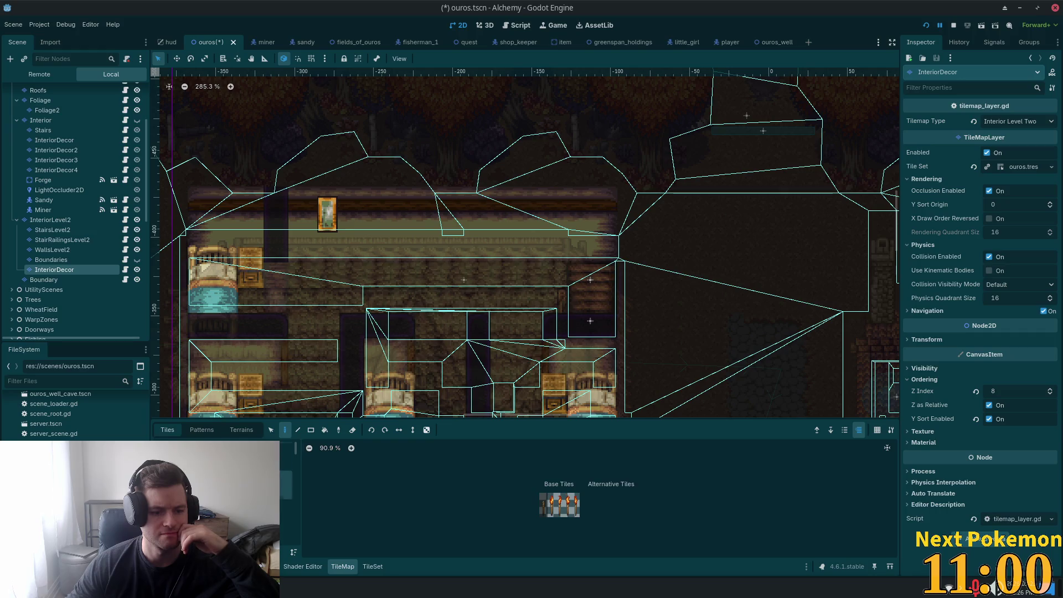
scroll(222, 488, up, 1)
click(222, 490)
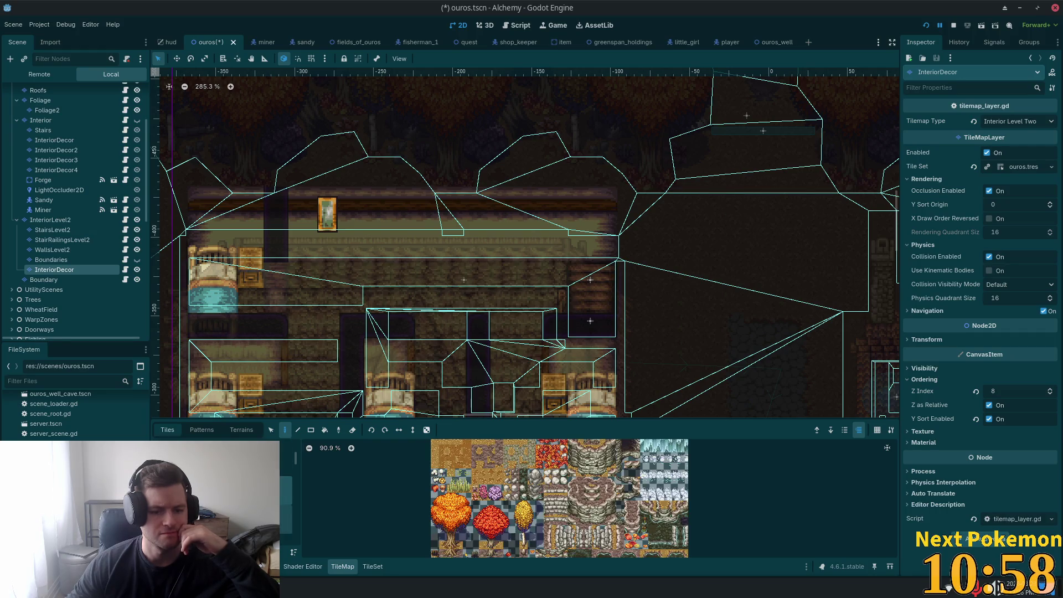
click(221, 523)
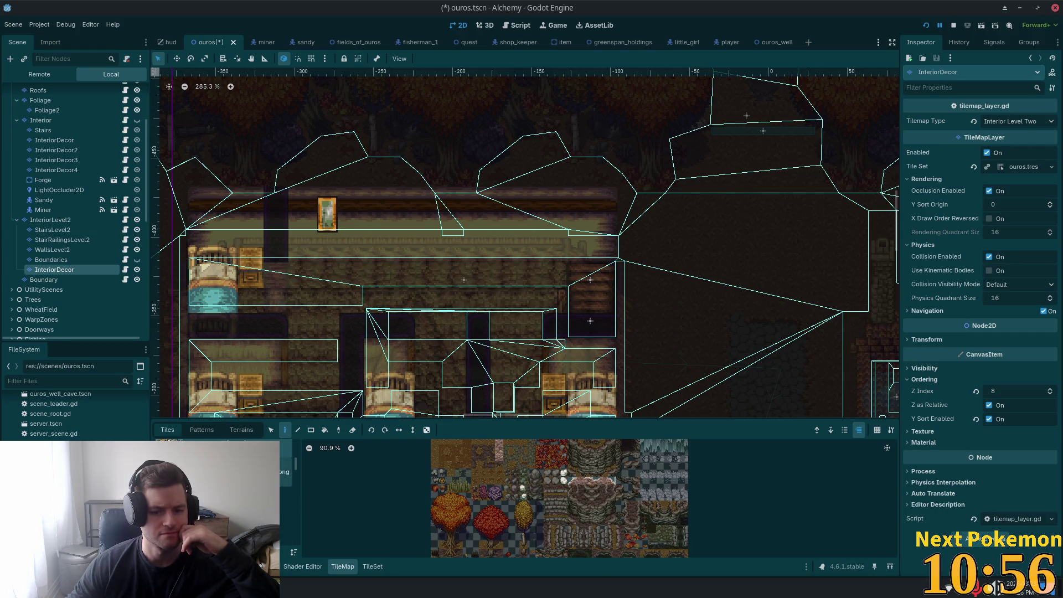
Step: Continue past the stairs-and-railings tileset to the cabinet and wardrobe furniture atlas
click(233, 483)
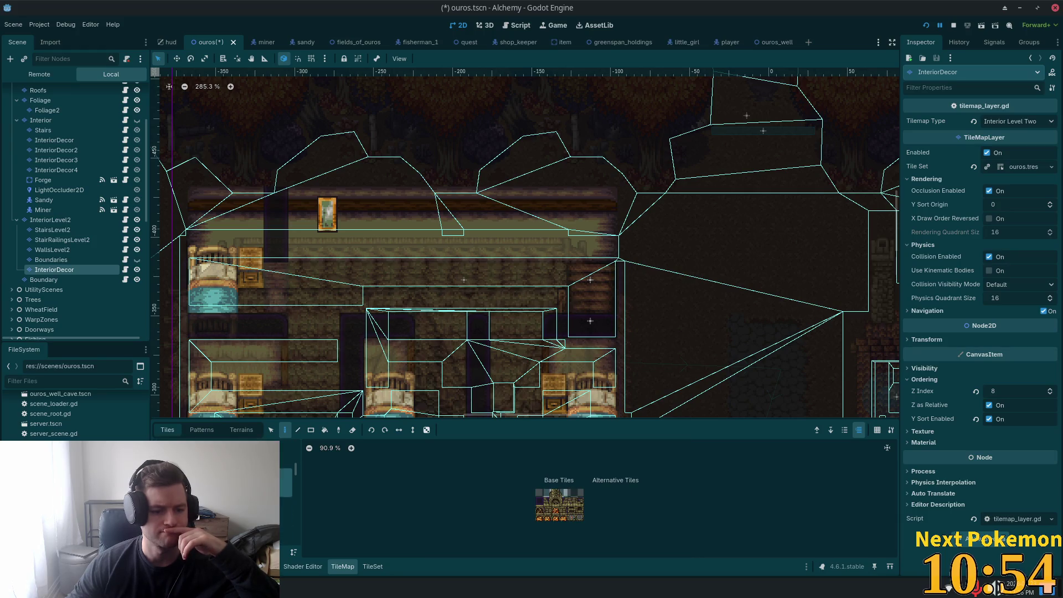
click(232, 499)
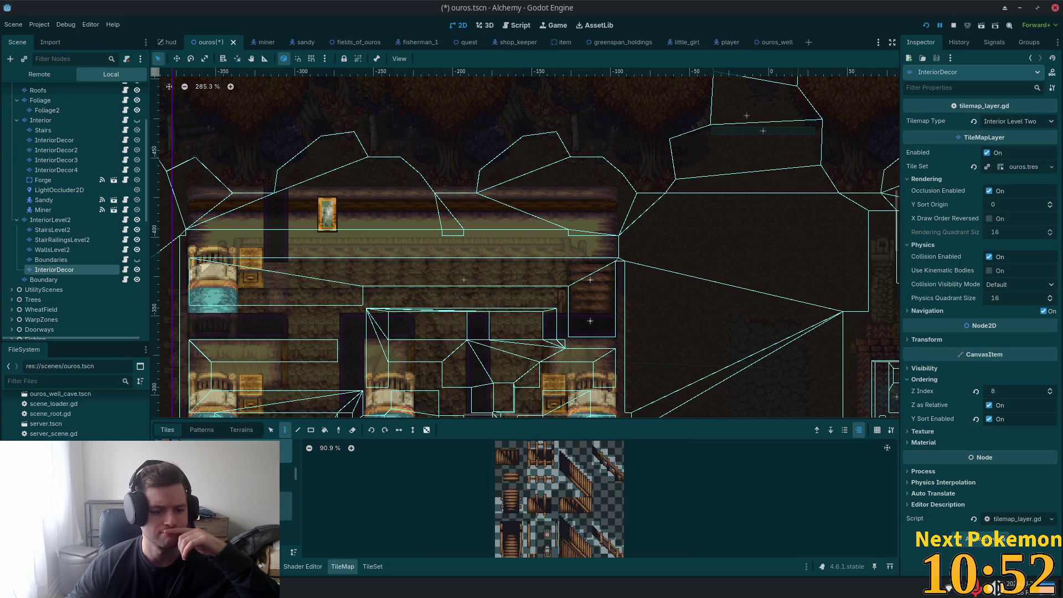
key(Down)
scroll(592, 486, down, 3)
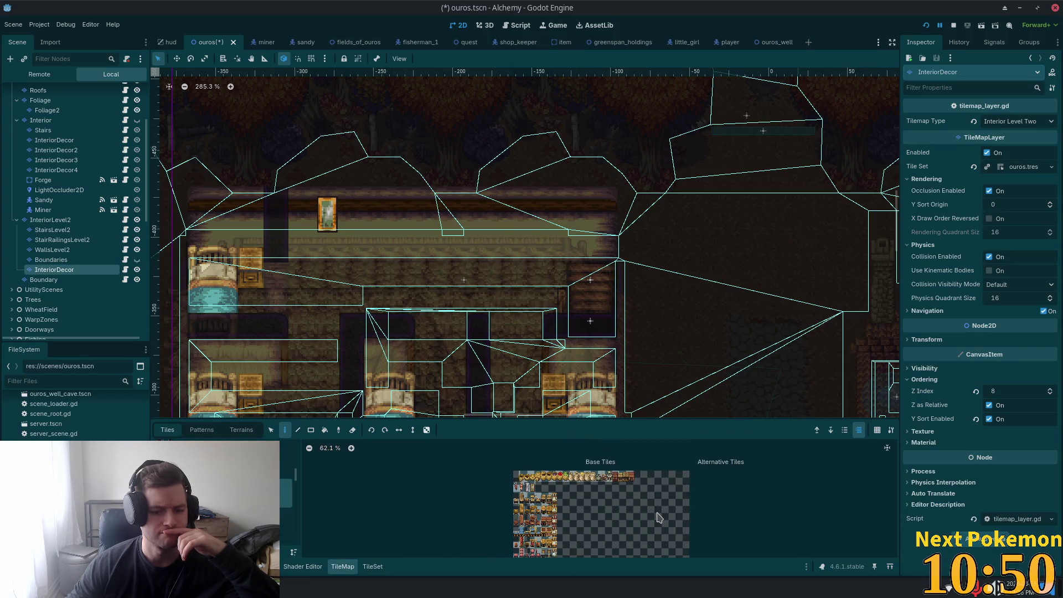
scroll(591, 486, up, 3)
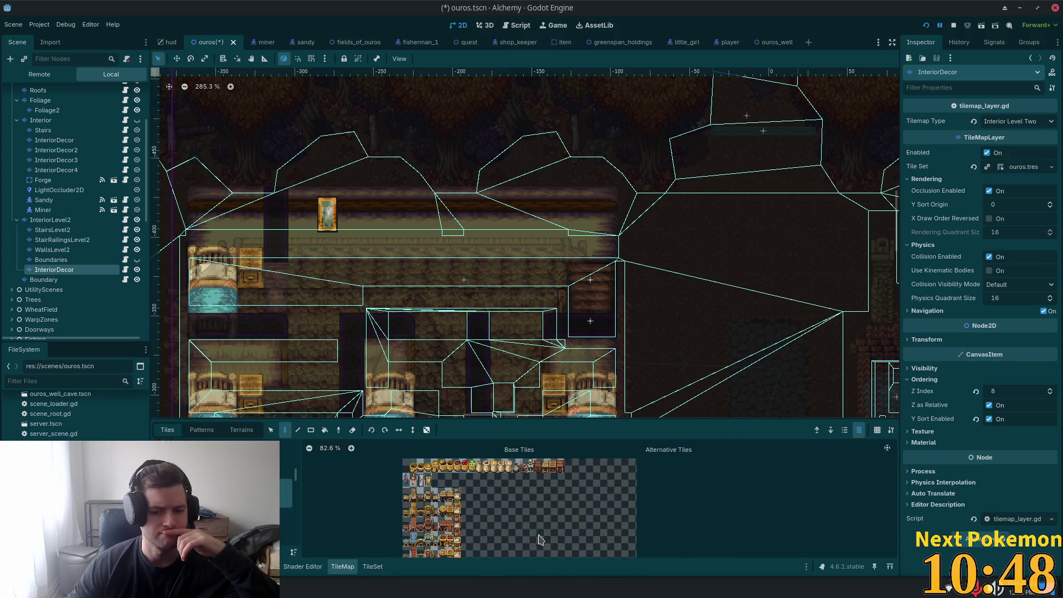
key(Down)
key(Down)
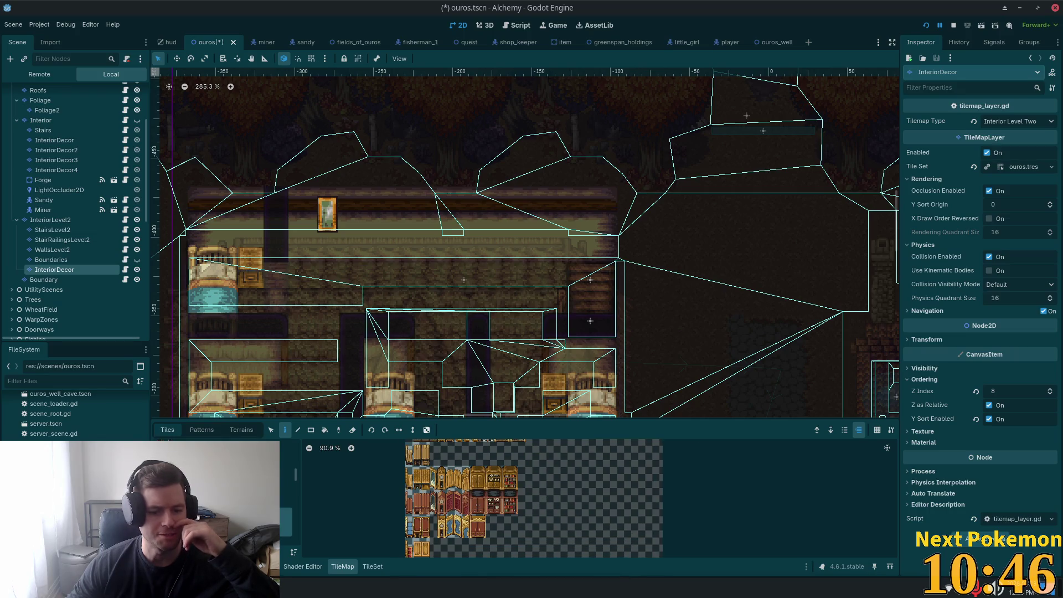
key(Up)
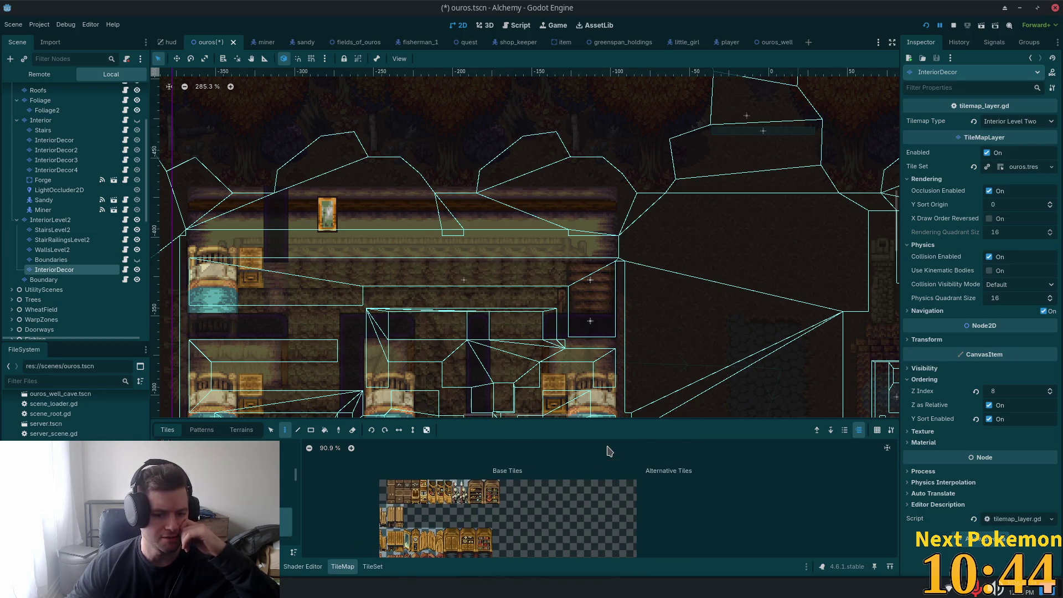
key(Down)
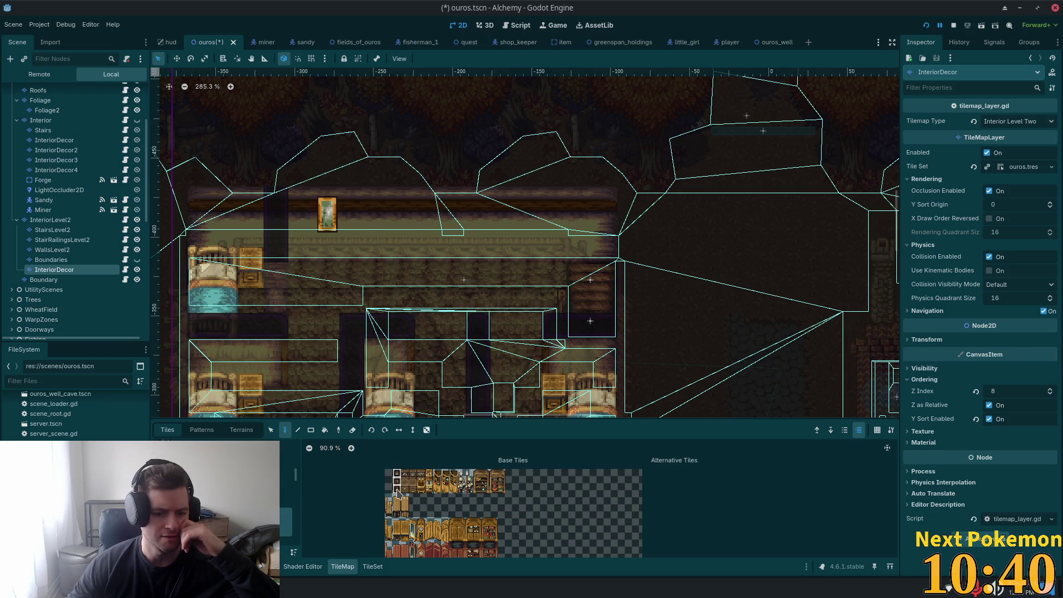
Step: Try painting tall door tiles along the upper back wall, then undo them
click(397, 493)
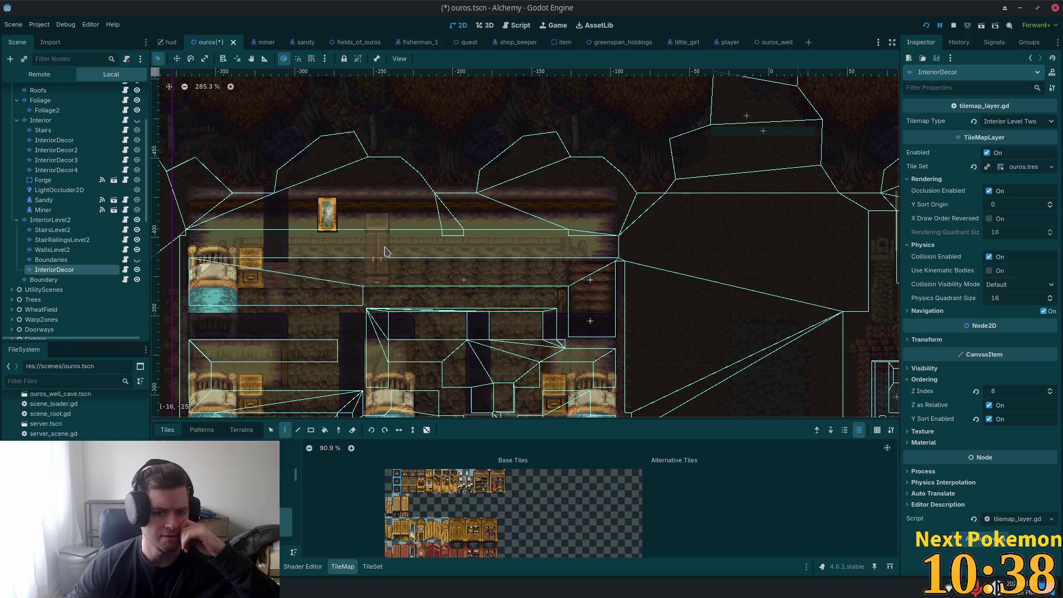
drag(386, 252, 410, 257)
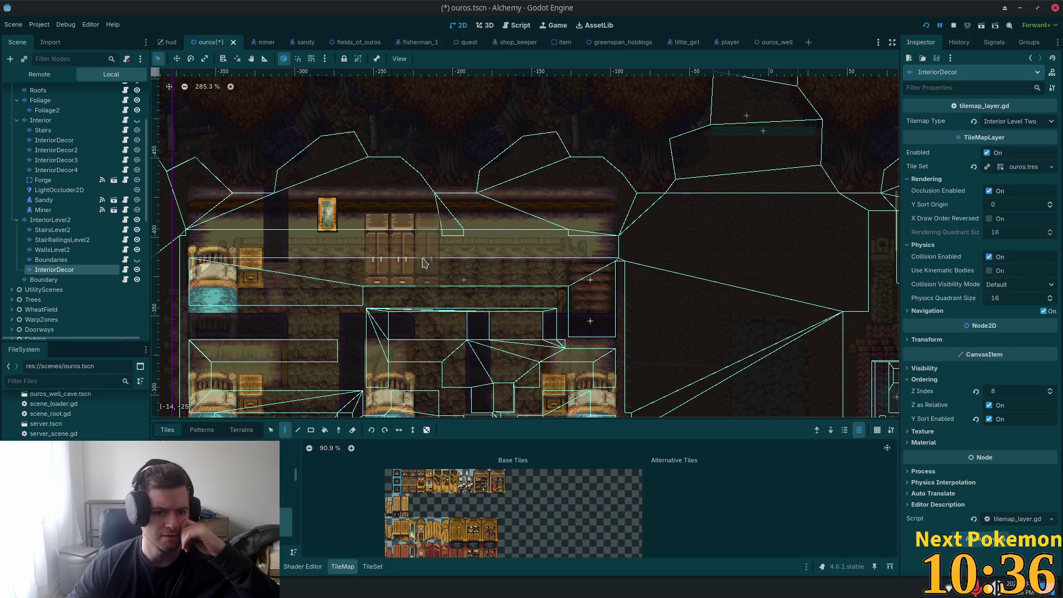
click(431, 267)
click(455, 279)
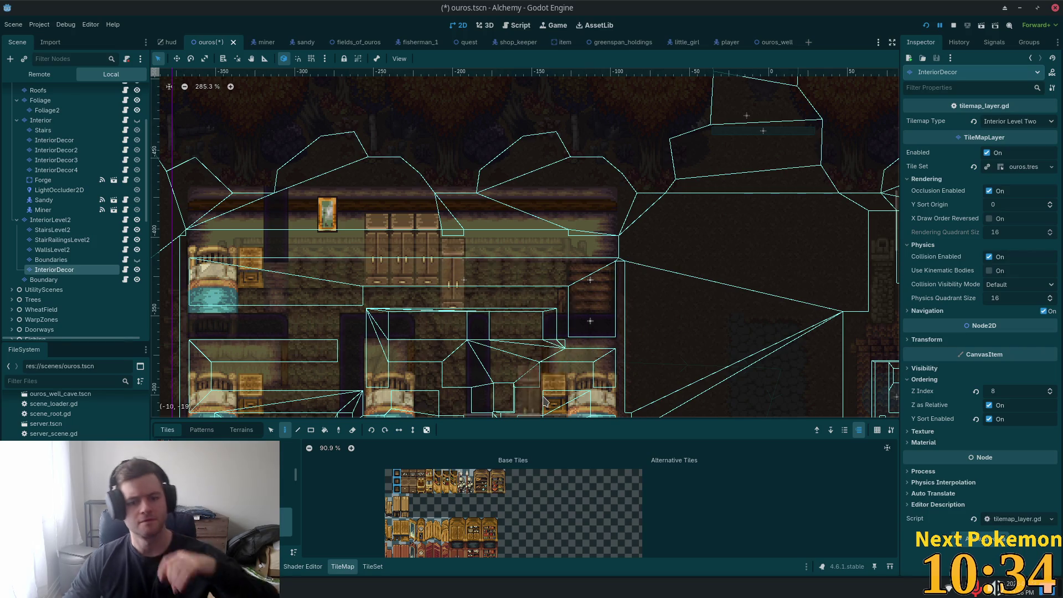
key(ctrl+z)
key(ctrl+z)
key(ctrl+z)
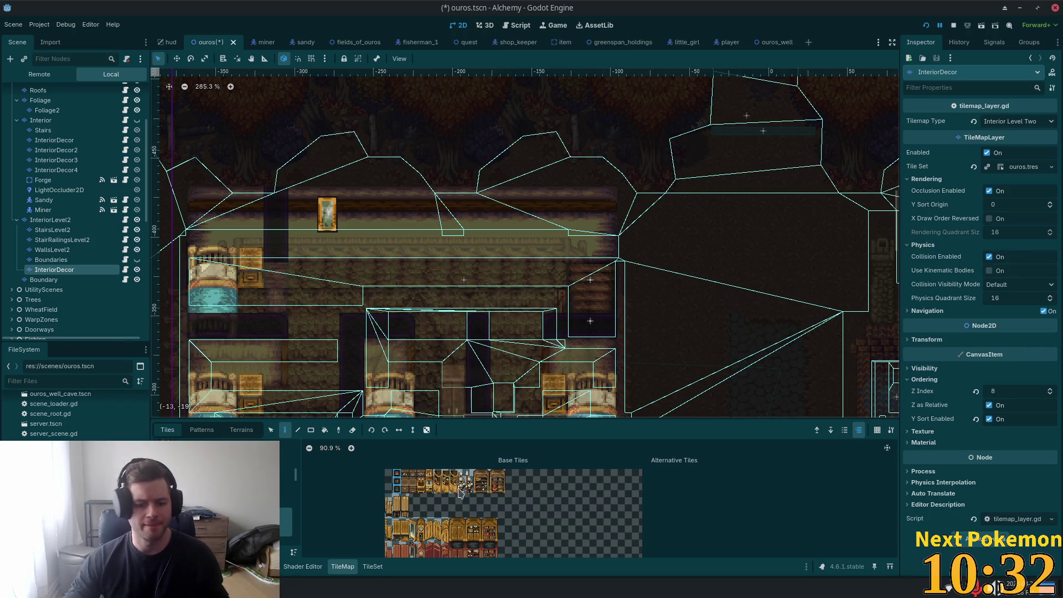
Step: Select the 2x3 wardrobe block, place it on the back wall beside the painting, then save as
click(458, 526)
drag(464, 543, 463, 538)
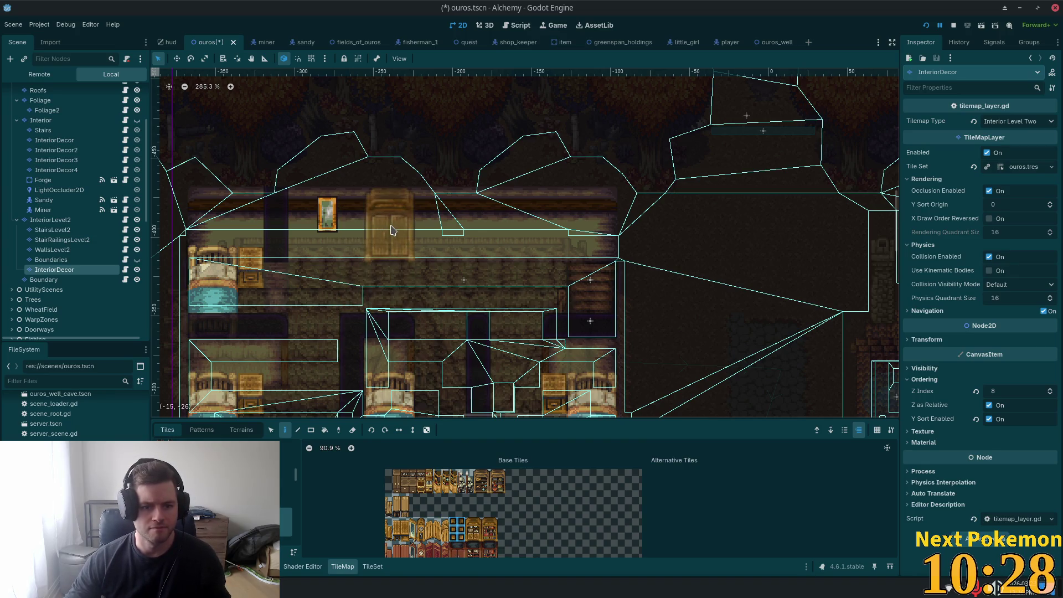
click(391, 230)
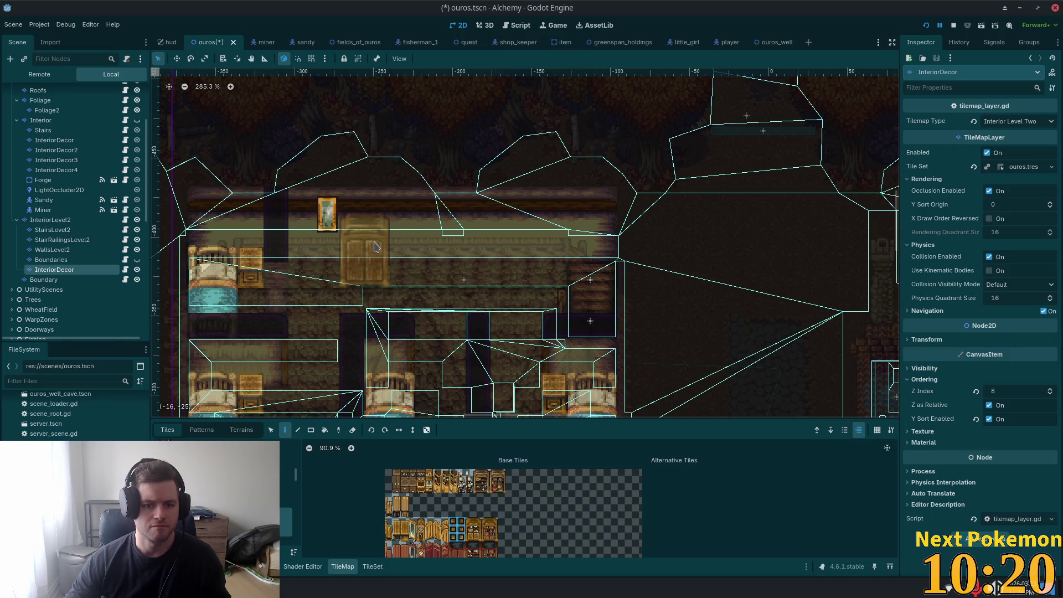
click(374, 247)
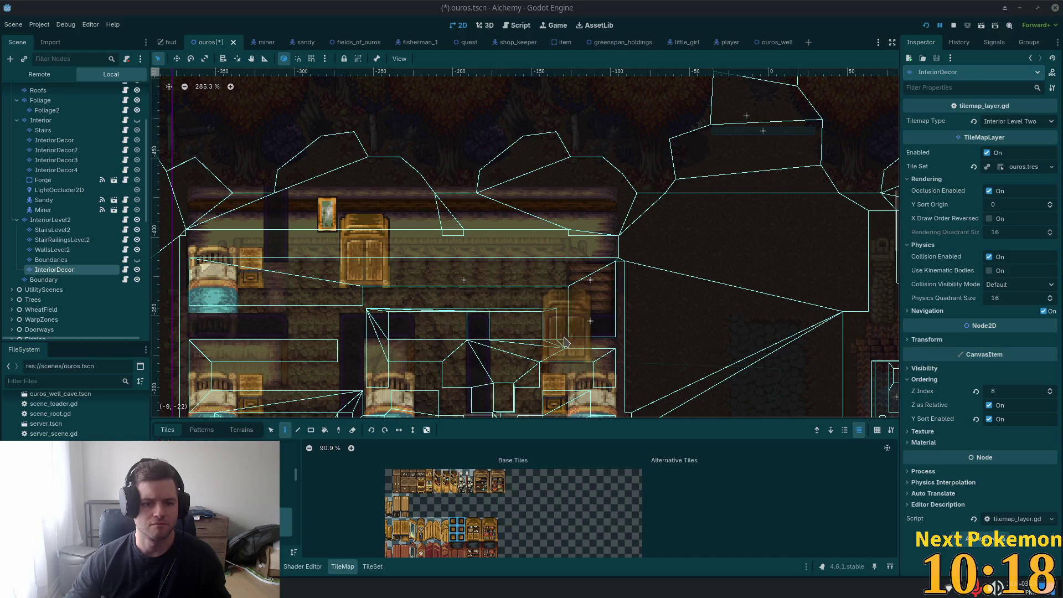
key(ctrl+shift+s)
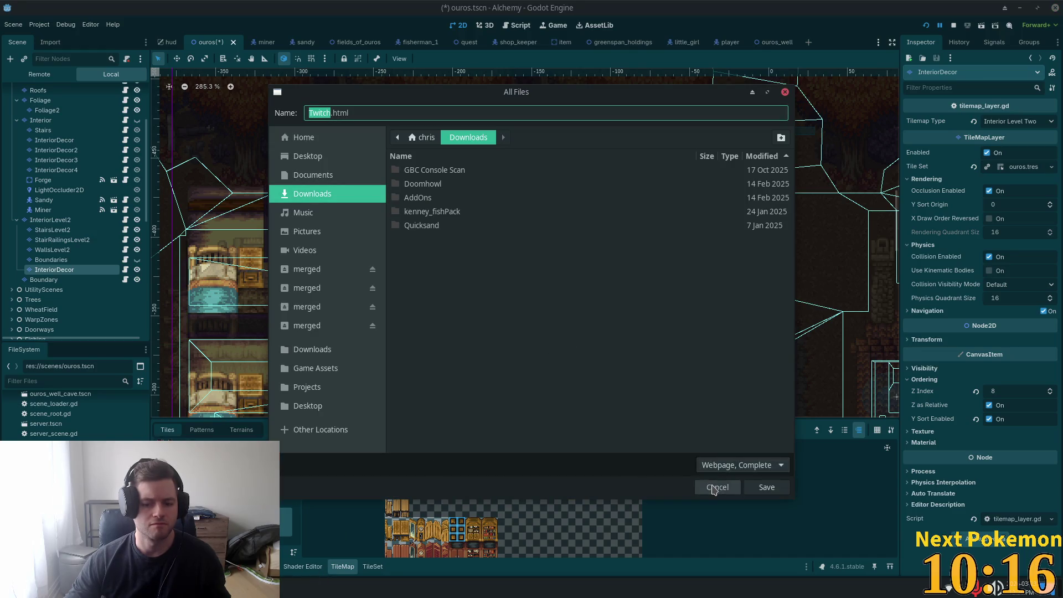
Step: Dismiss the stray save dialog and play-test, walking the player up to the wardrobe and back
click(714, 487)
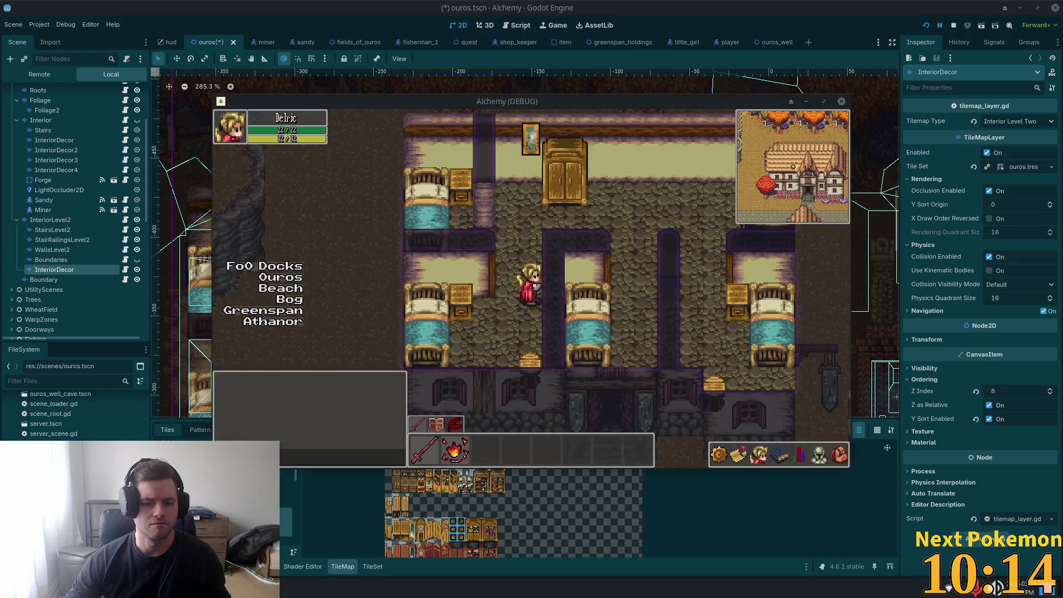
key(Up)
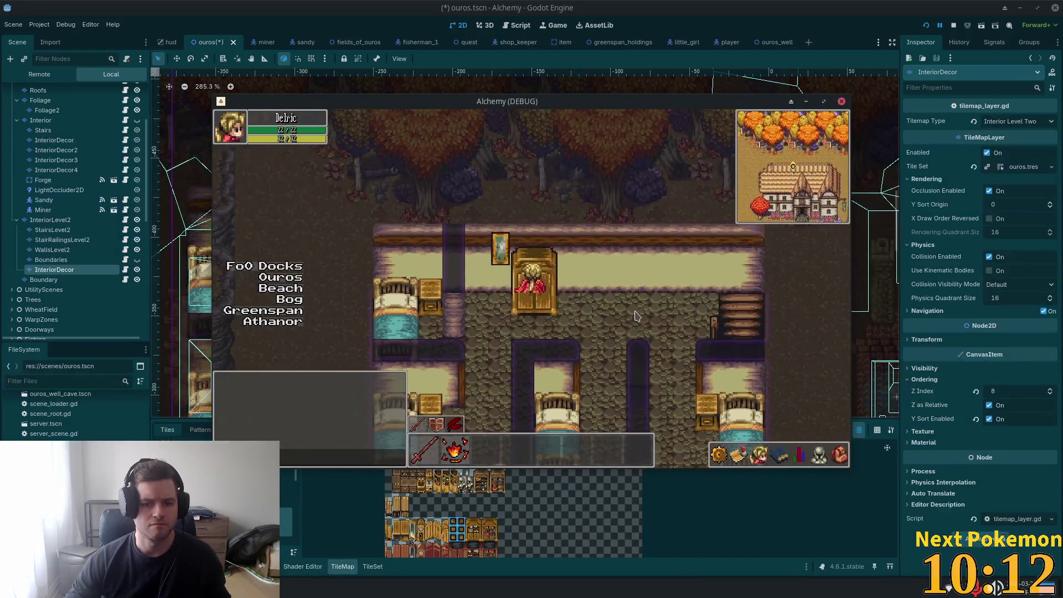
key(Down)
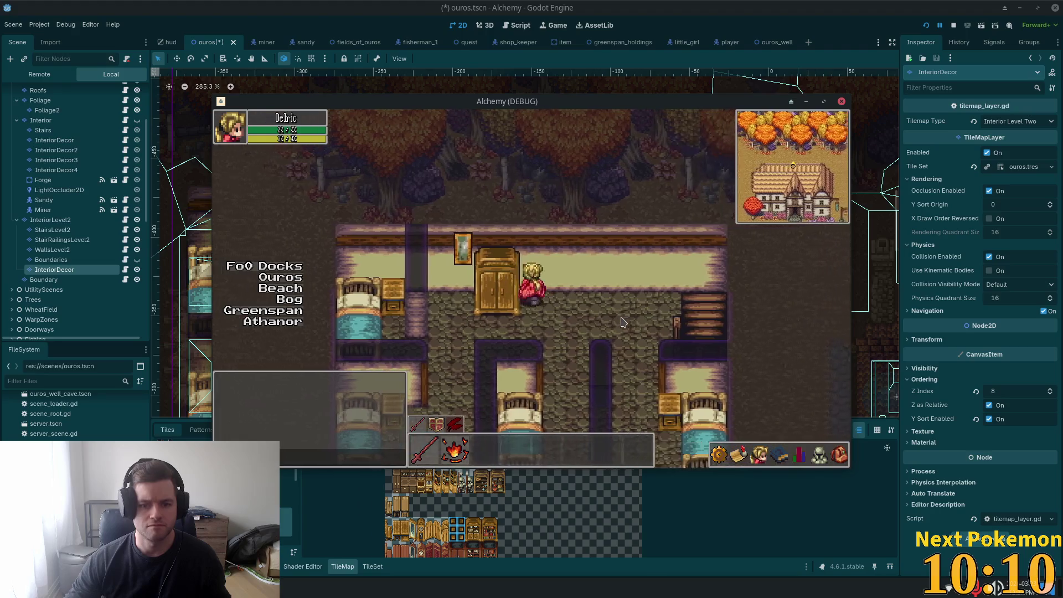
key(Right)
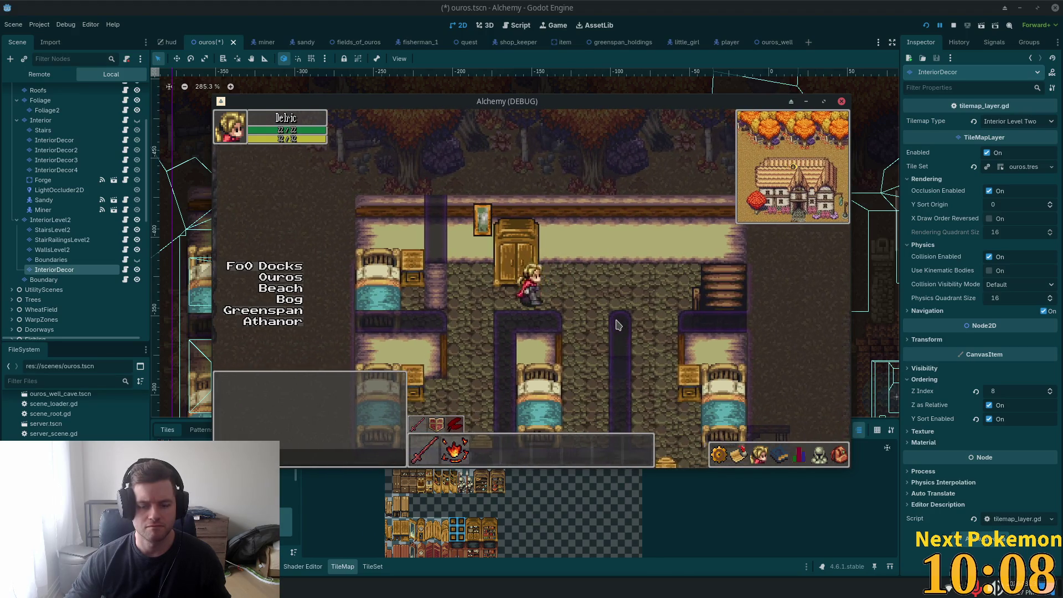
key(F8)
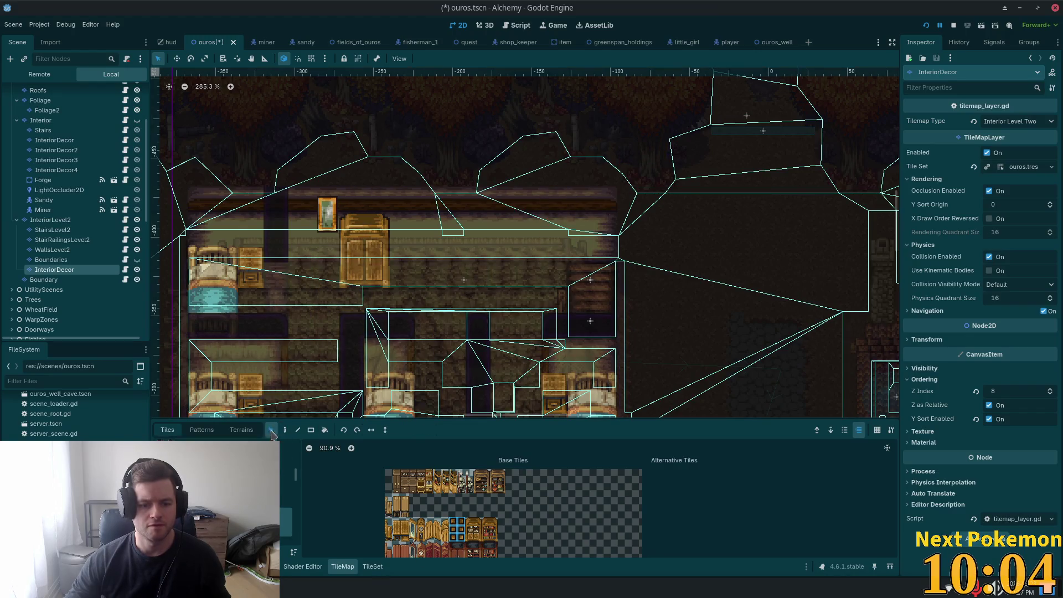
Step: Shift the wardrobe tiles slightly right along the back wall and save ouros.tscn
drag(343, 220, 387, 285)
drag(360, 250, 385, 250)
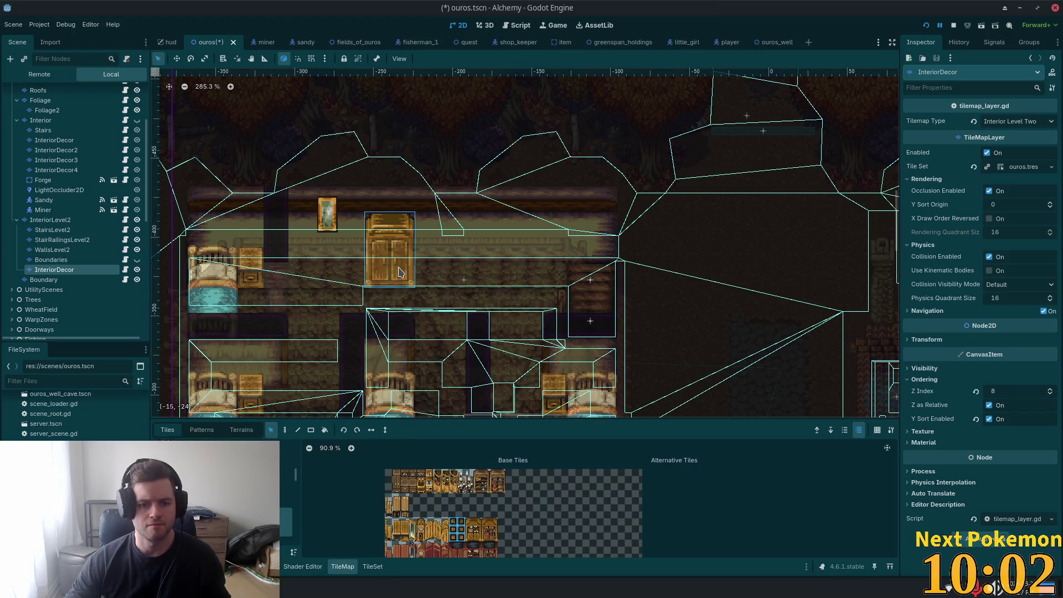
key(ctrl+s)
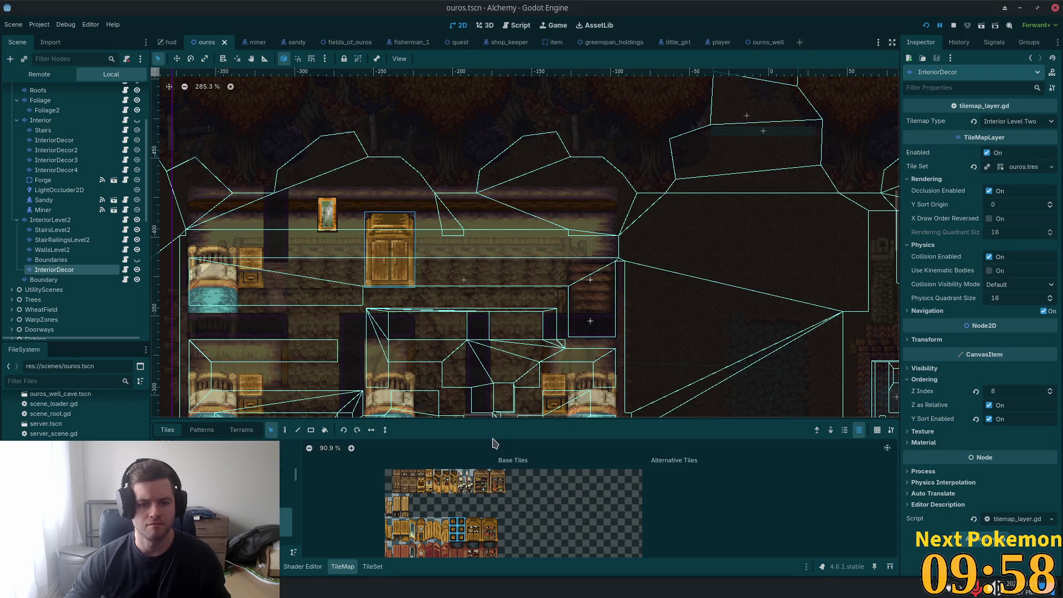
key(Right)
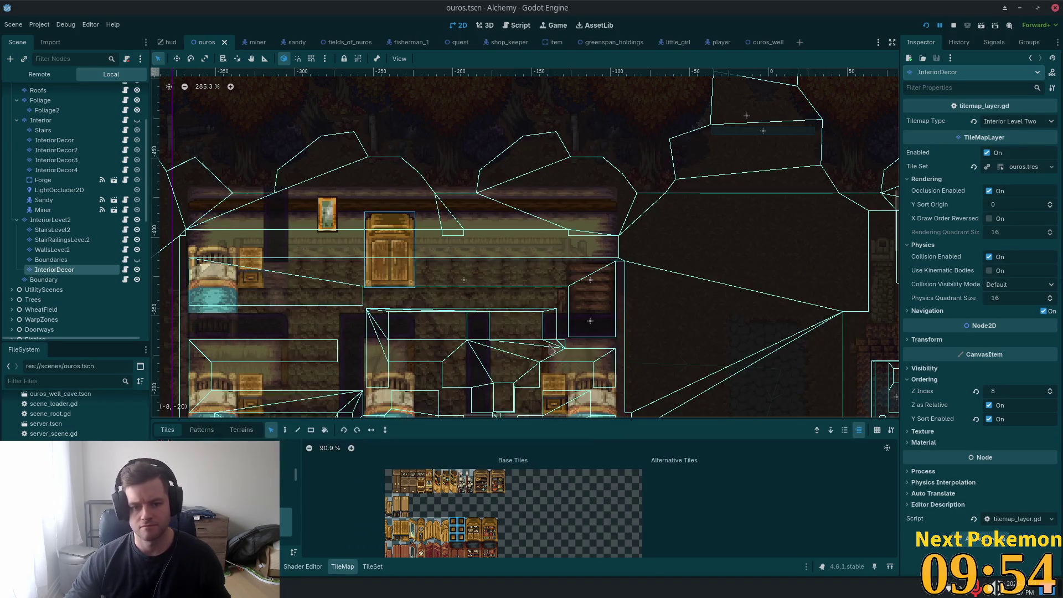
Step: Pick the small clock tile from the palette and switch to painting tiles
scroll(481, 541, down, 2)
scroll(469, 538, up, 6)
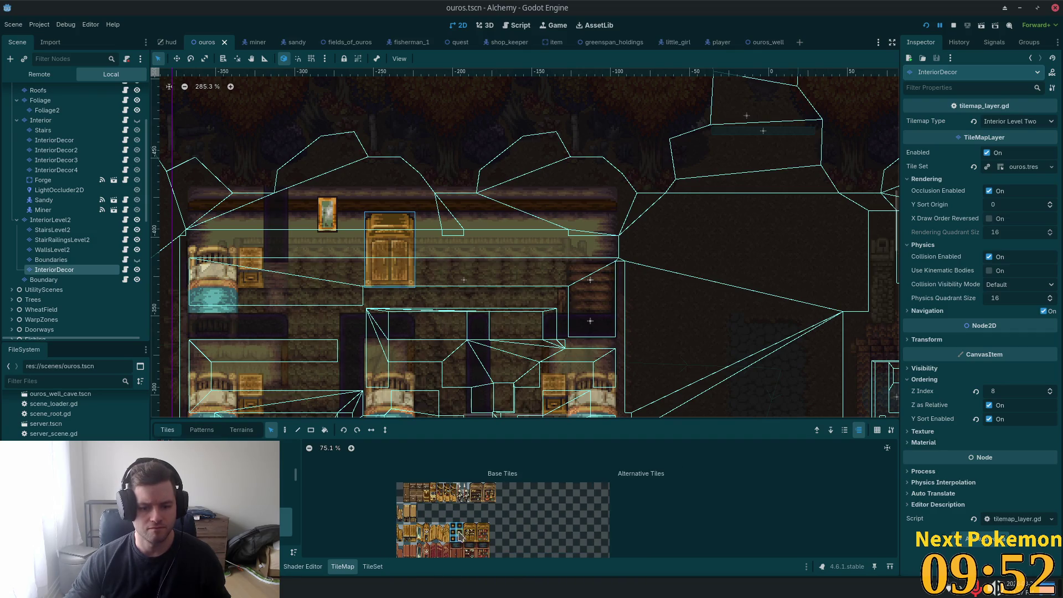
scroll(461, 532, down, 2)
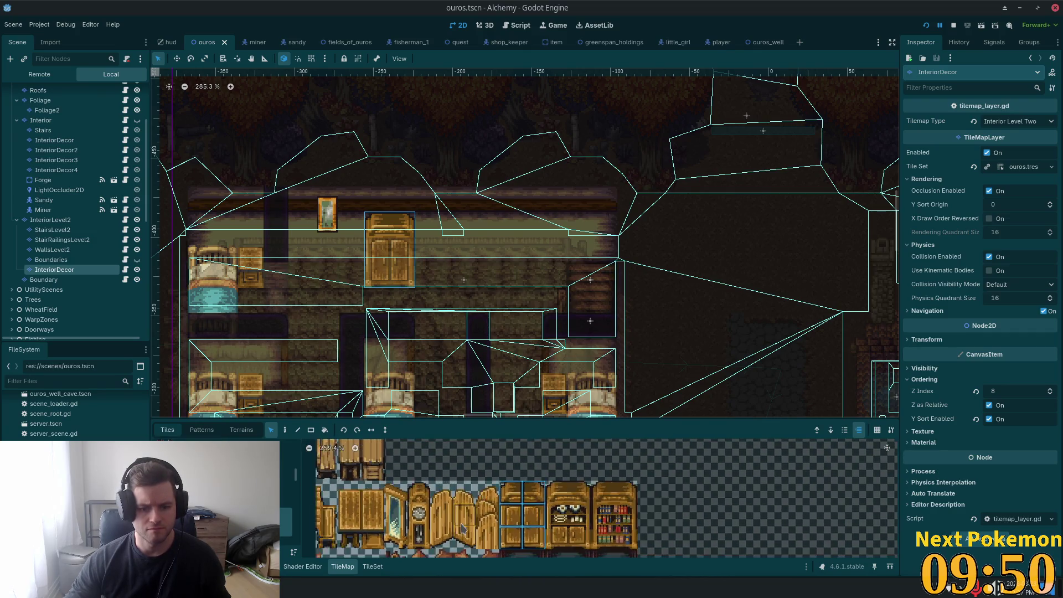
click(423, 520)
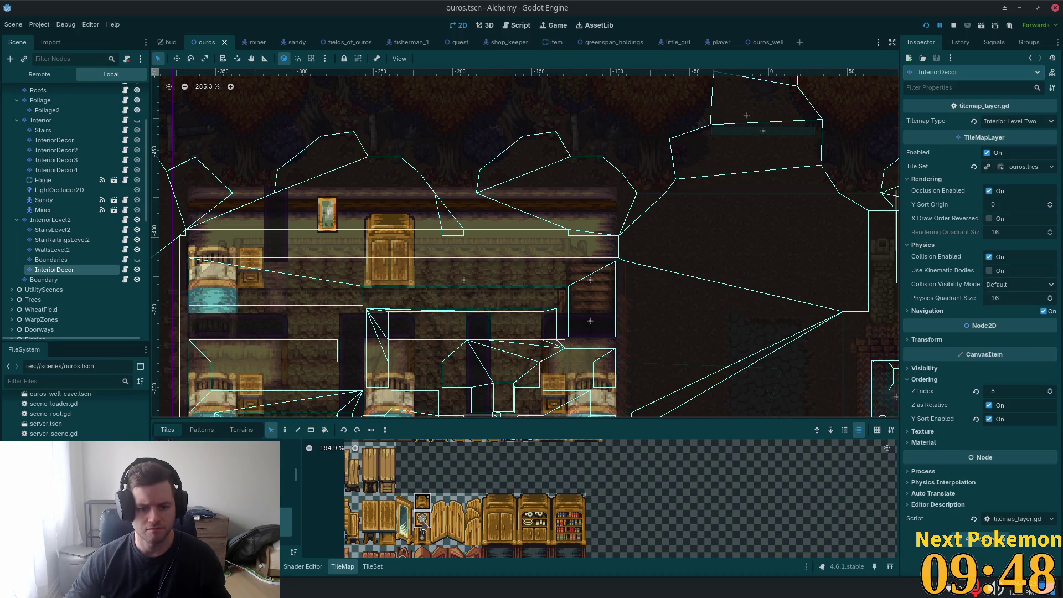
click(285, 431)
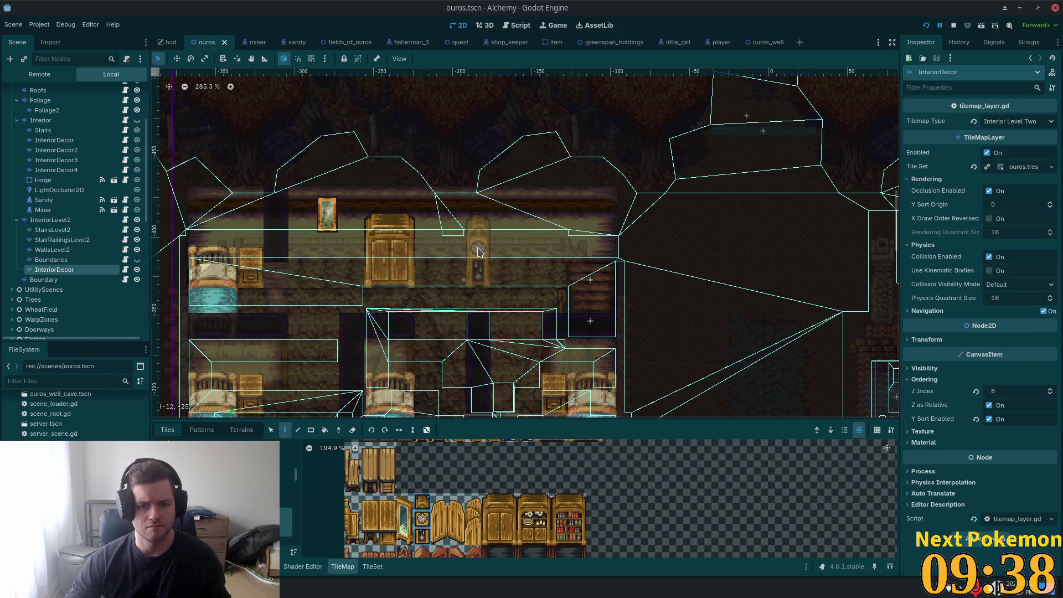
Step: From the rugs-and-tables source, paint the bench tile just right of the wardrobe
scroll(478, 515, down, 2)
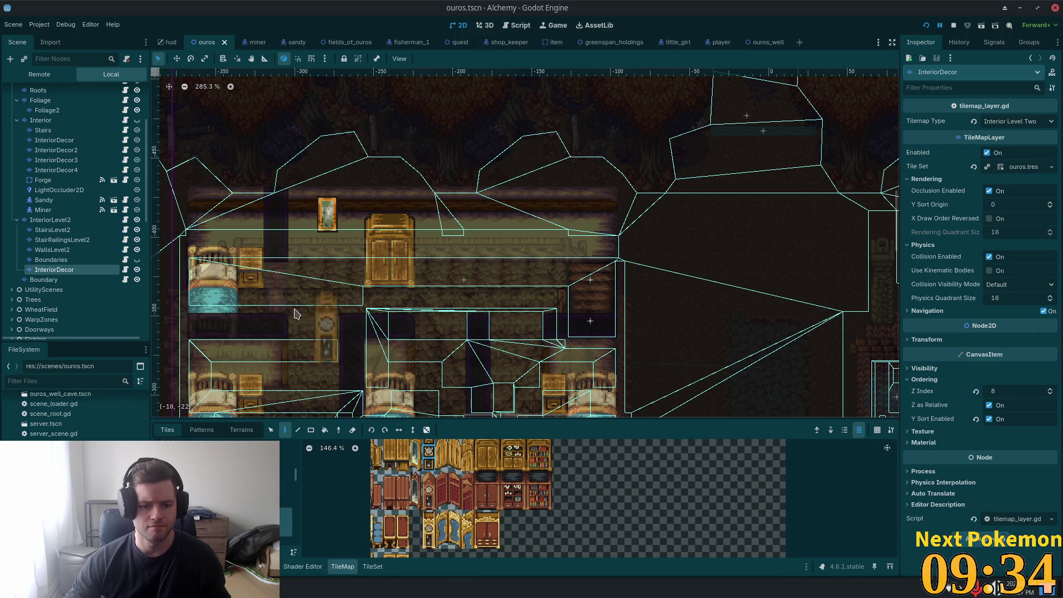
scroll(296, 308, down, 1)
scroll(309, 315, down, 3)
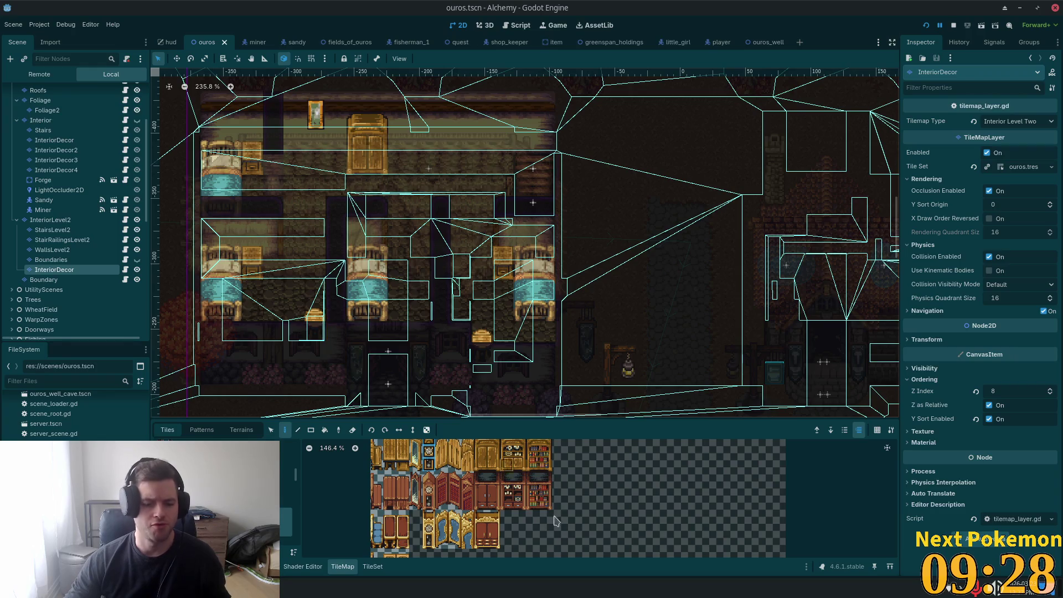
scroll(551, 552, up, 2)
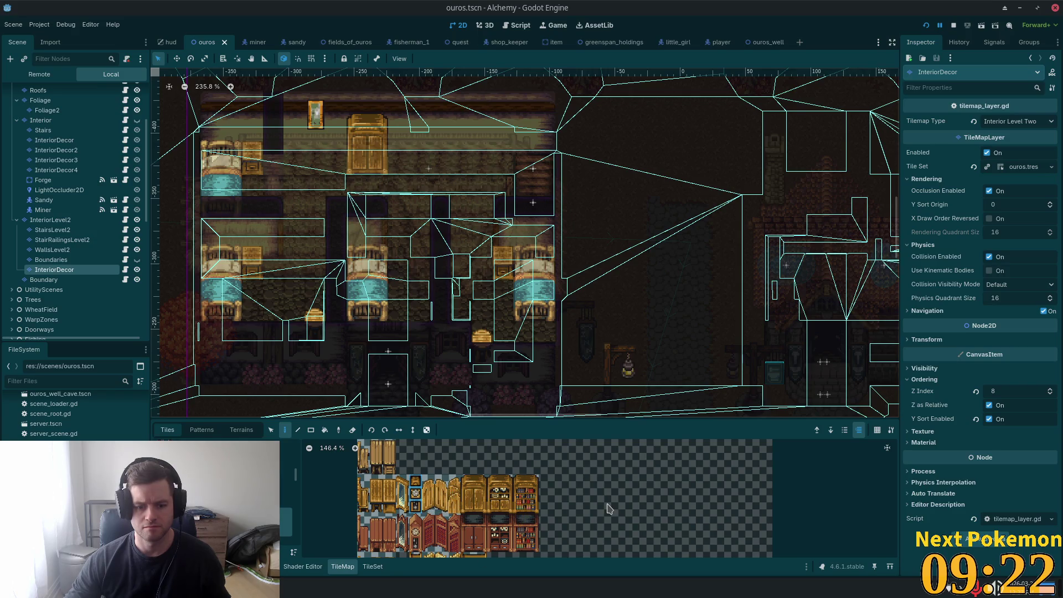
scroll(607, 508, down, 3)
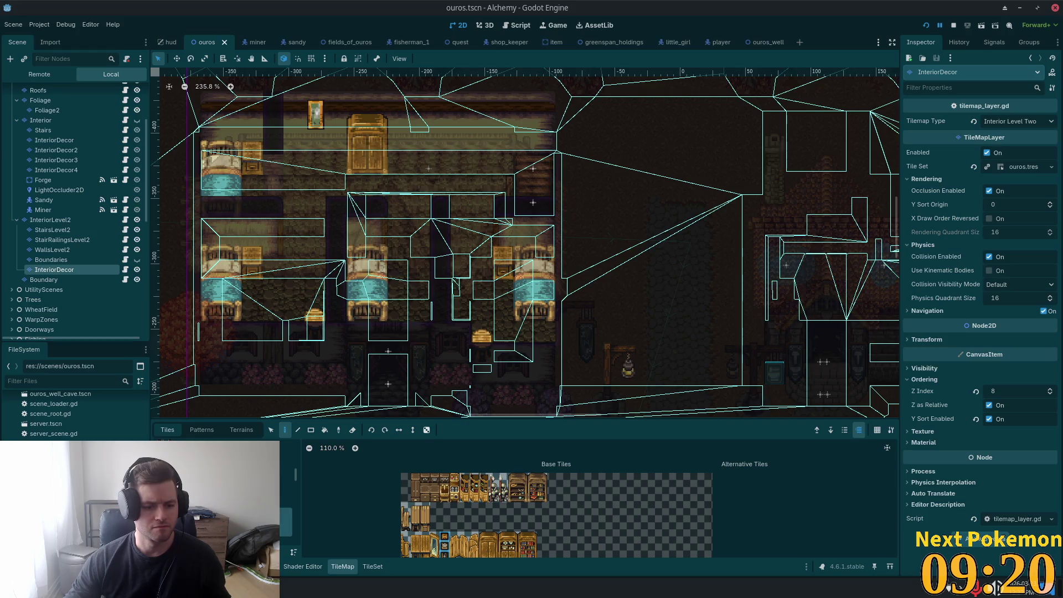
click(286, 516)
scroll(557, 540, down, 2)
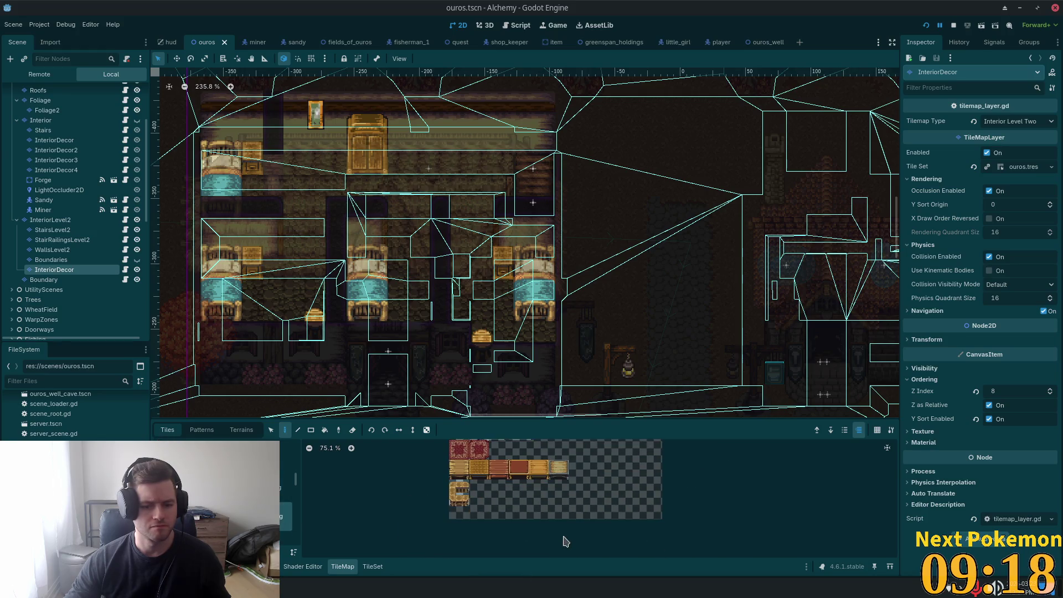
click(473, 470)
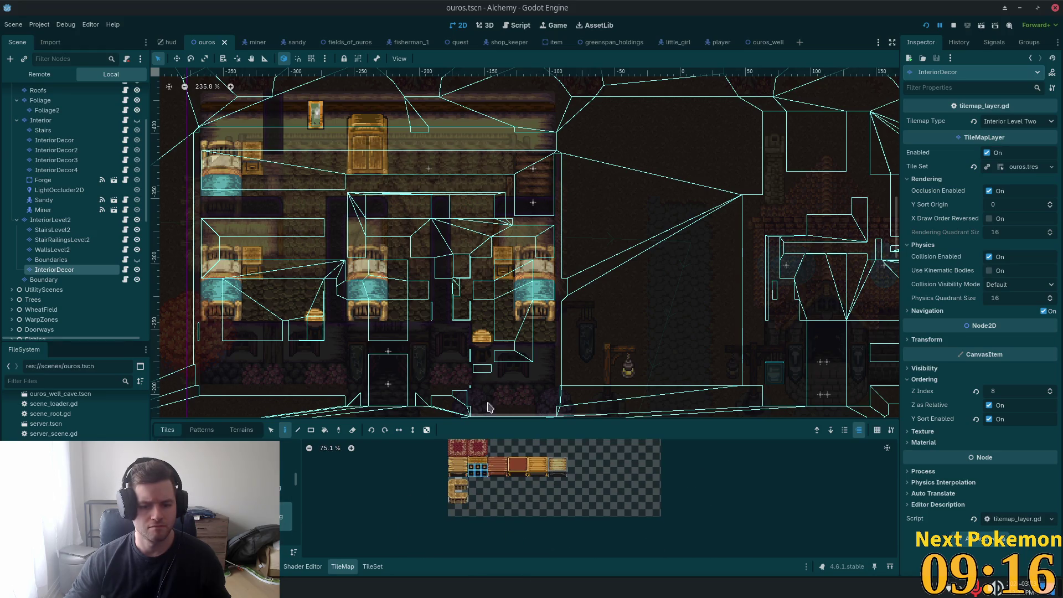
click(430, 161)
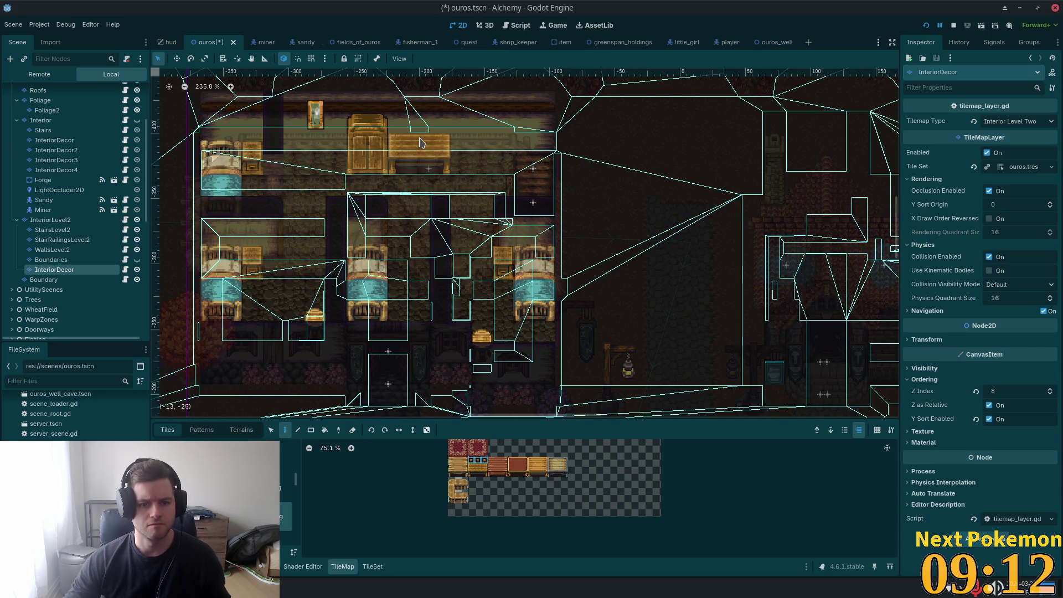
Step: Save and play-test around the new bench, then show the furniture tile source in the palette again
key(F5)
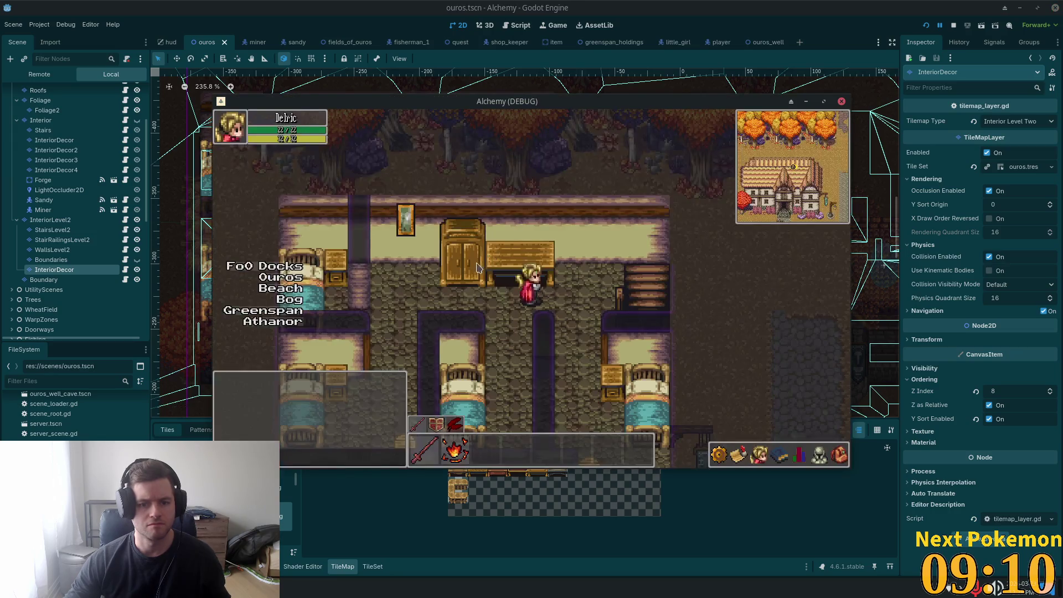
key(Down)
key(Left)
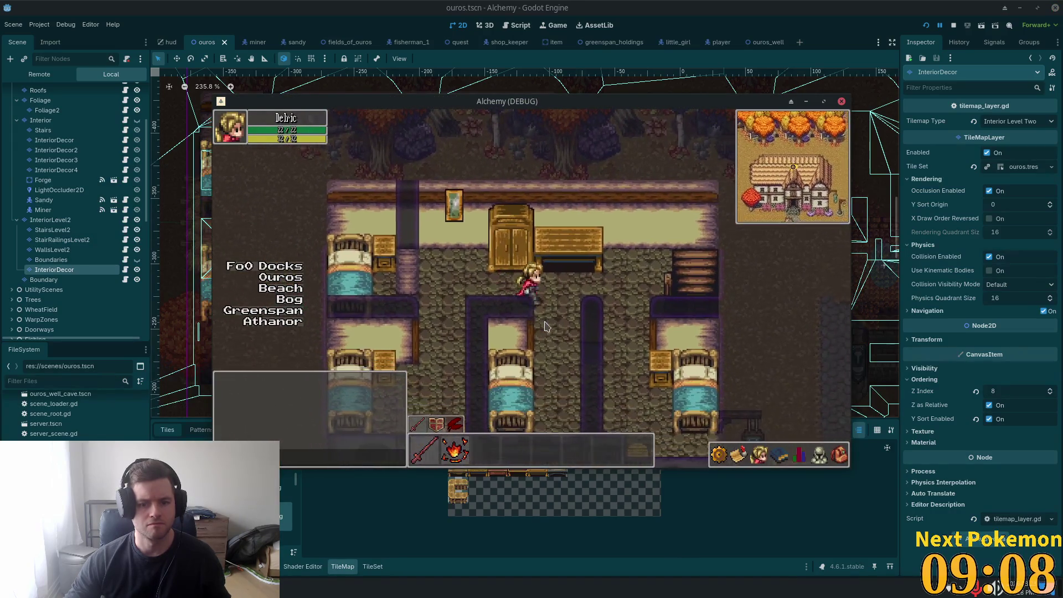
key(Right)
key(F8)
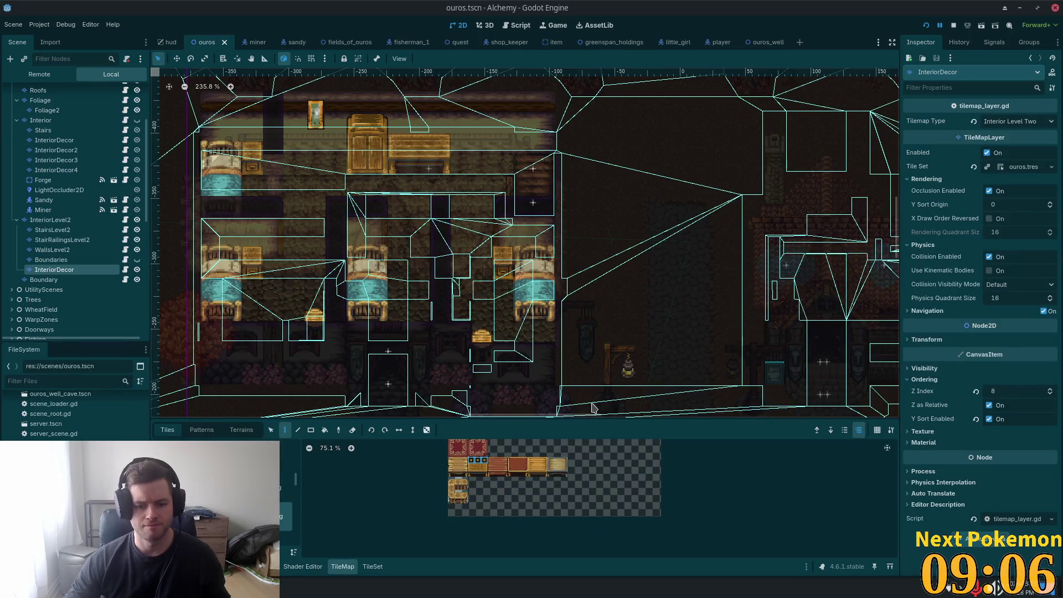
key(Up)
key(Up)
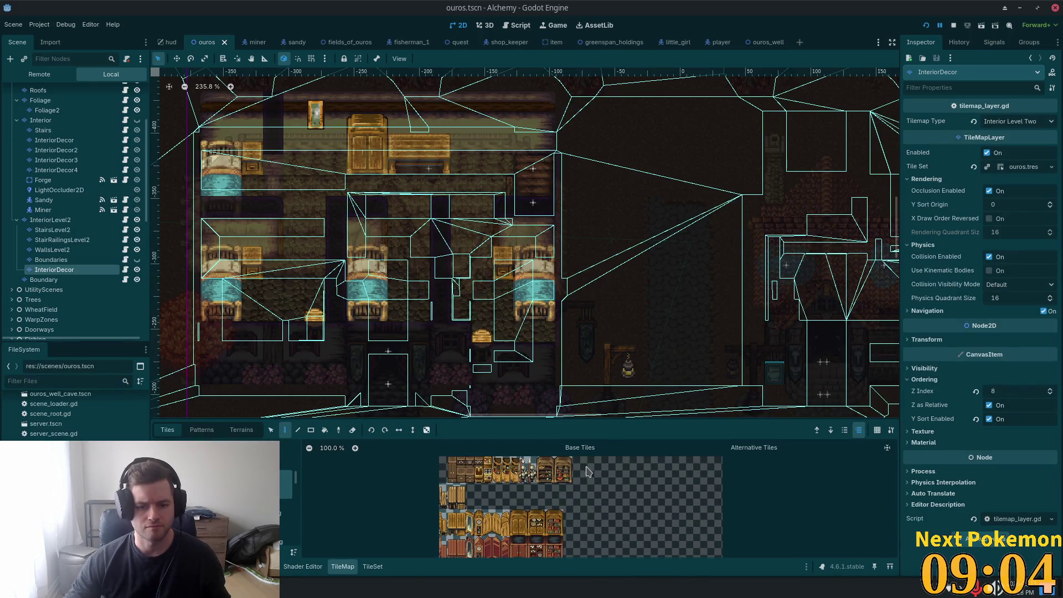
scroll(599, 443, up, 4)
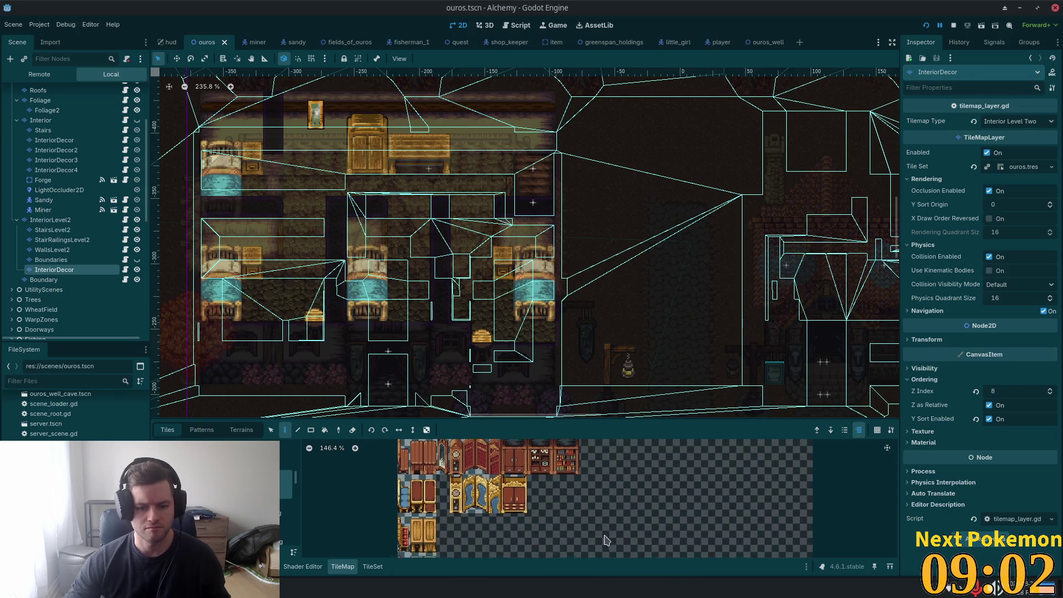
Step: In the TileSet editor, give the first two bench tiles full-tile collision shapes
click(375, 568)
scroll(594, 489, up, 4)
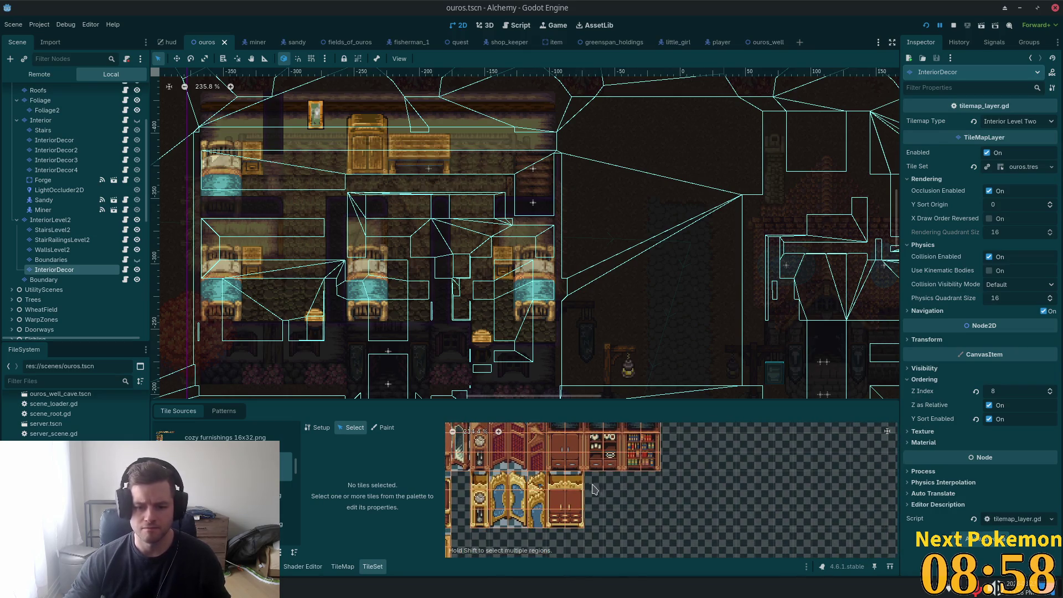
scroll(595, 489, up, 2)
drag(551, 470, 571, 470)
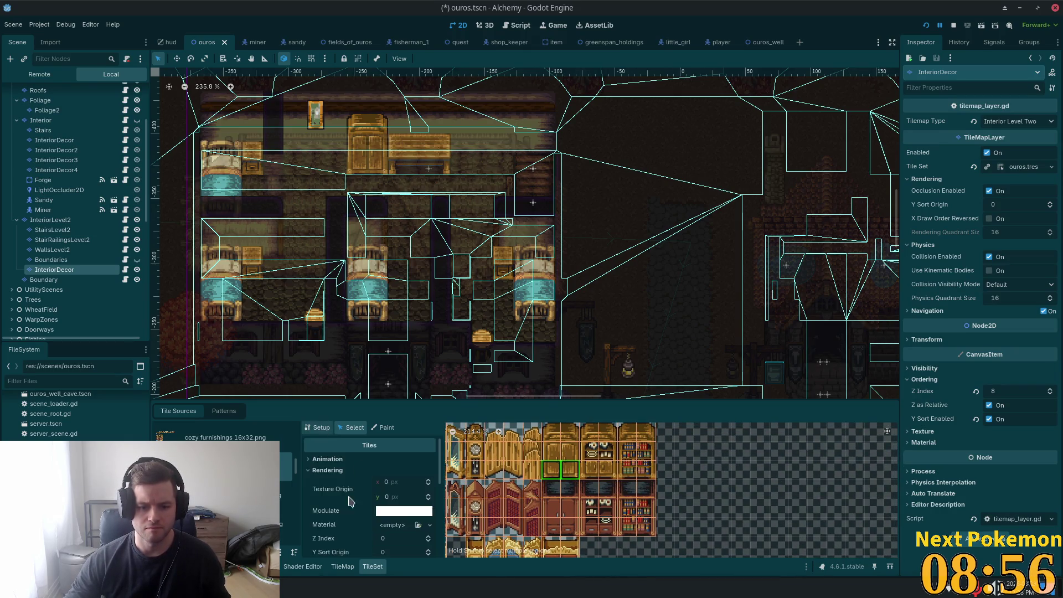
drag(441, 459, 439, 534)
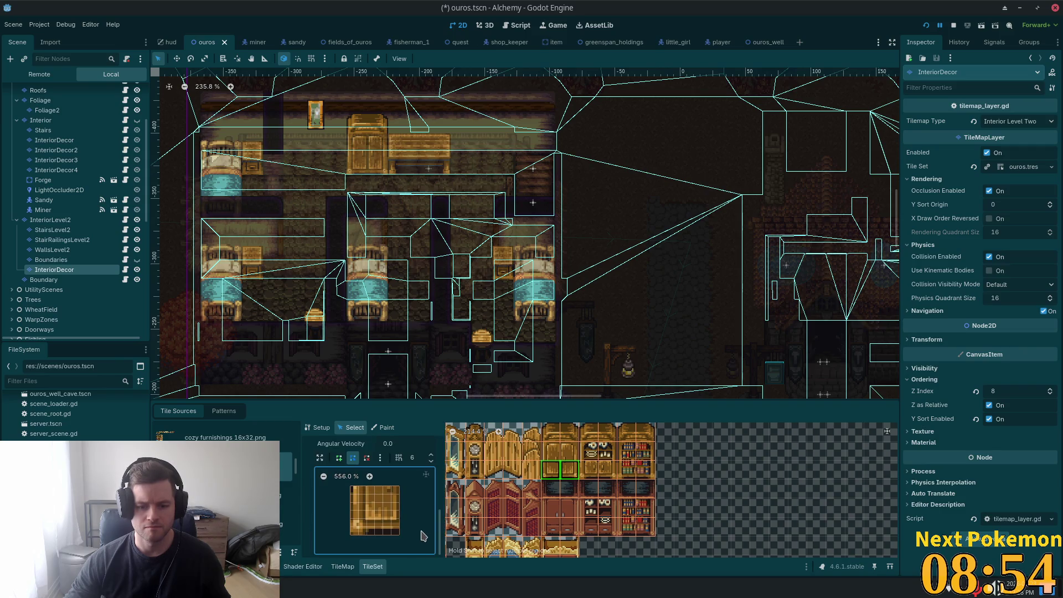
key(f)
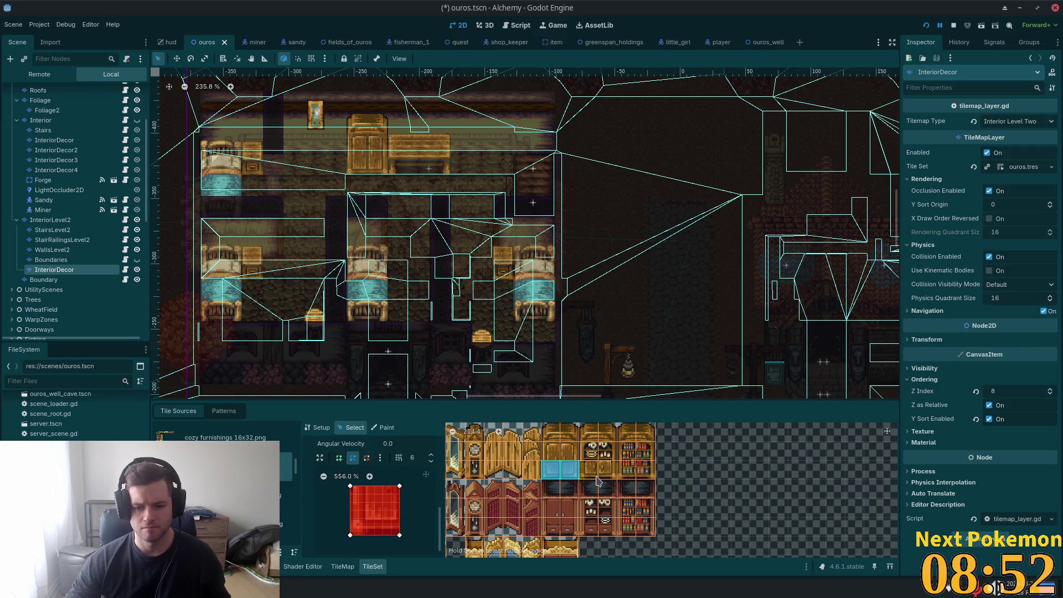
Step: Select the next bench tiles in the cozy furnishings atlas, then save and launch the game
drag(590, 471, 608, 471)
scroll(651, 482, down, 3)
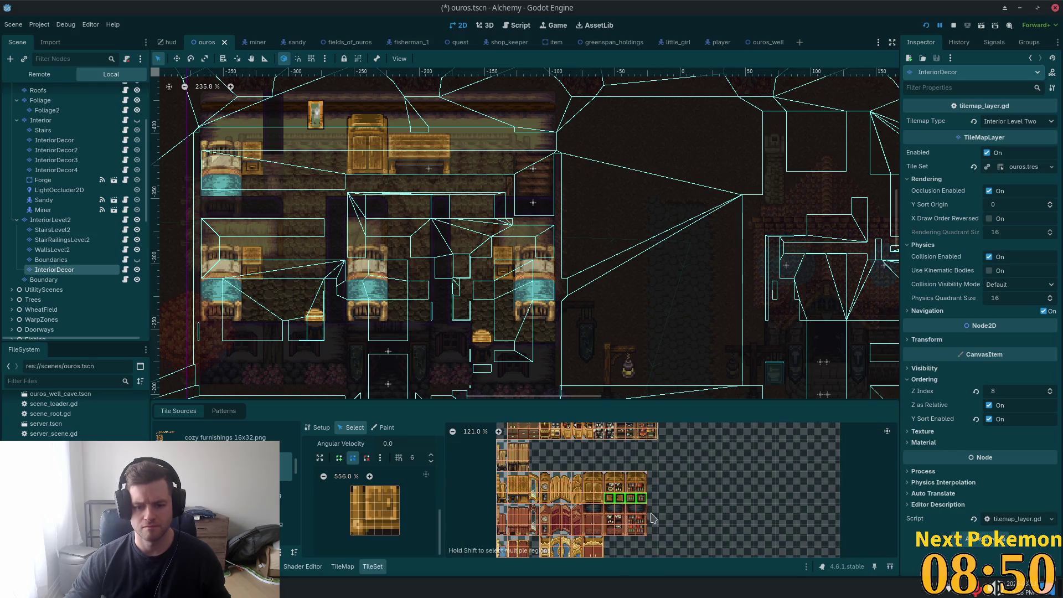
click(589, 502)
click(597, 496)
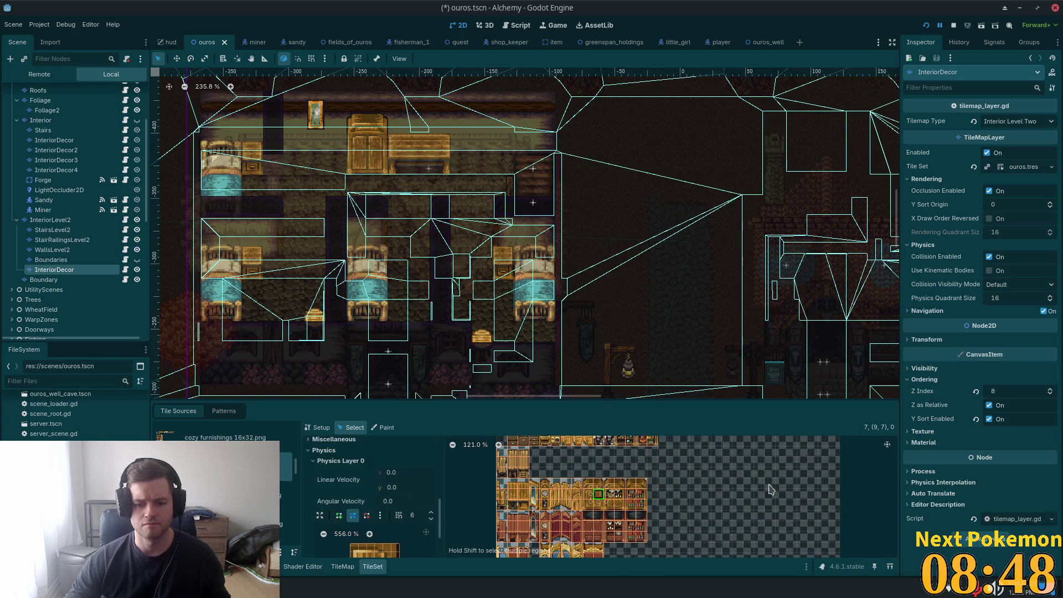
key(F5)
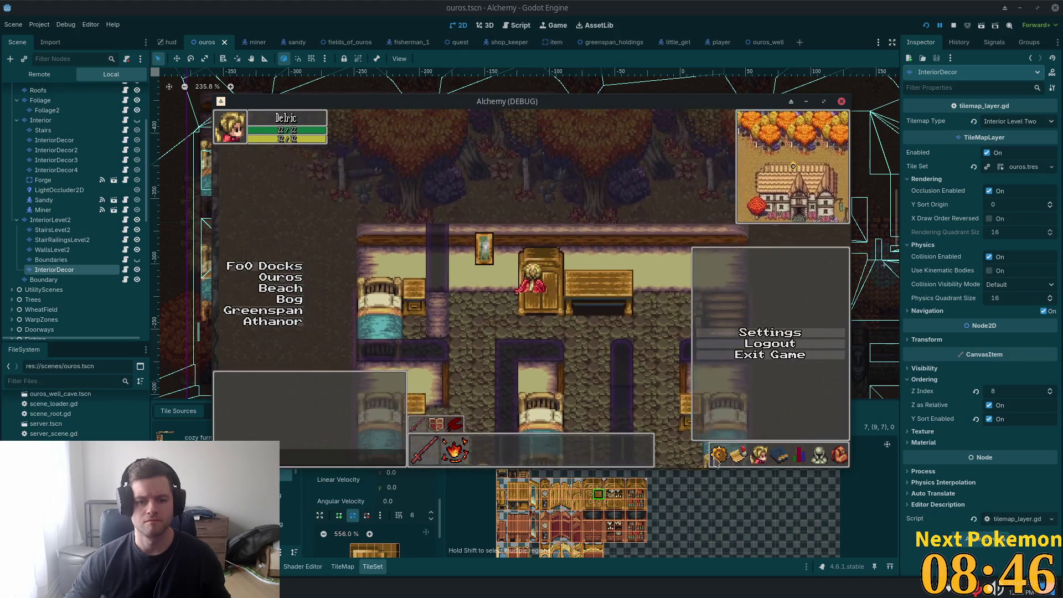
Step: Restart the game, walk upstairs beside the bench to test its collision, then stop the game
key(F5)
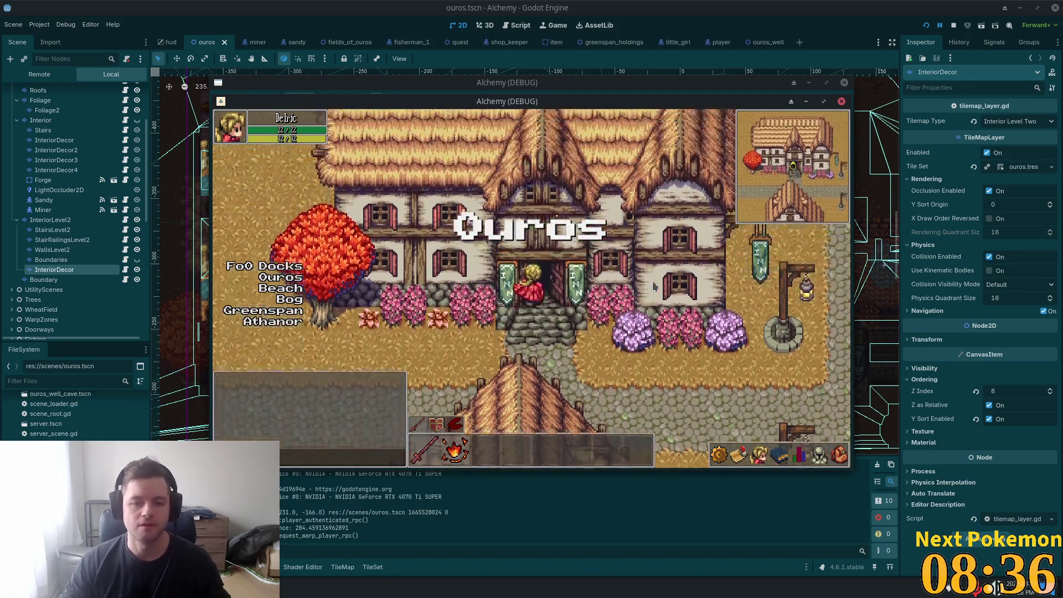
key(Up)
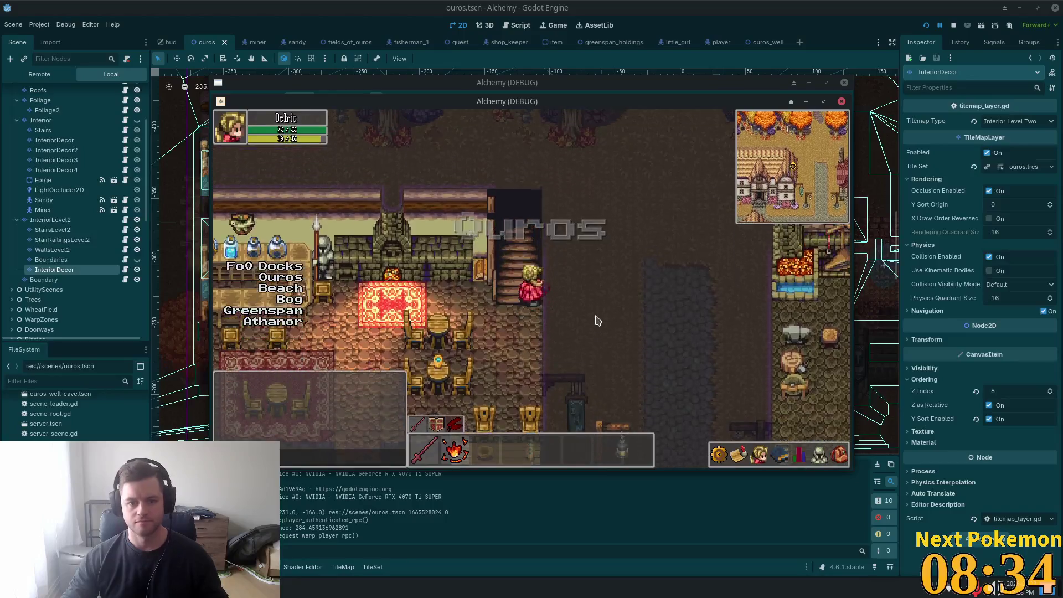
key(Left)
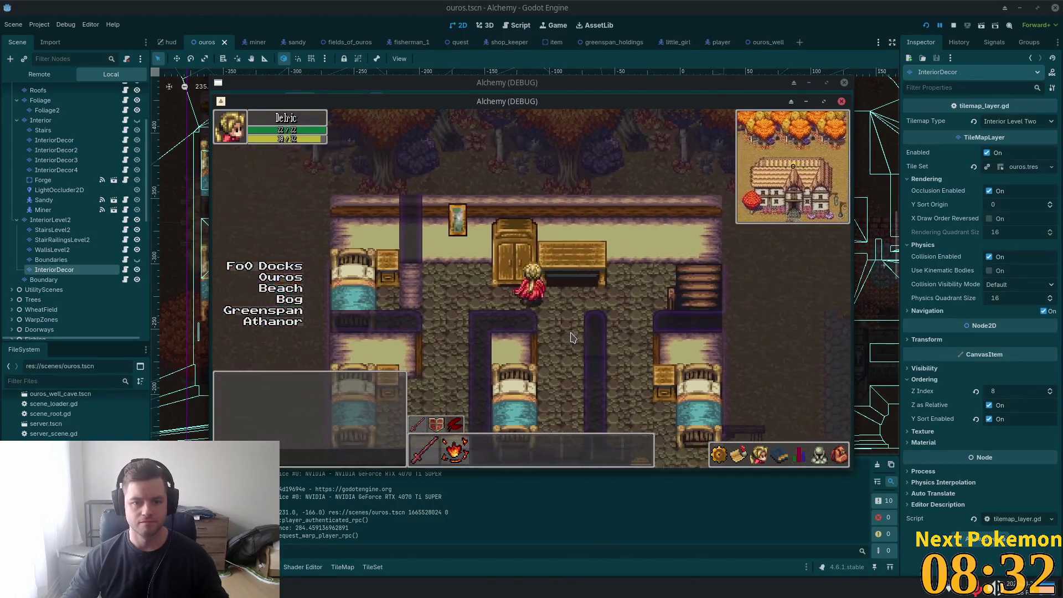
key(Right)
key(Down)
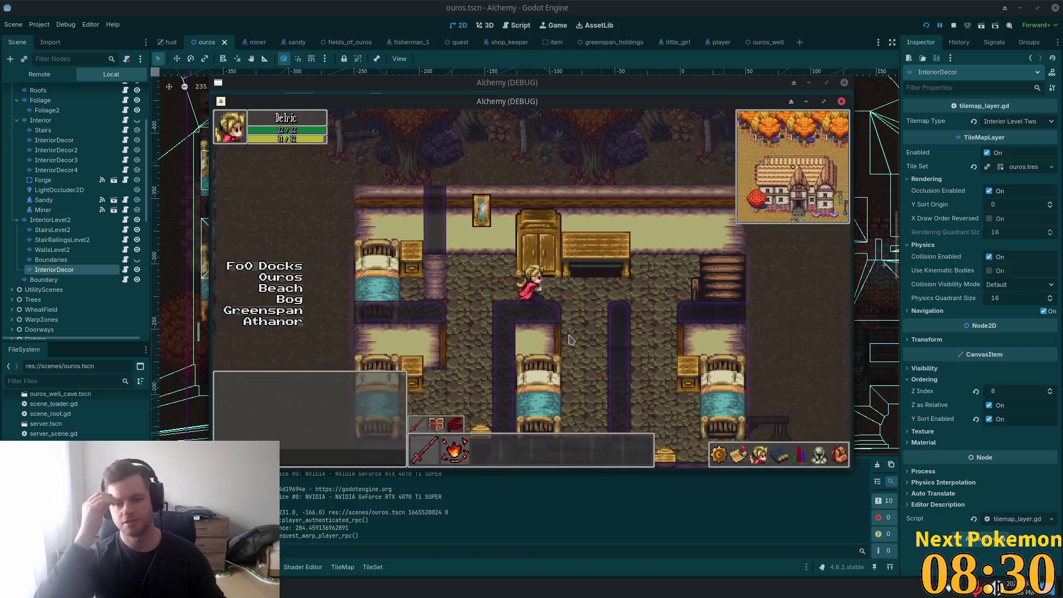
key(Up)
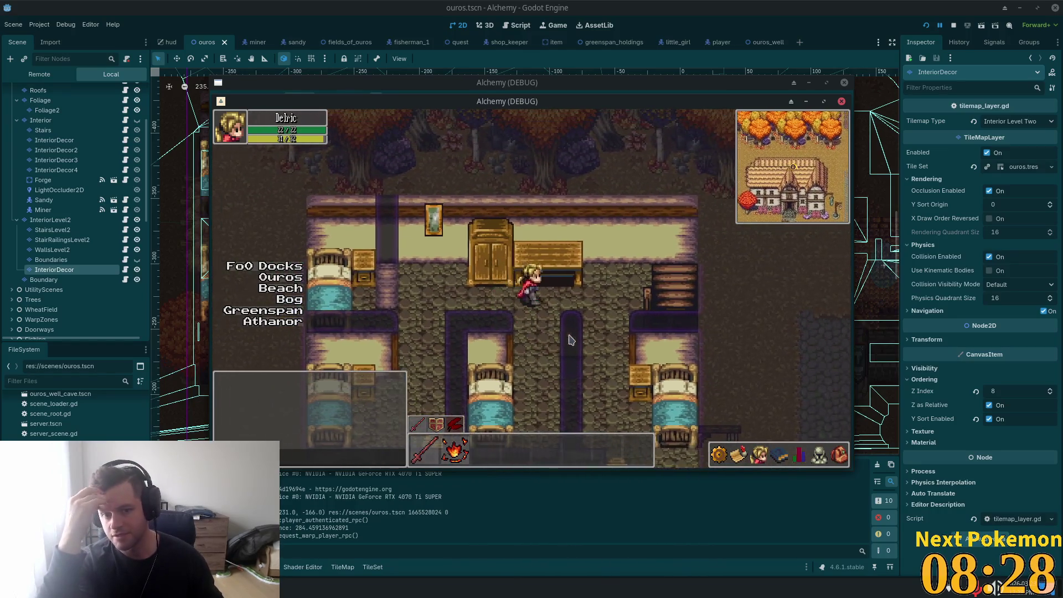
key(Right)
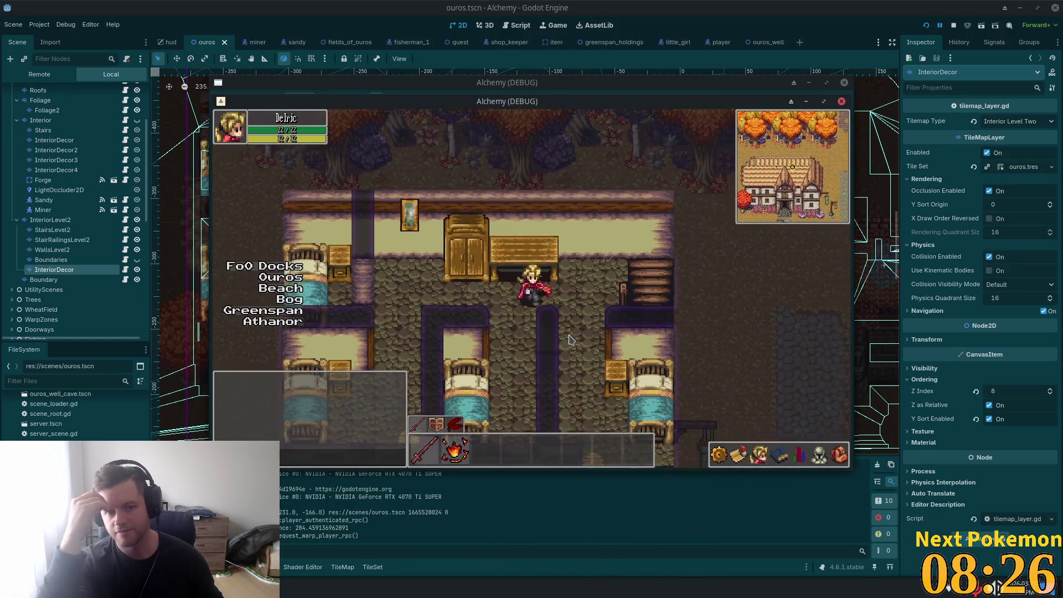
key(Down)
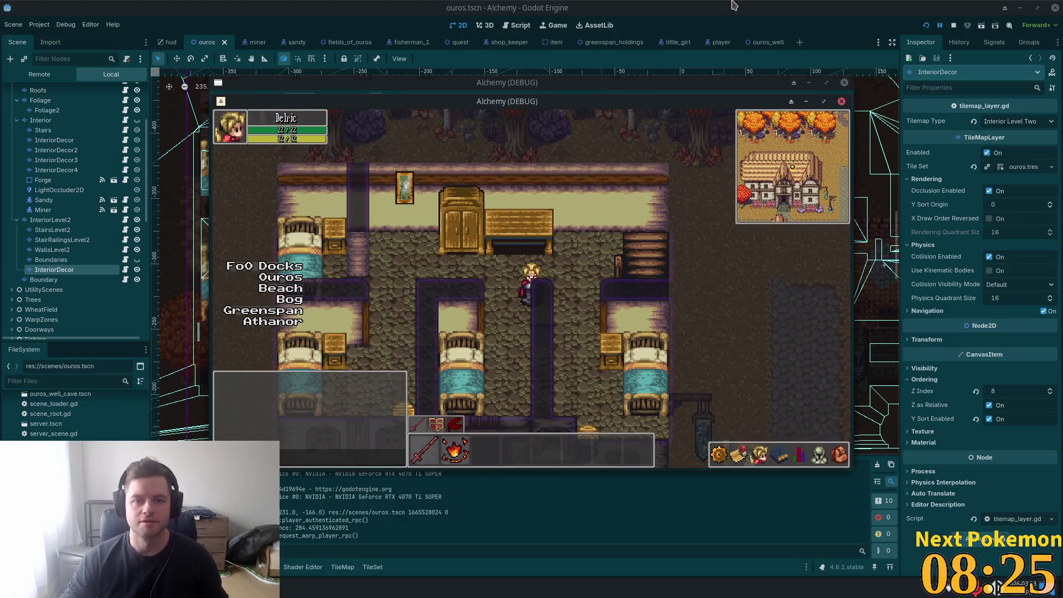
key(F8)
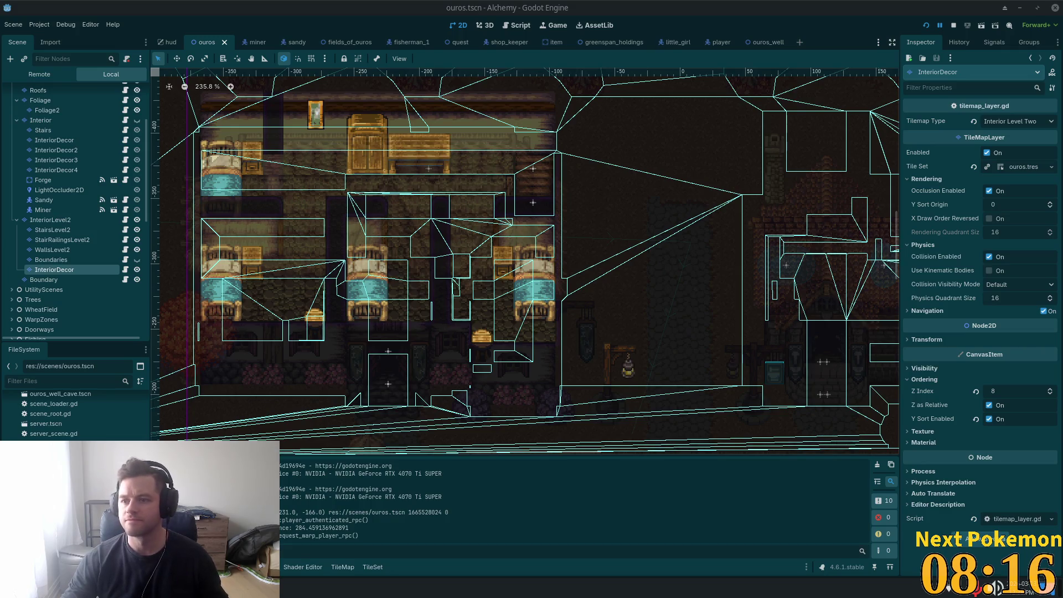
Step: On InteriorLevel2's InteriorDecor layer, copy the wall painting tile and paint a second one right of the bench
scroll(465, 166, up, 5)
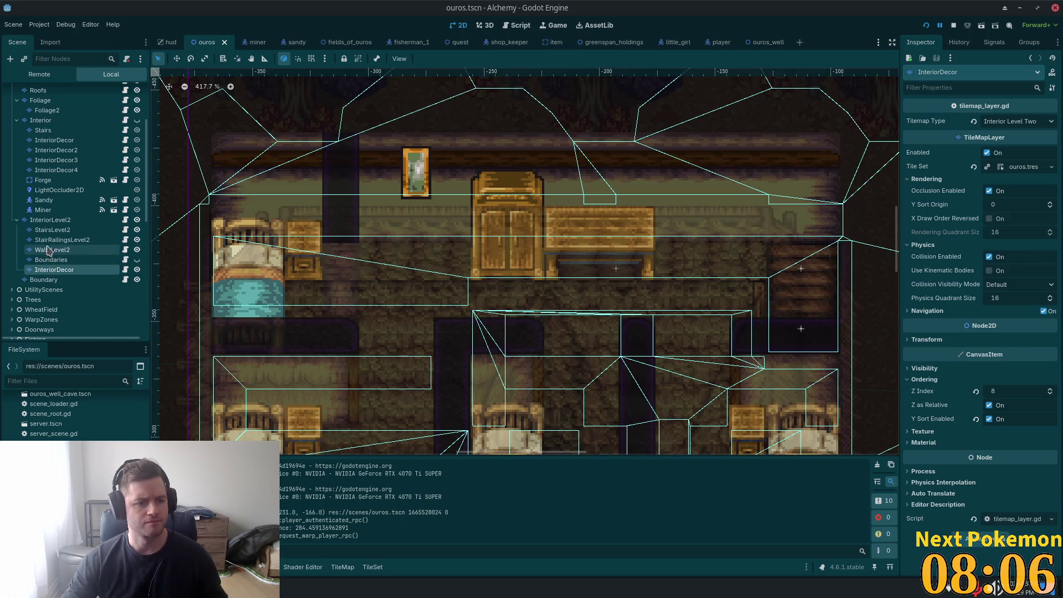
click(50, 220)
click(55, 270)
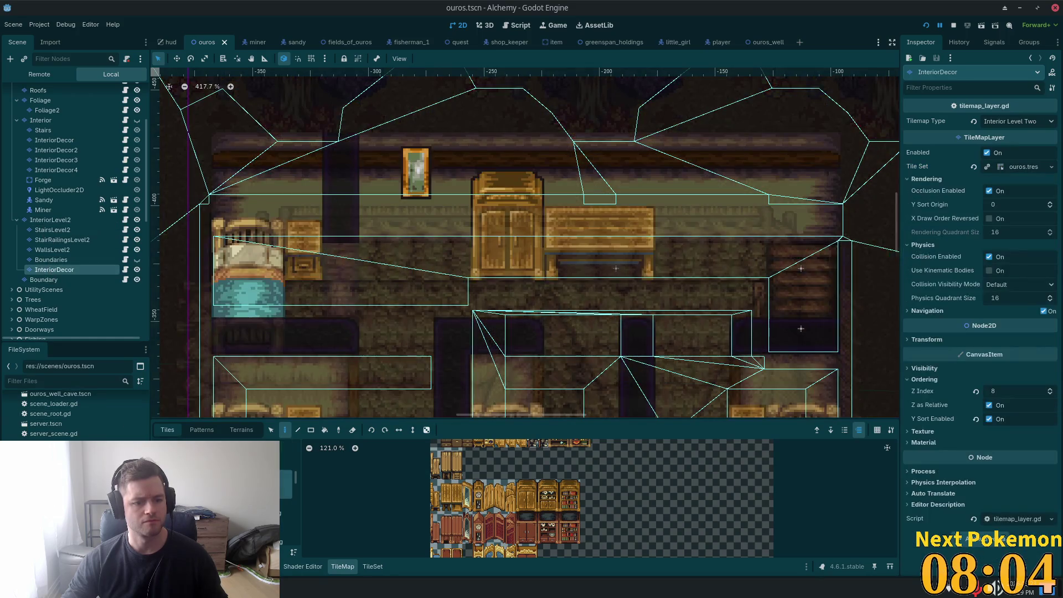
click(415, 168)
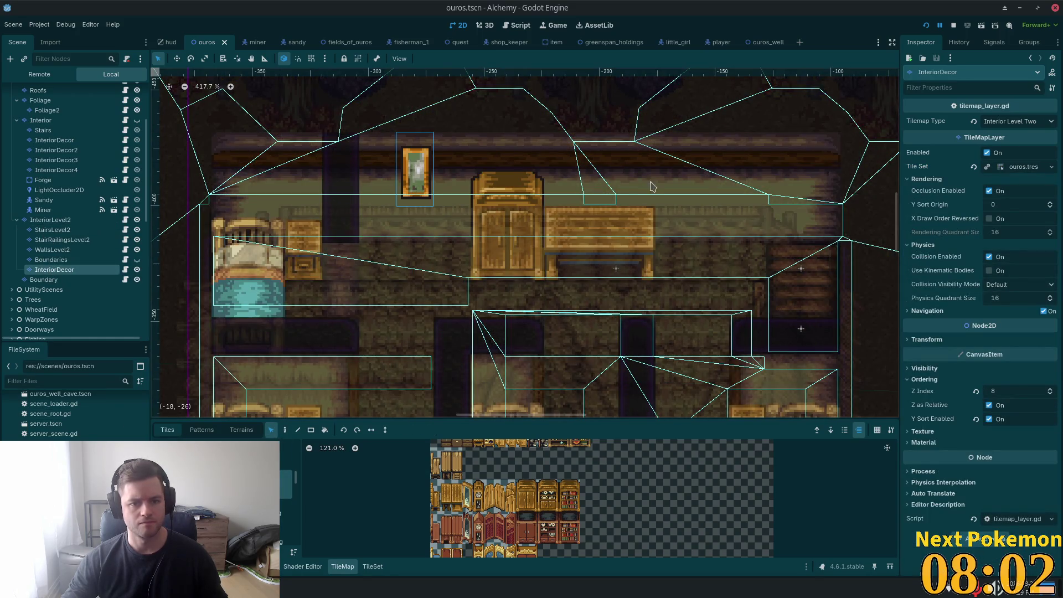
click(285, 430)
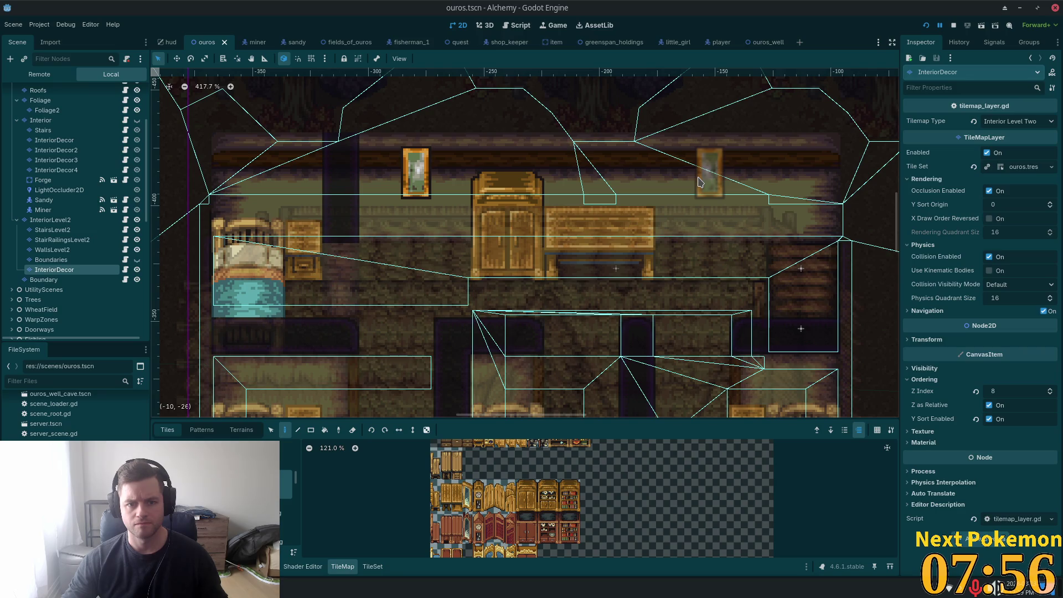
click(700, 182)
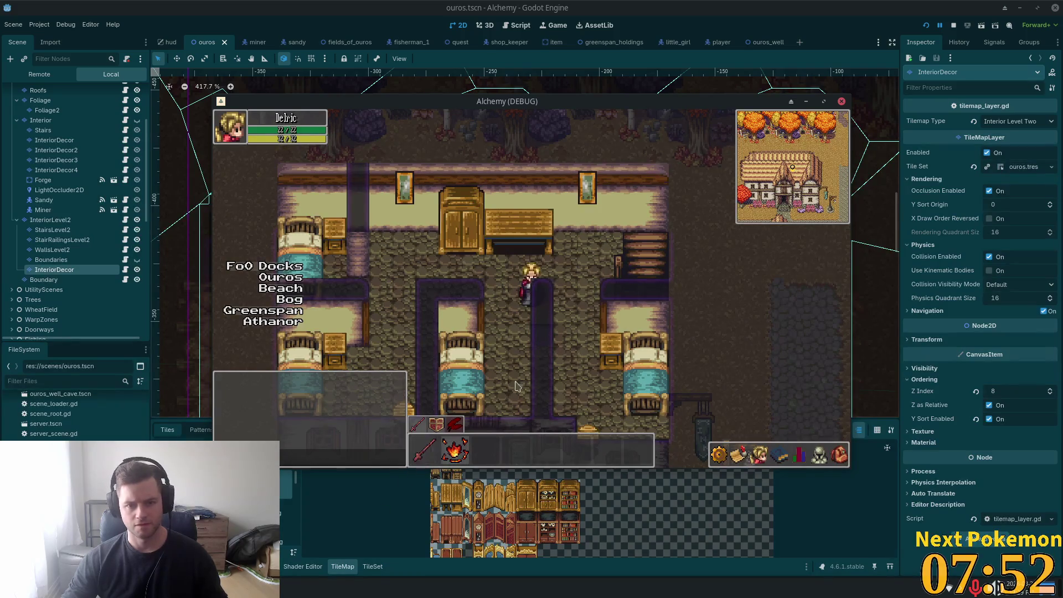
Step: Walk the character around the upper floor past both paintings, then down the stairs into the tavern
key(Up)
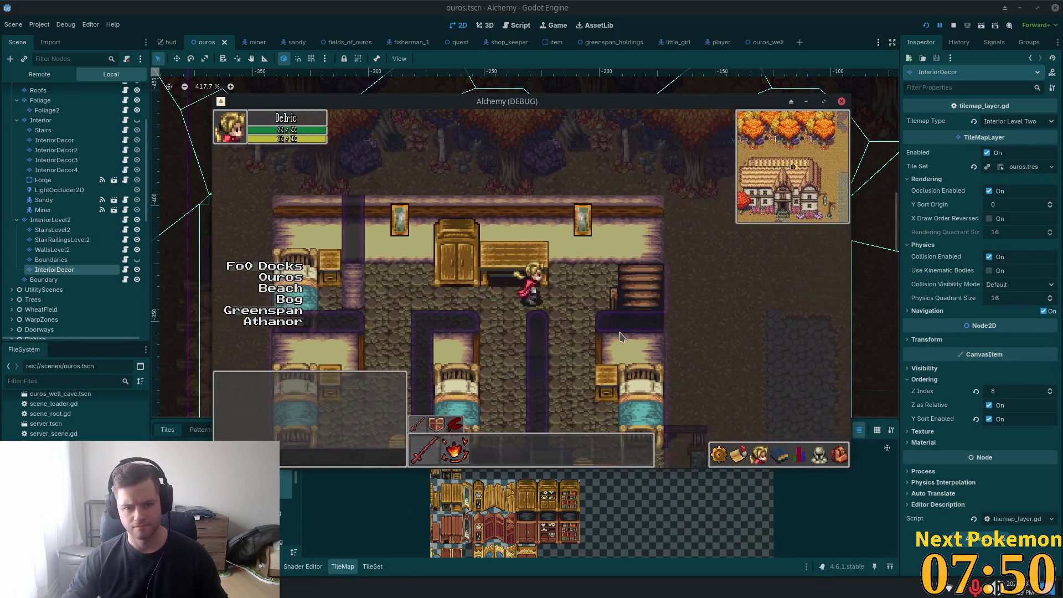
key(Right)
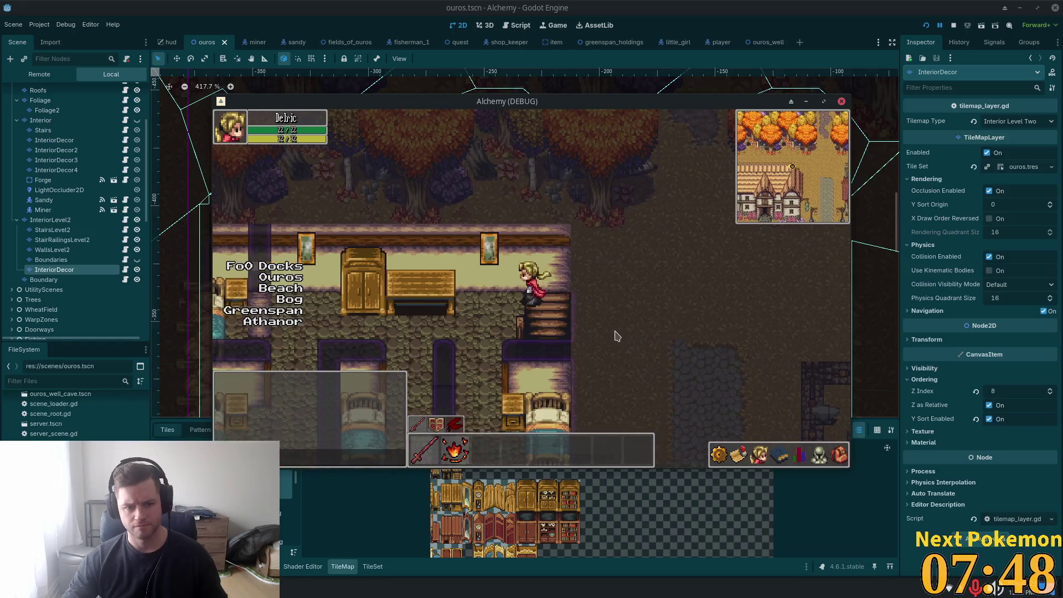
key(Left)
key(Right)
key(Up)
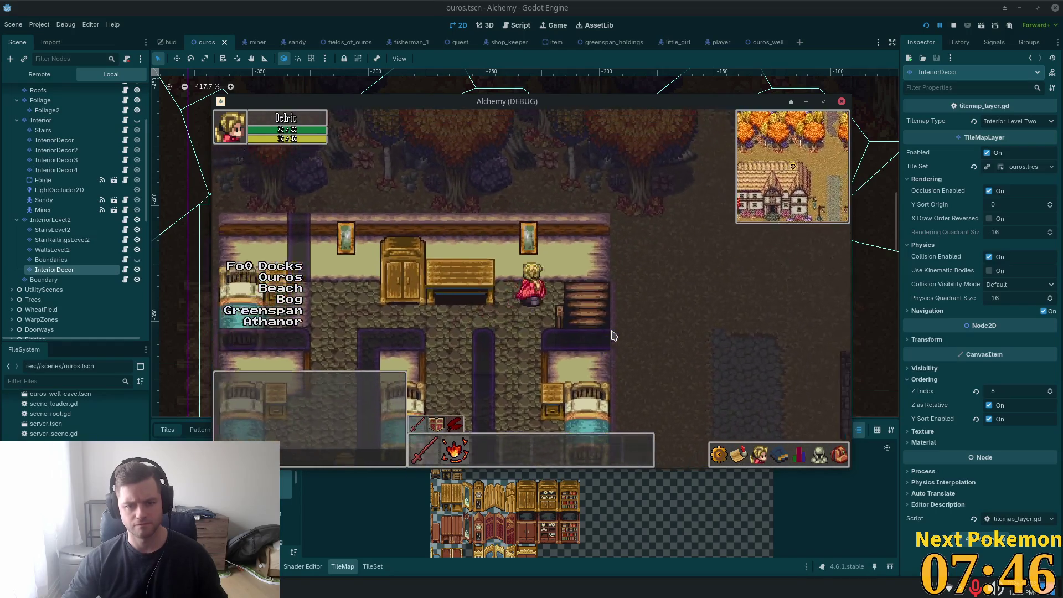
key(Right)
key(Down)
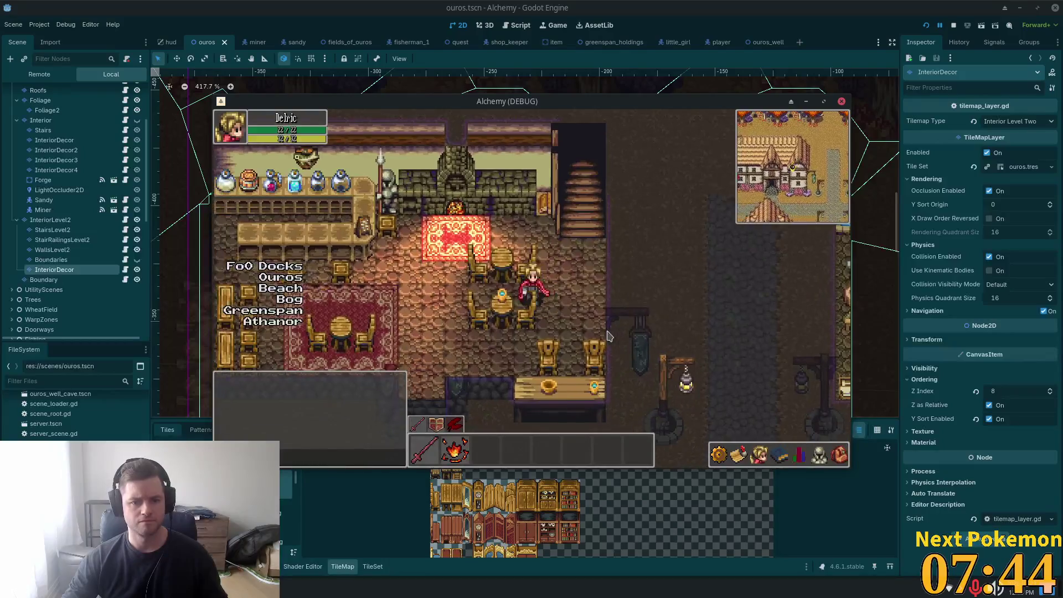
key(Left)
key(Down)
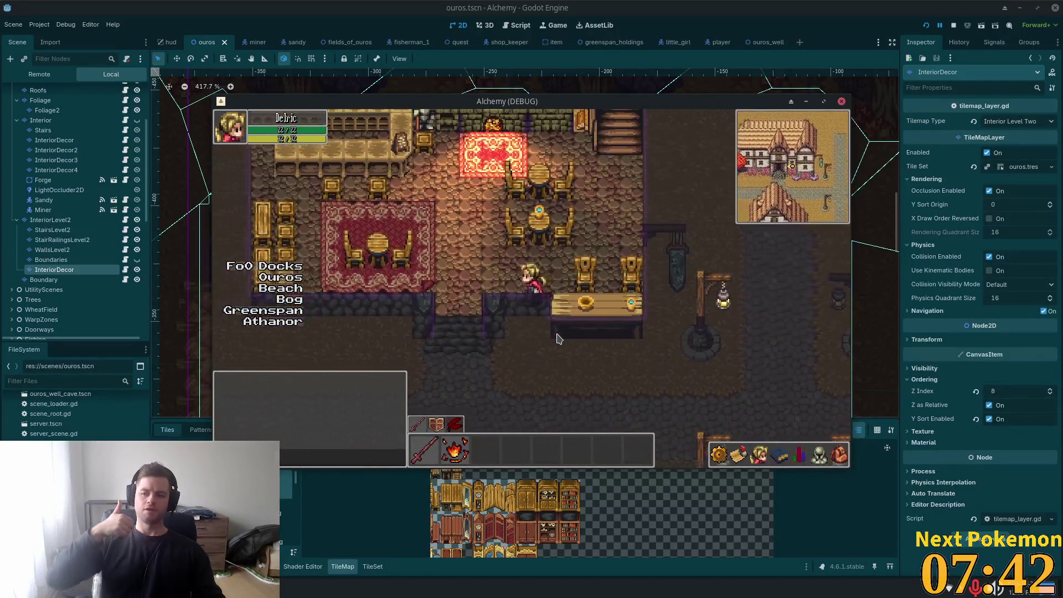
key(Left)
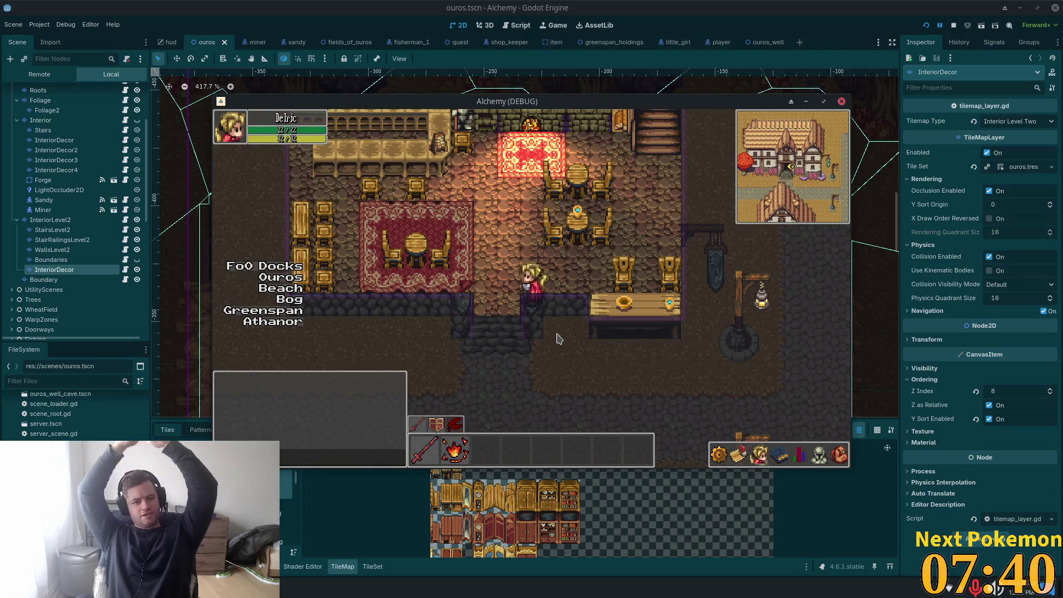
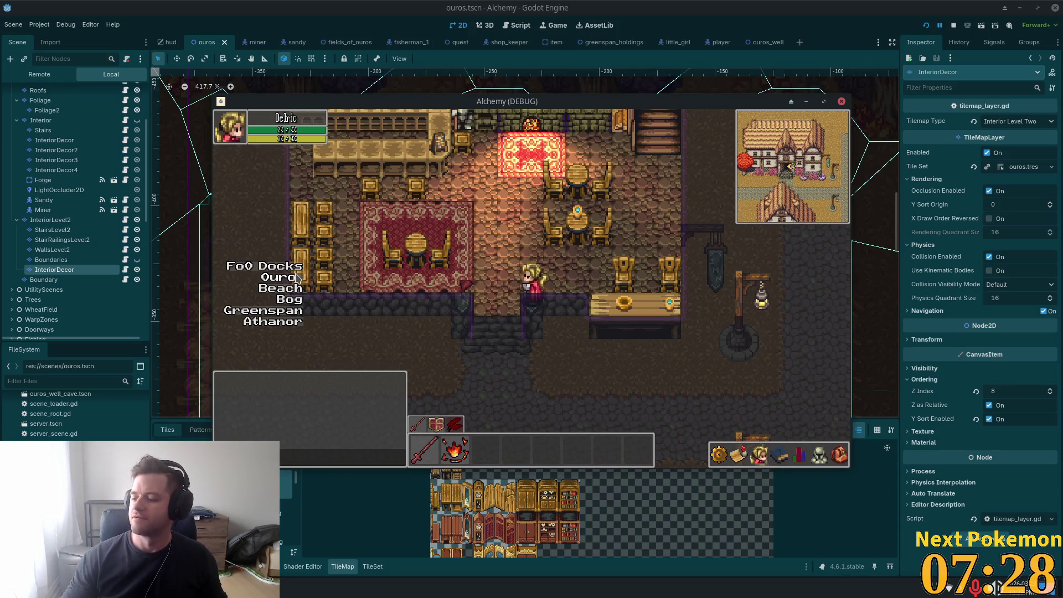
Step: Walk the character out of the inn toward the bridge and back in through the door
key(Down)
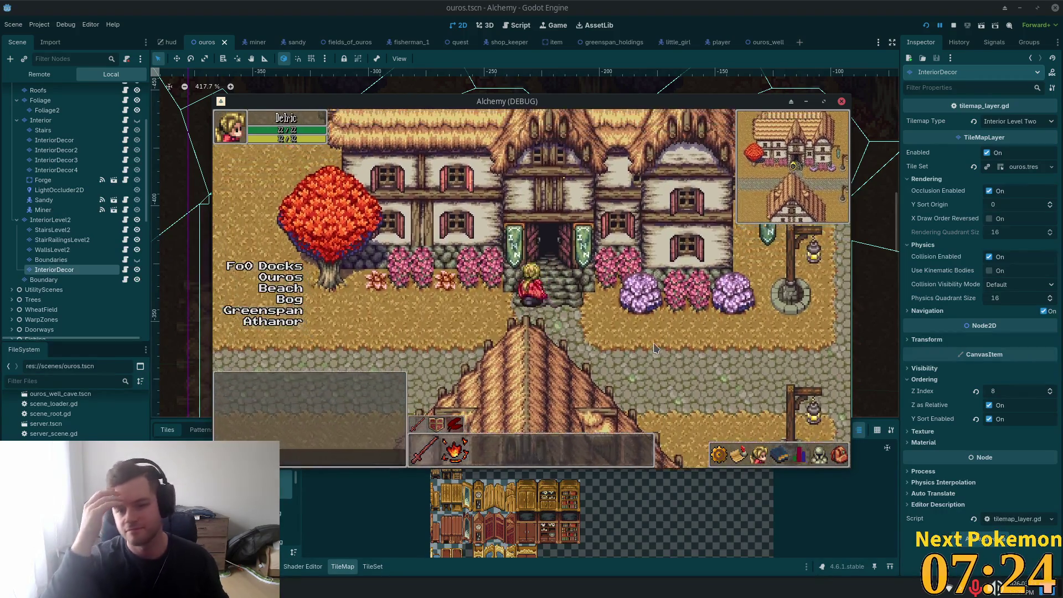
key(Left)
key(Left)
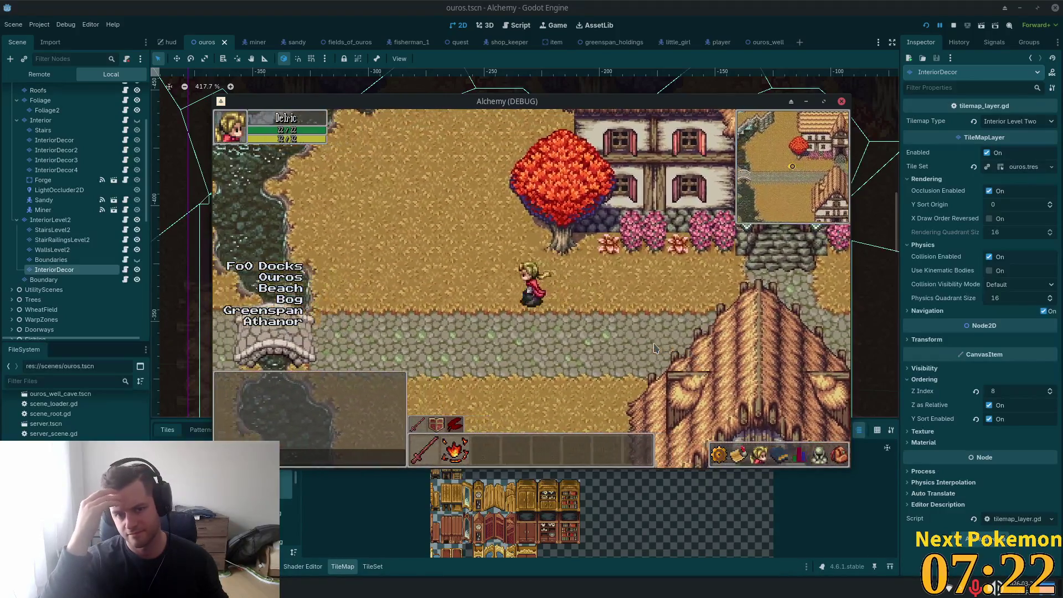
key(Right)
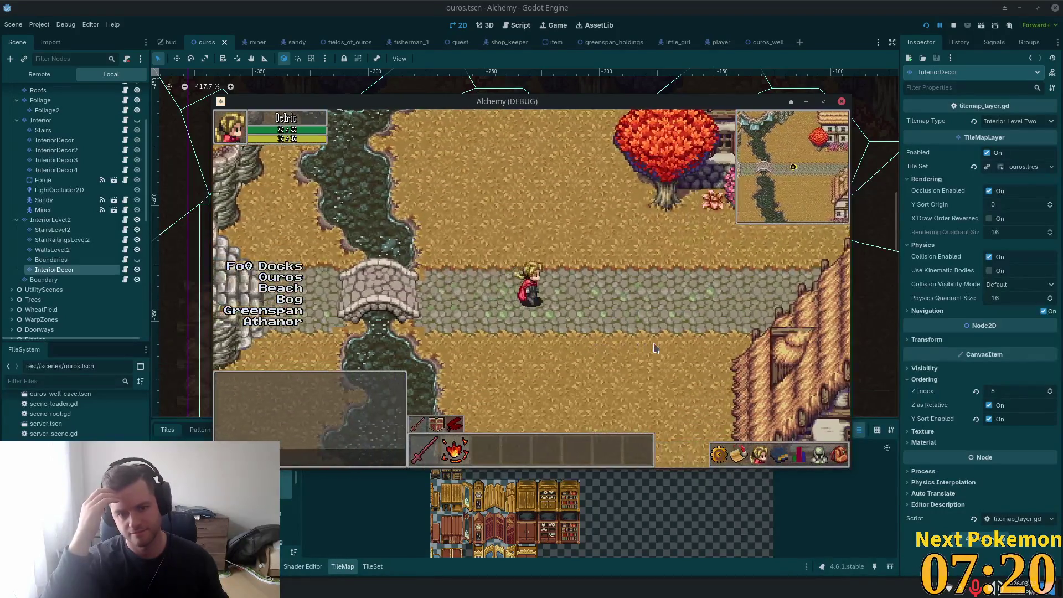
key(Up)
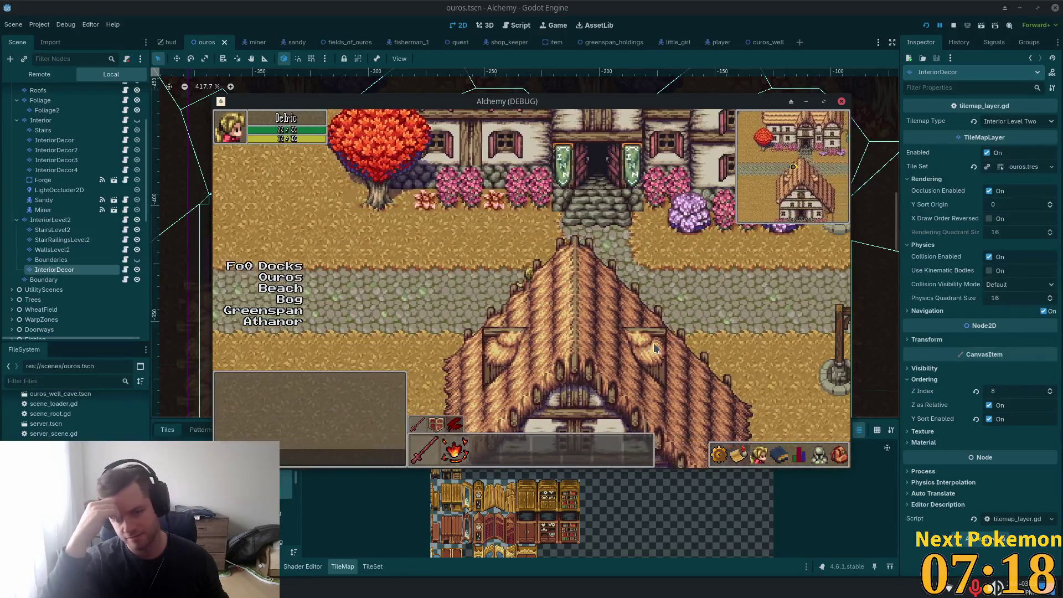
key(Up)
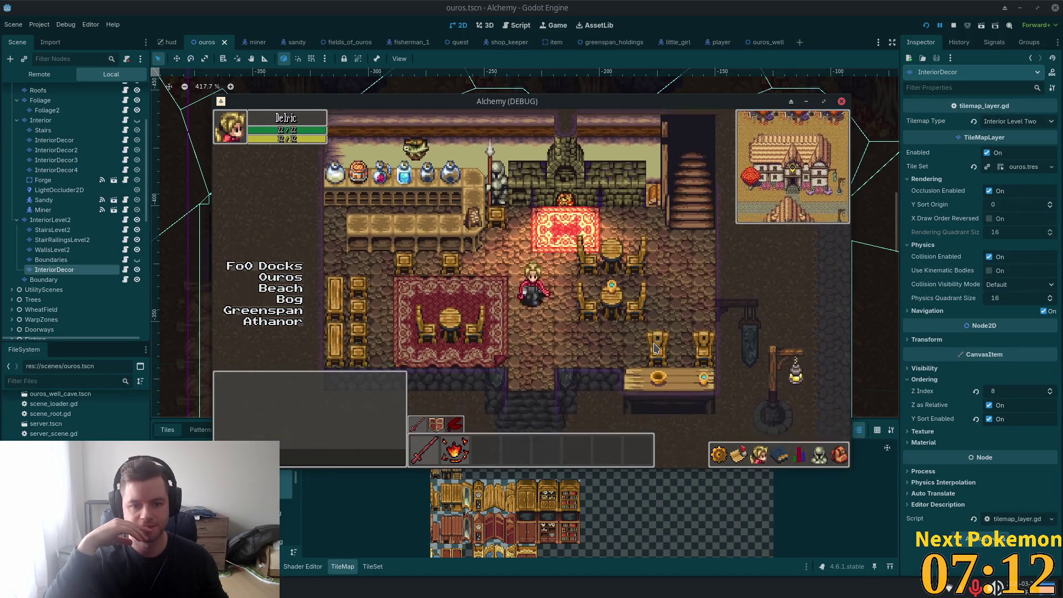
Step: Walk up the inn stairs and tour the upstairs rooms, stepping out of the bed
key(Down)
key(Right)
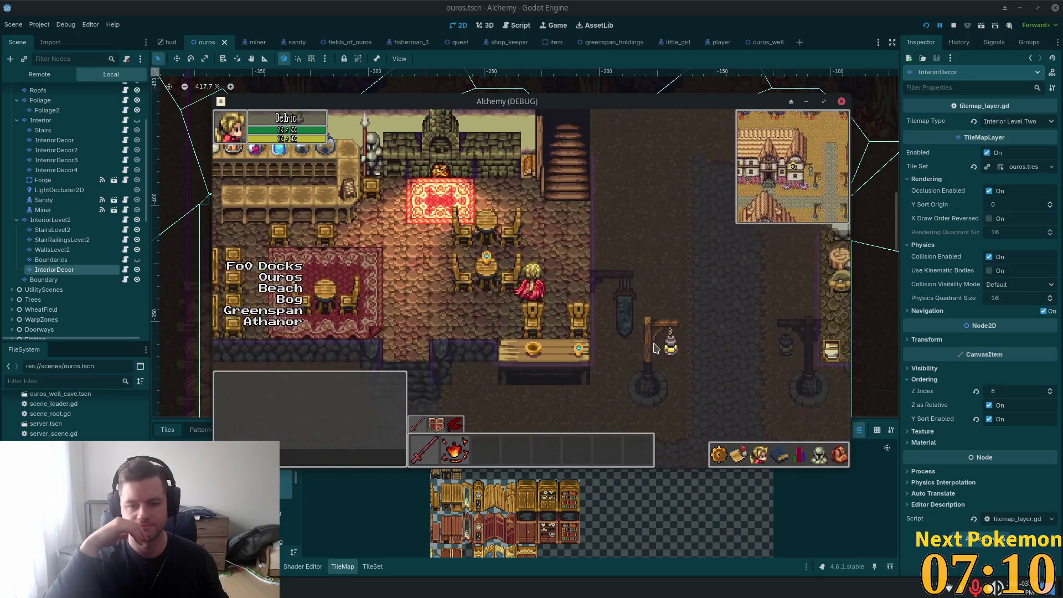
key(Up)
key(Right)
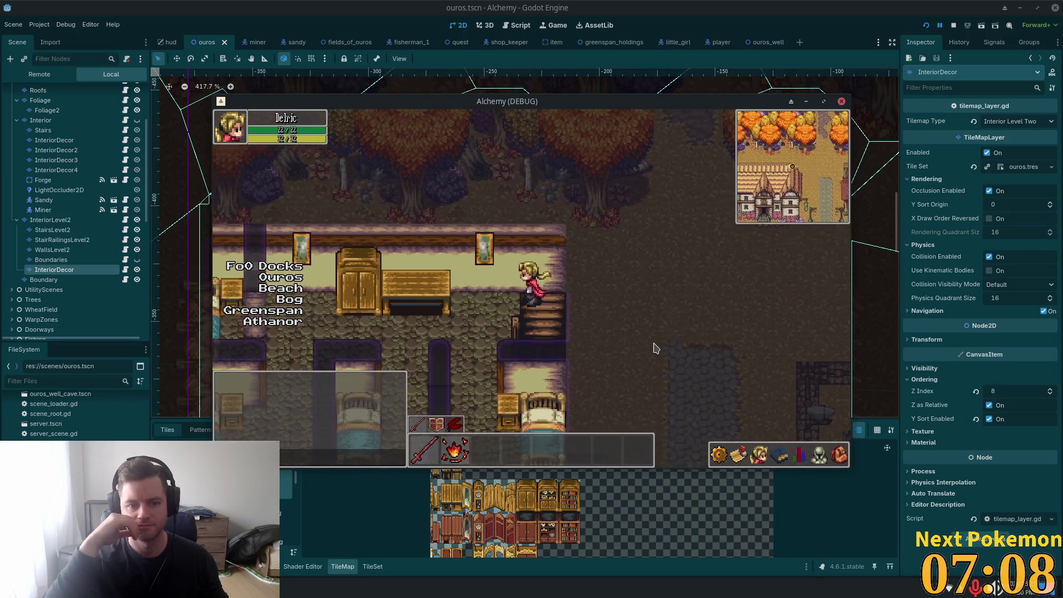
key(Left)
key(Right)
key(Down)
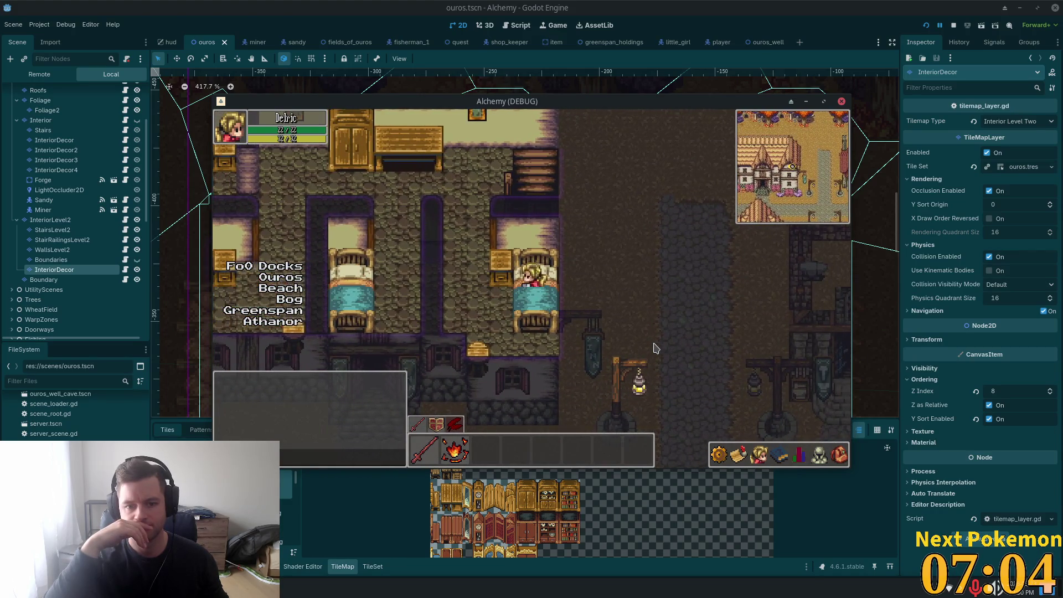
key(Left)
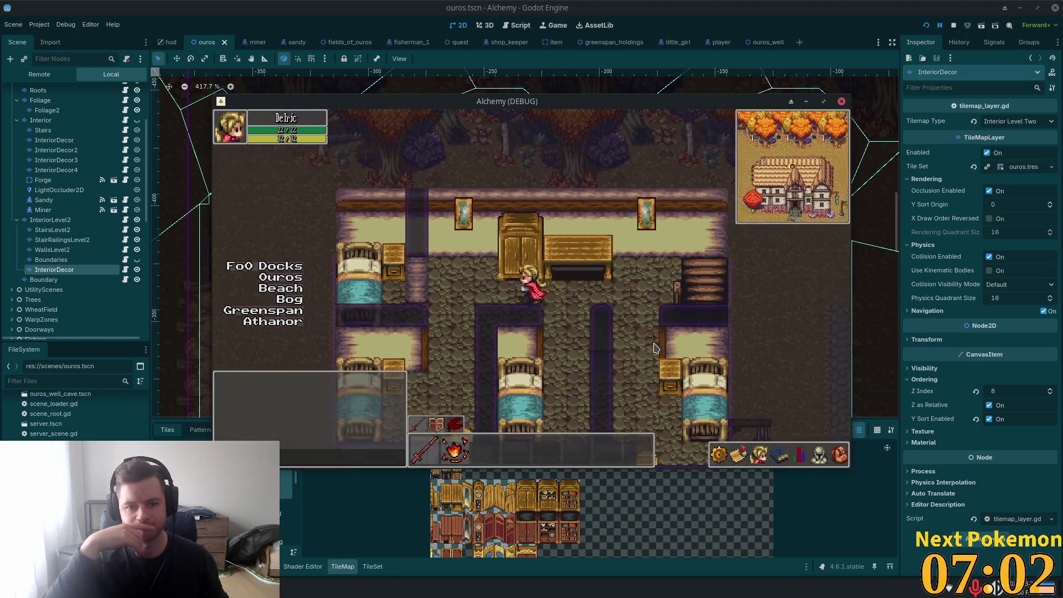
key(Left)
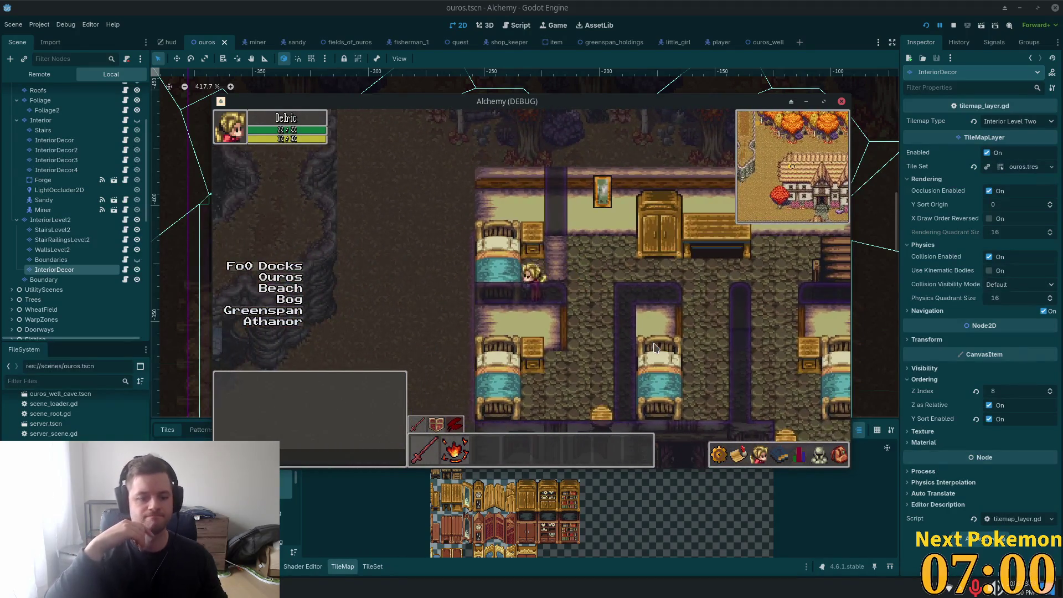
key(Right)
key(Right)
key(Up)
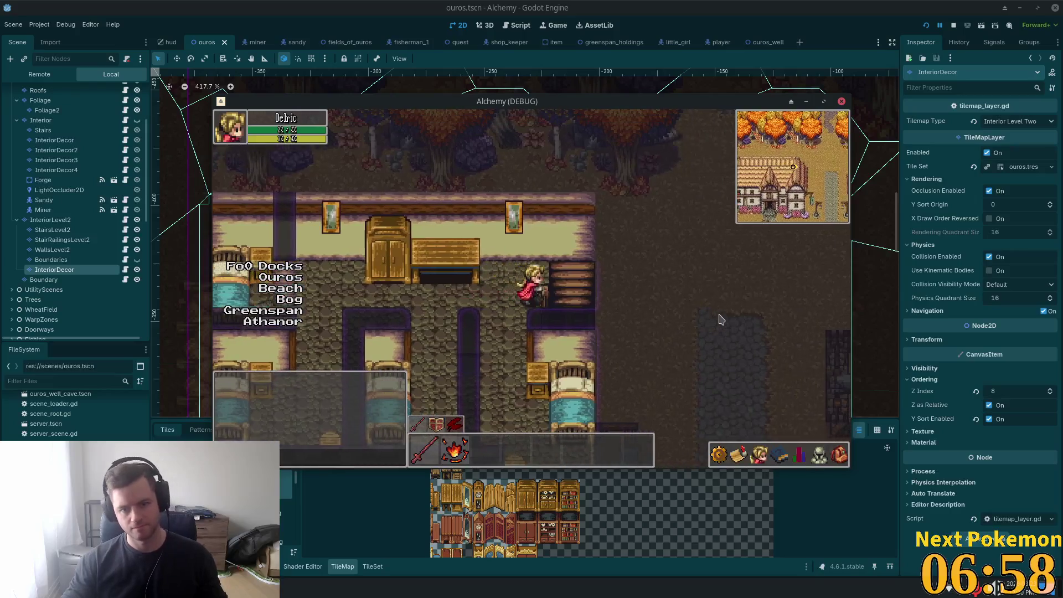
Step: Come back downstairs, walk south out of the inn past the lamp posts, and move the game window aside and back
key(Down)
key(Left)
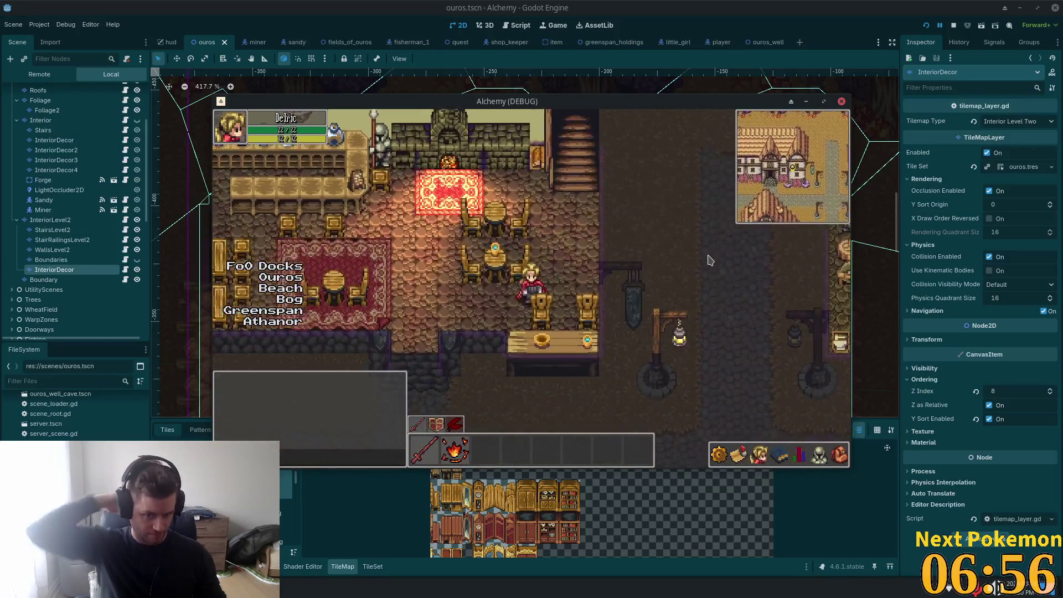
key(Down)
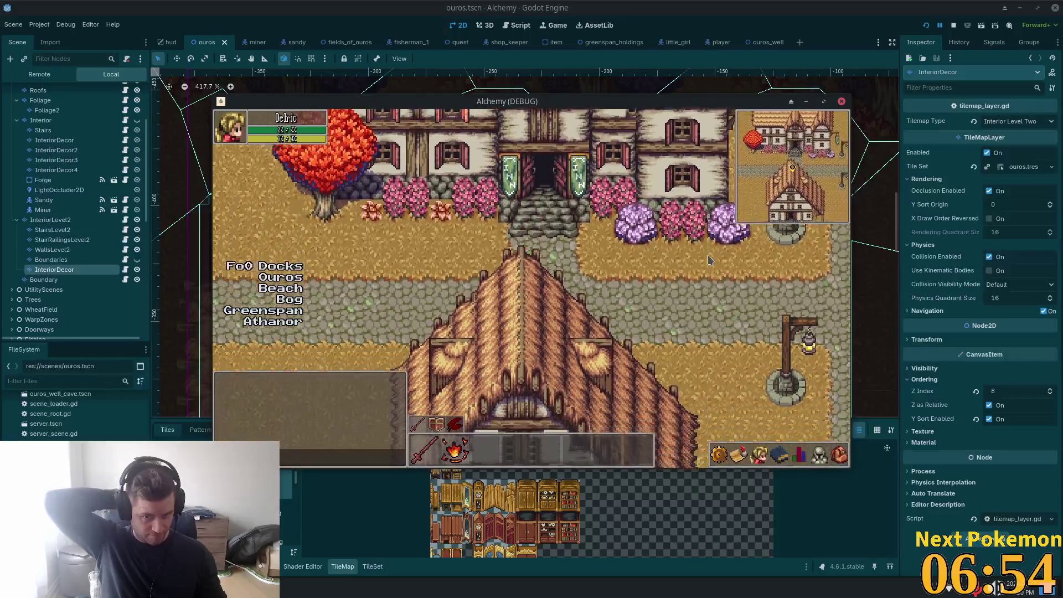
key(Down)
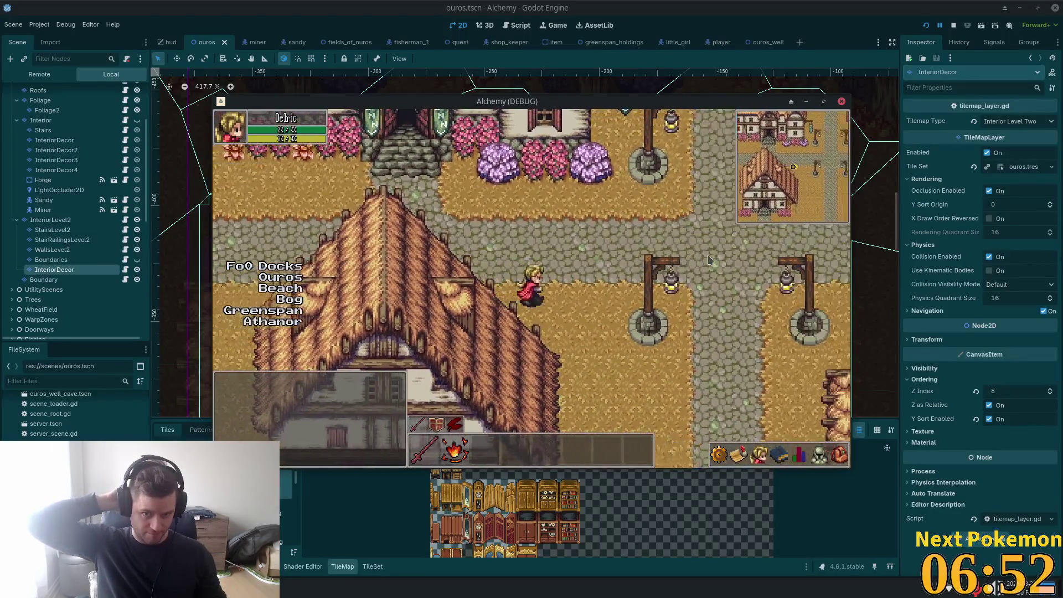
key(Down)
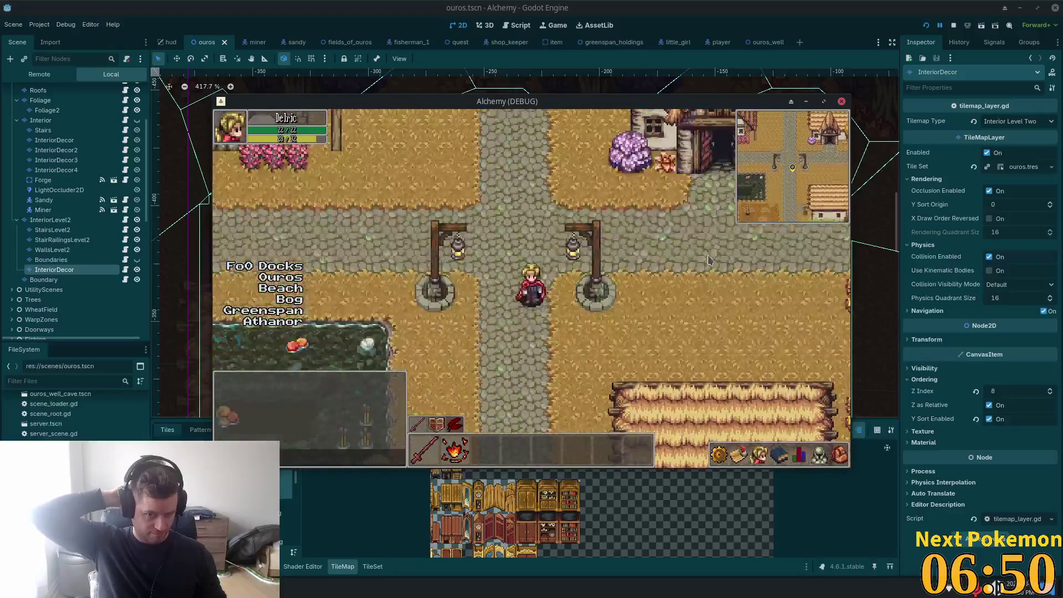
key(Down)
key(Down)
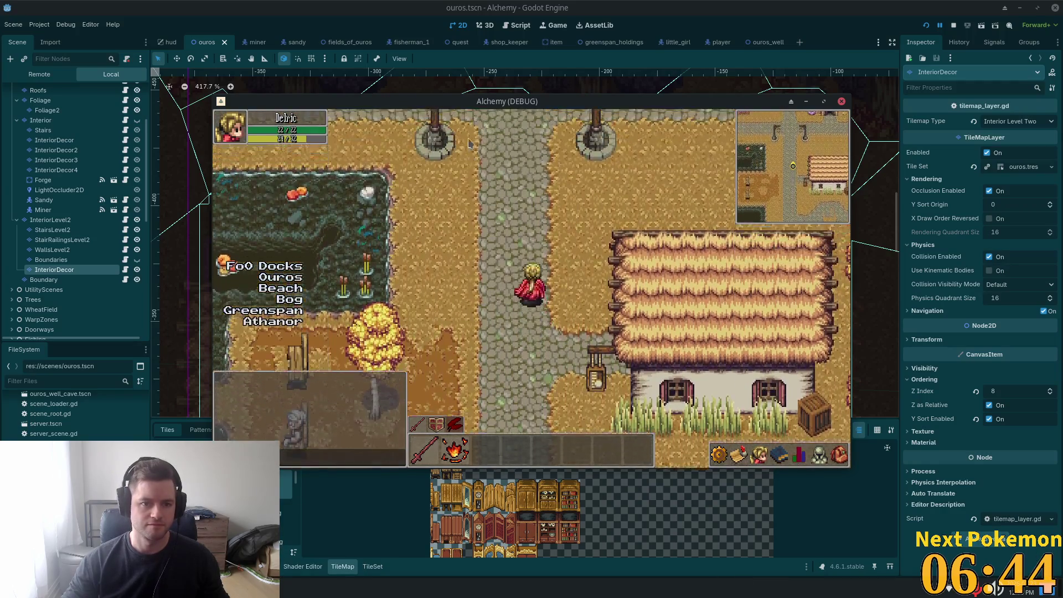
mouse_move(486, 105)
mouse_down()
mouse_move(591, 165)
mouse_move(624, 106)
mouse_move(345, 105)
mouse_move(324, 314)
mouse_move(659, 231)
mouse_move(110, 431)
mouse_move(547, 167)
mouse_move(463, 328)
mouse_up()
mouse_move(555, 221)
mouse_down()
mouse_move(103, 78)
mouse_move(610, 271)
mouse_move(527, 497)
mouse_move(404, 275)
mouse_move(692, 152)
mouse_move(487, 99)
mouse_up()
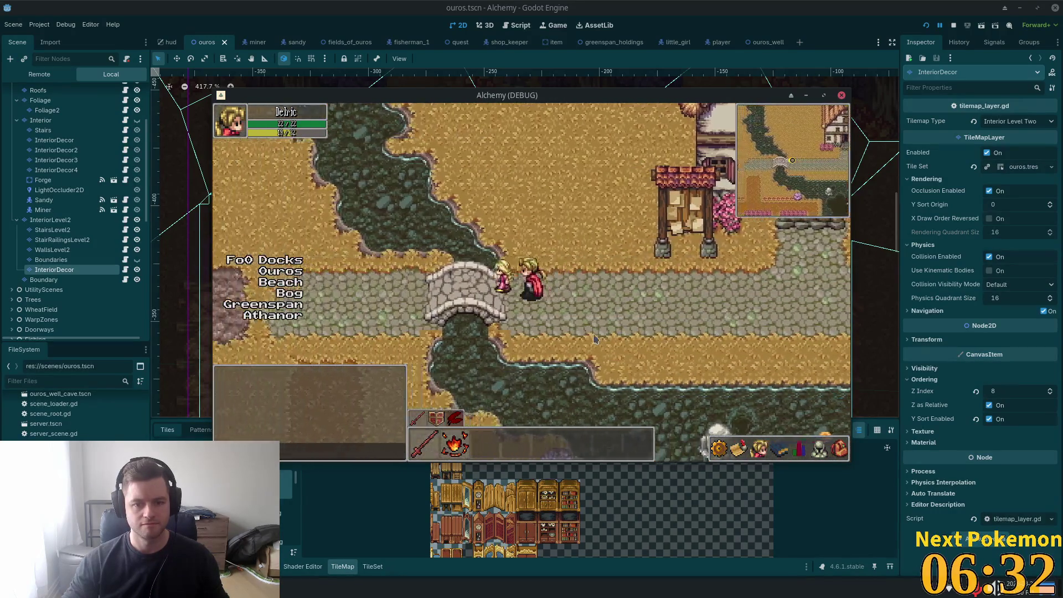
Step: Walk south through the flower fields and back right past the inn entrance
key(Down)
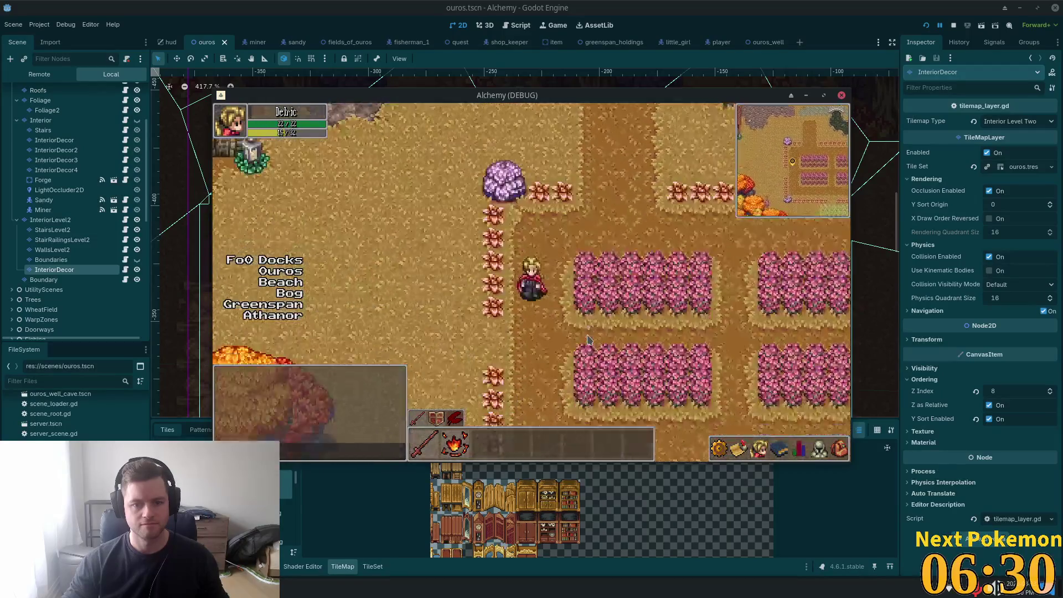
key(Right)
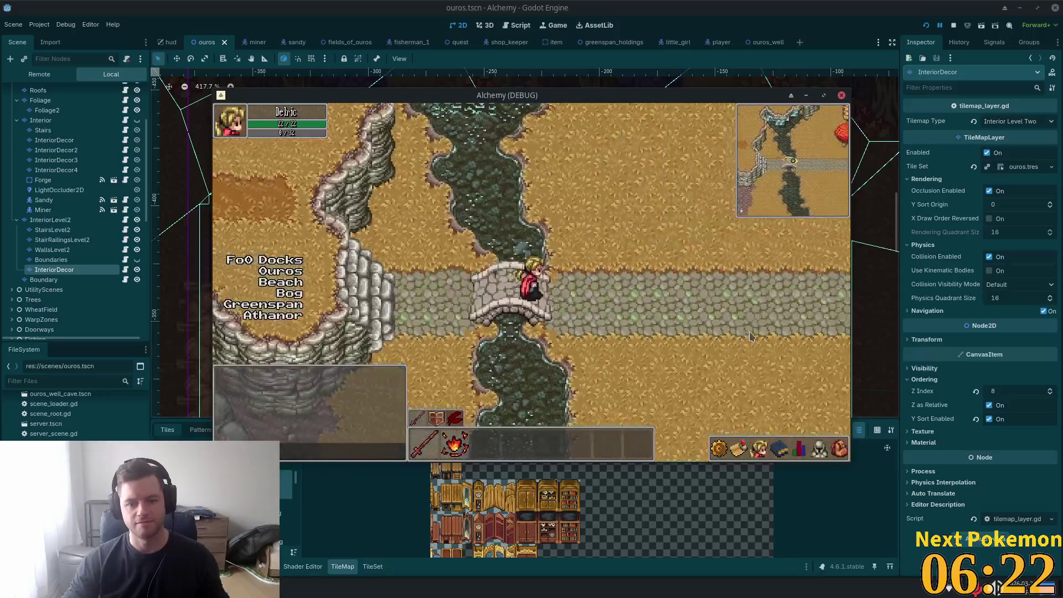
key(Right)
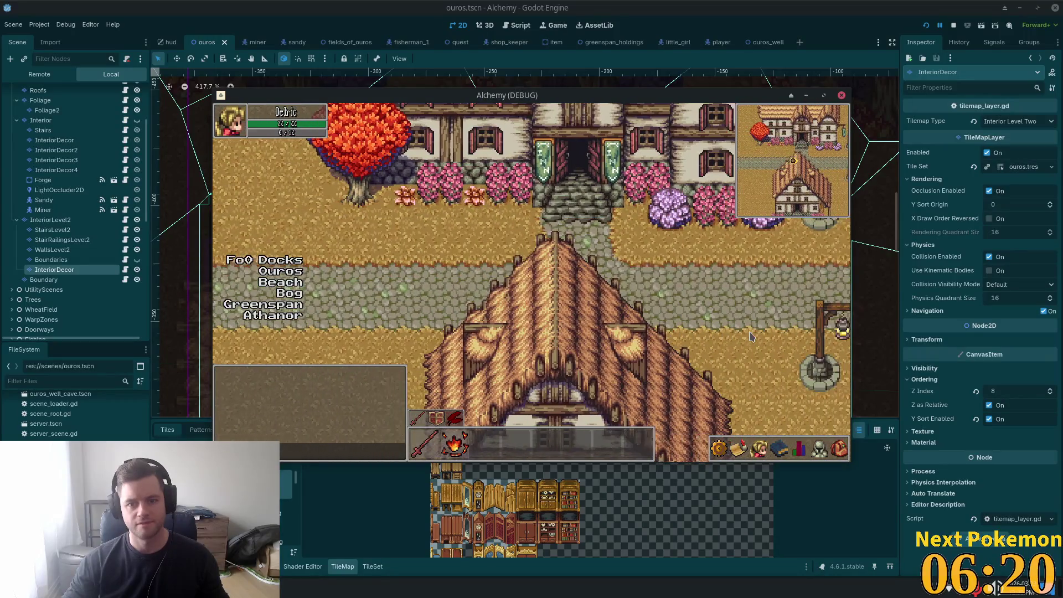
key(Up)
key(Right)
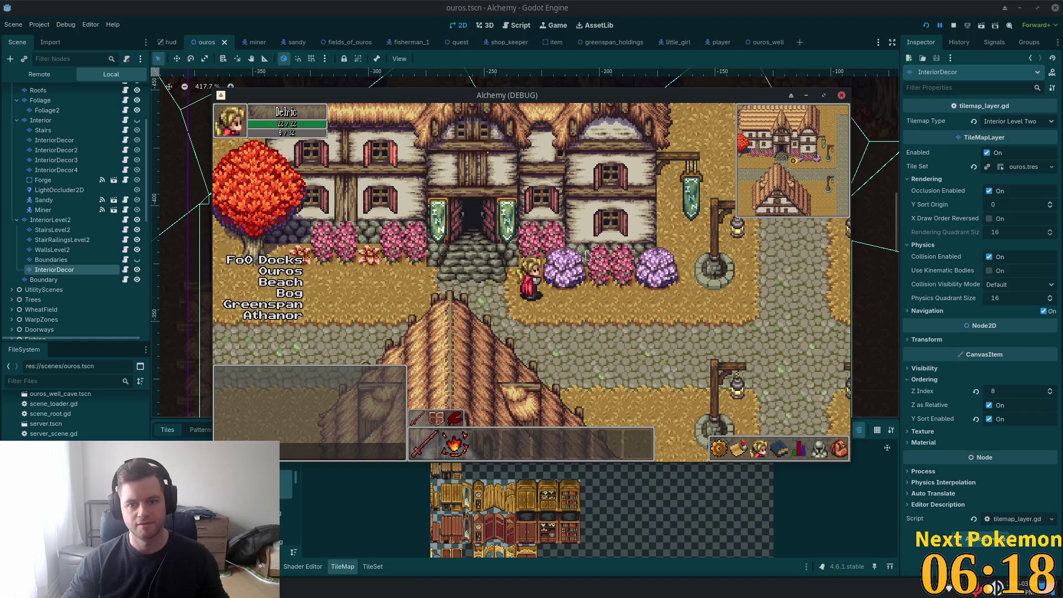
Step: Walk into the inn, up beside the stairs, then return to the editor's tile map view
key(Left)
key(Up)
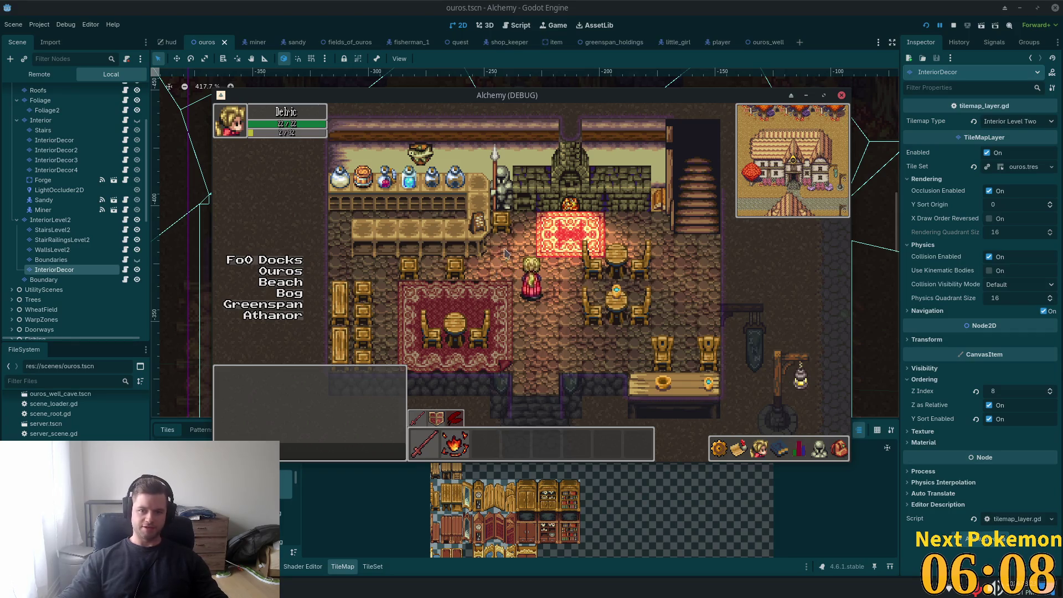
key(Up)
key(Right)
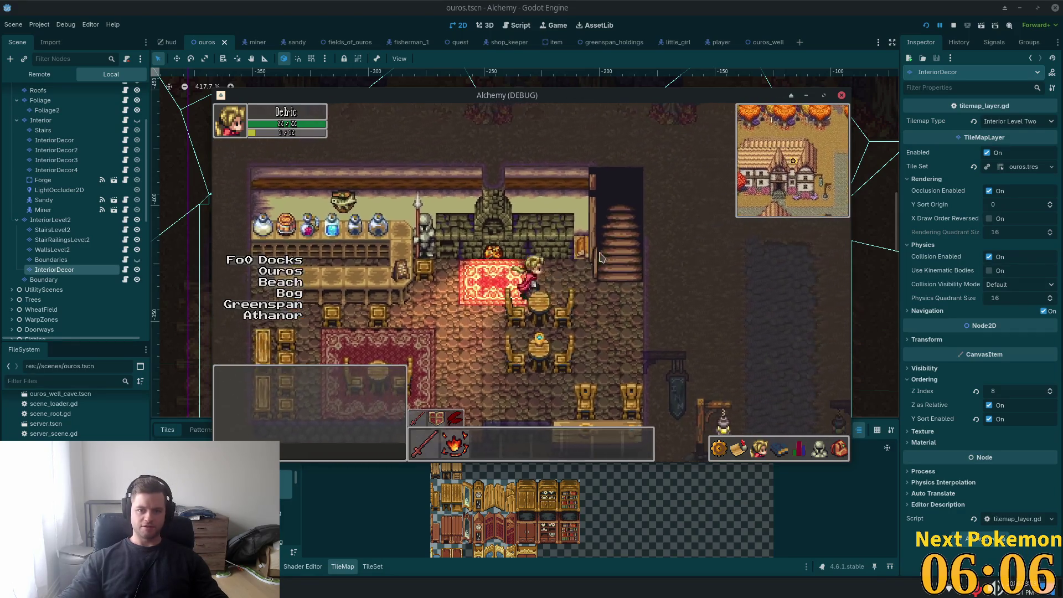
key(Right)
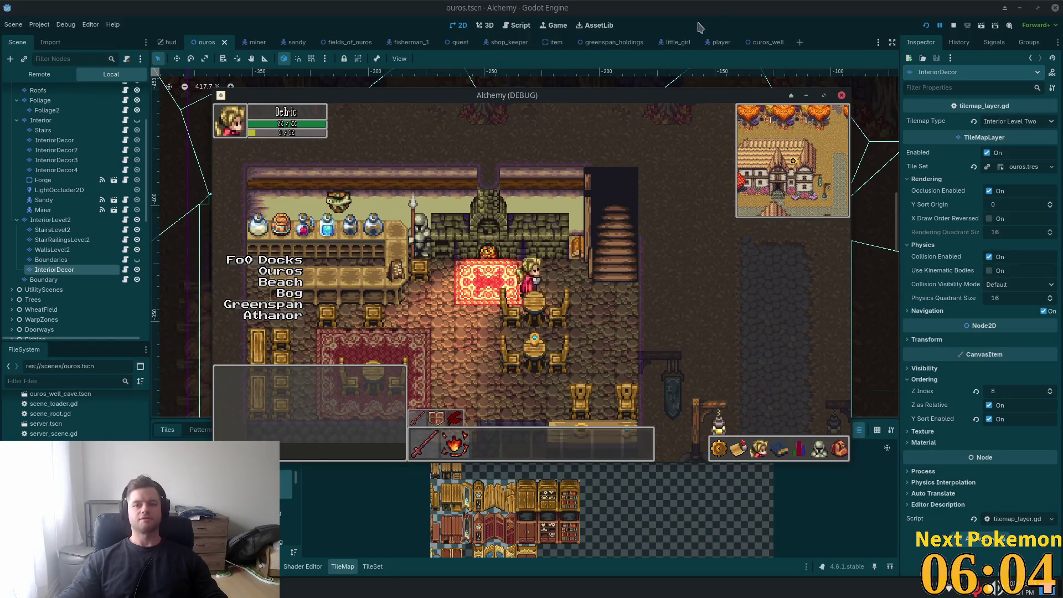
click(723, 21)
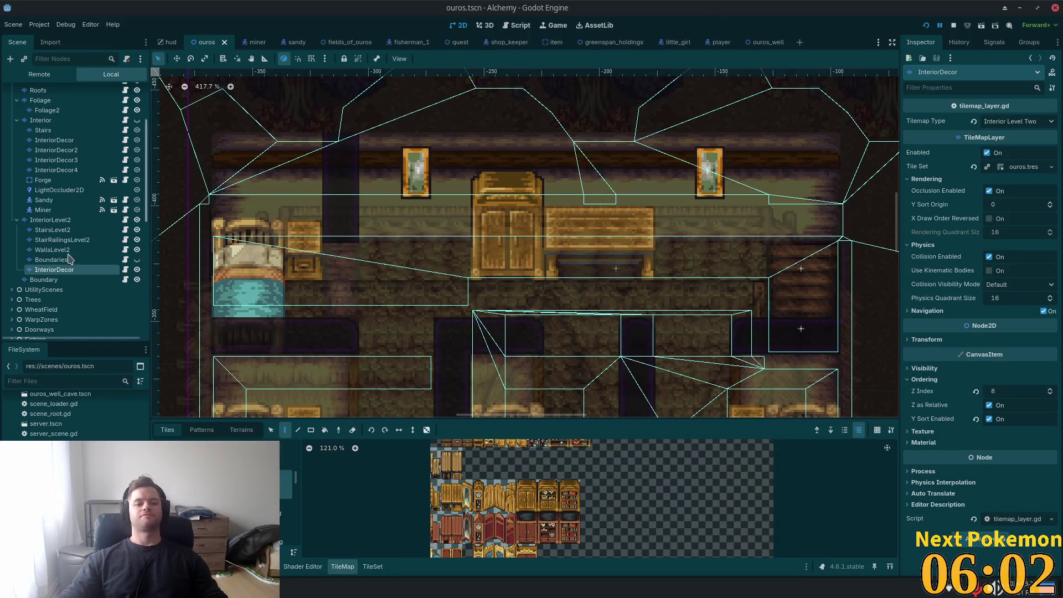
Step: Select the StairsLevel2 and Interior layers and make the Interior layer visible again
click(53, 230)
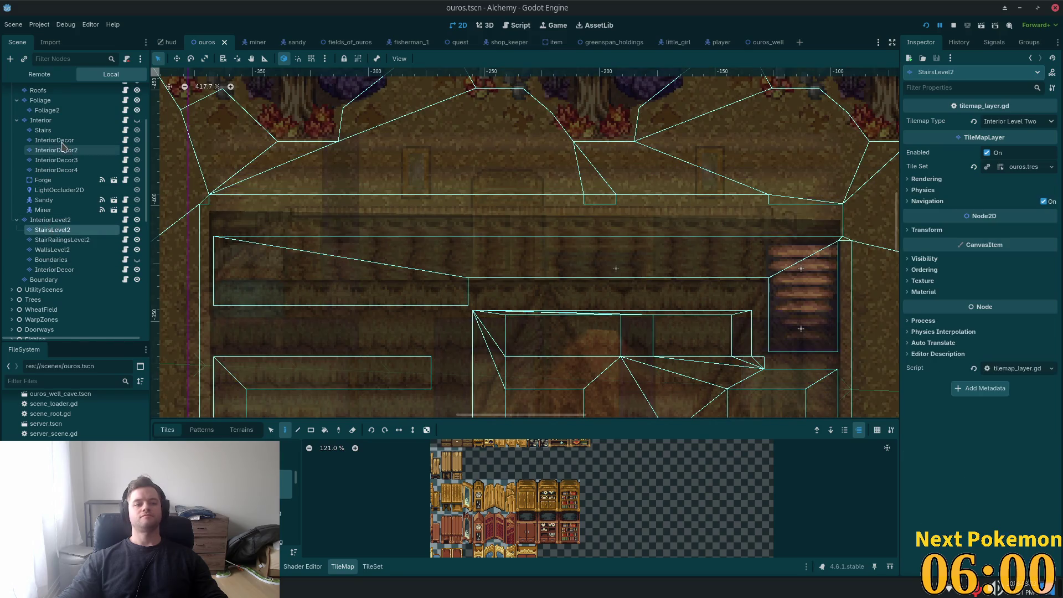
click(42, 122)
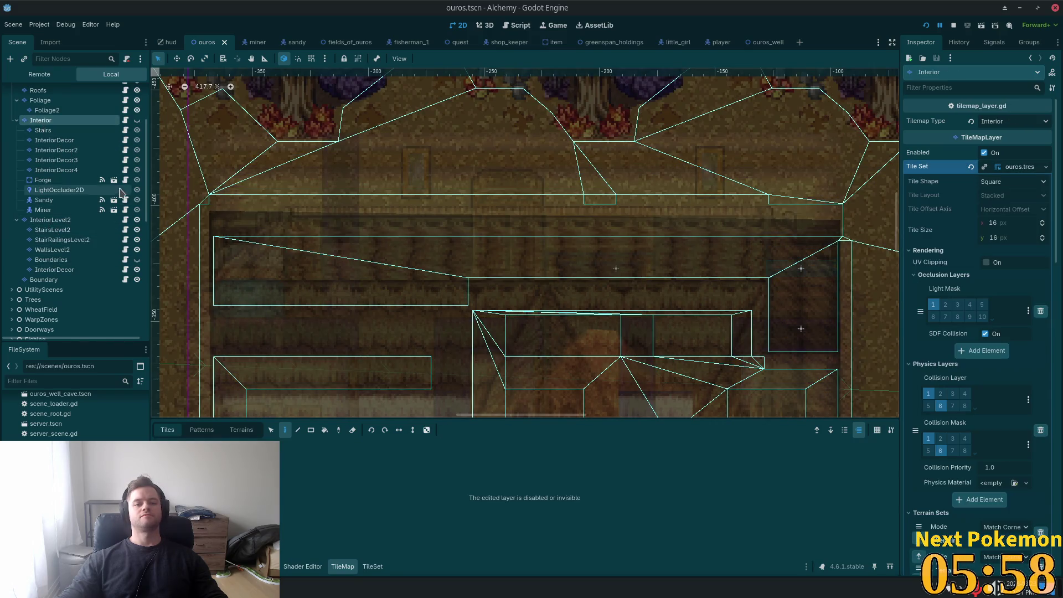
click(136, 120)
scroll(543, 299, right, 5)
scroll(543, 299, down, 2)
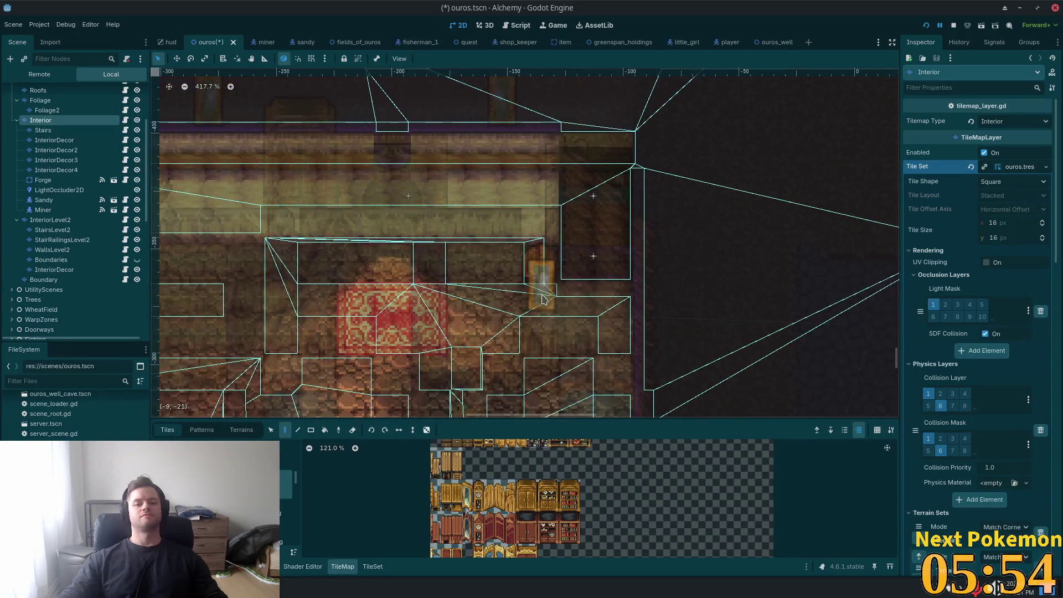
scroll(542, 299, up, 4)
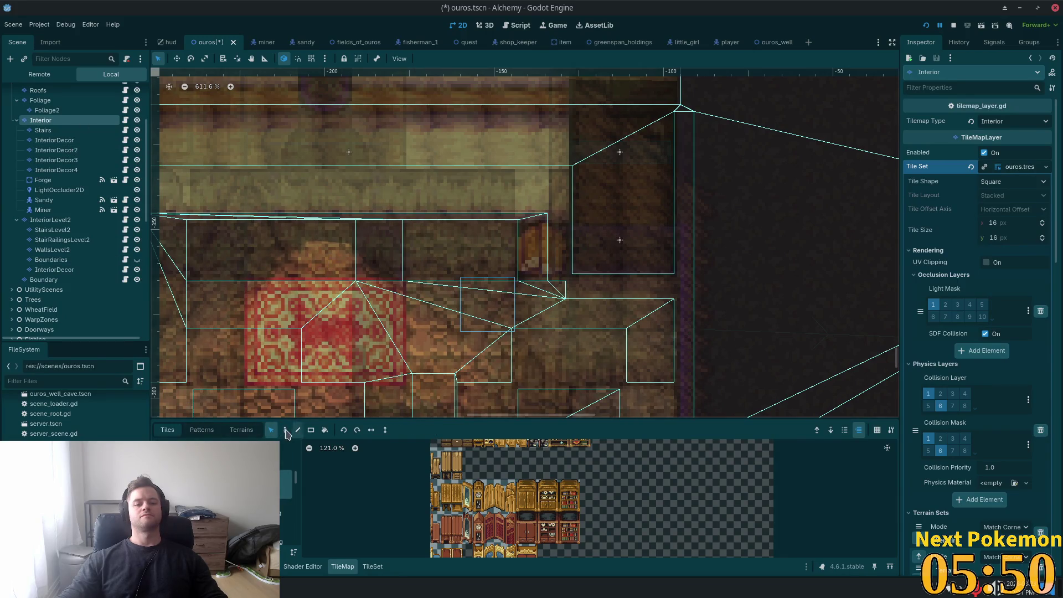
Step: Choose the Paint tool, save and run the game with F5, then select the Stairs layer
click(286, 431)
key(F5)
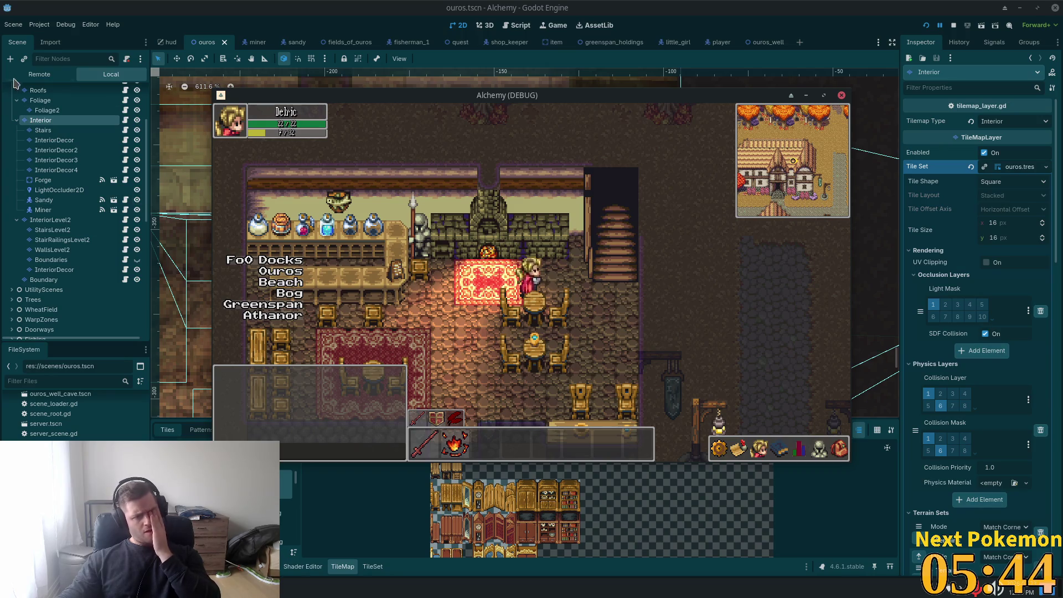
click(41, 132)
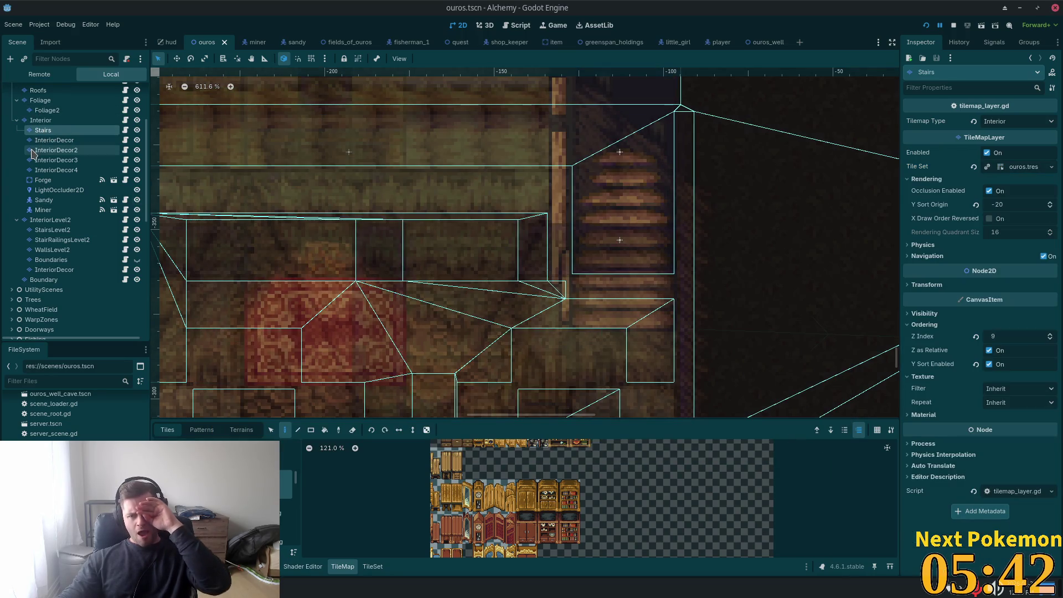
Step: Drag InteriorDecor above Stairs so it becomes the first child of Interior
click(52, 120)
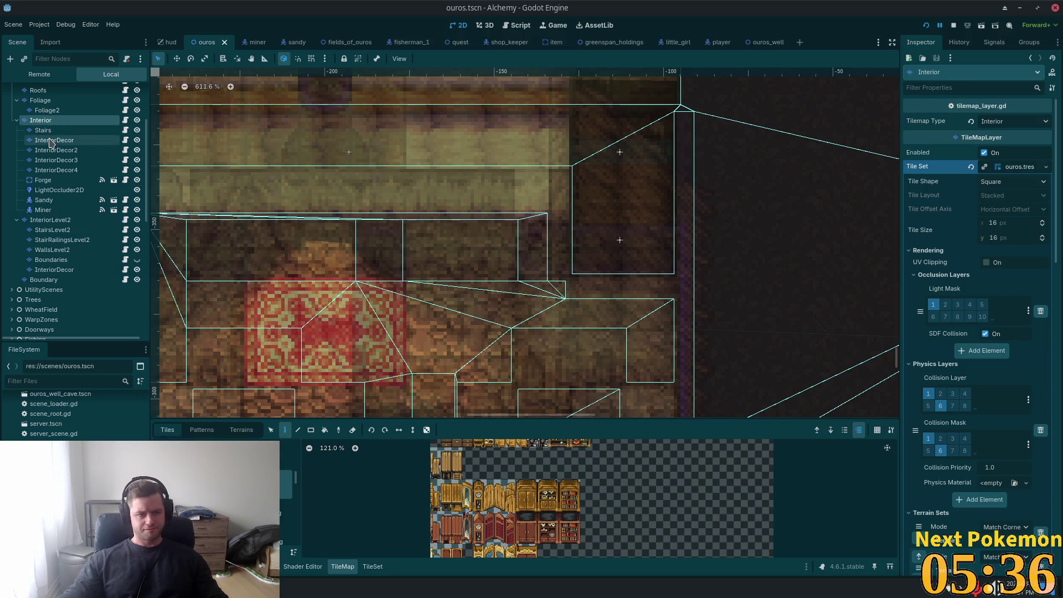
click(52, 140)
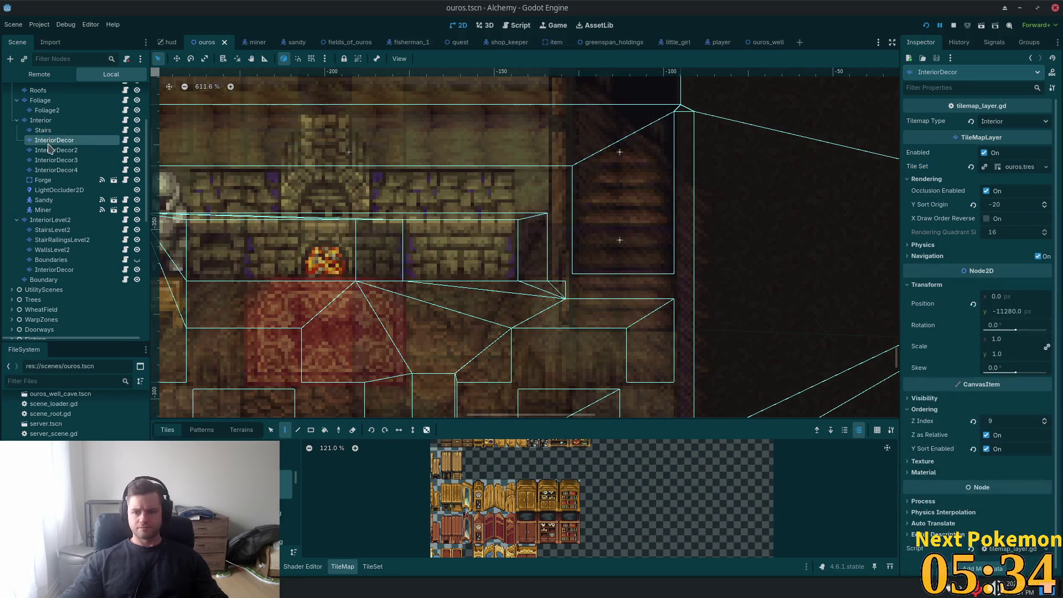
click(44, 133)
drag(47, 145, 48, 132)
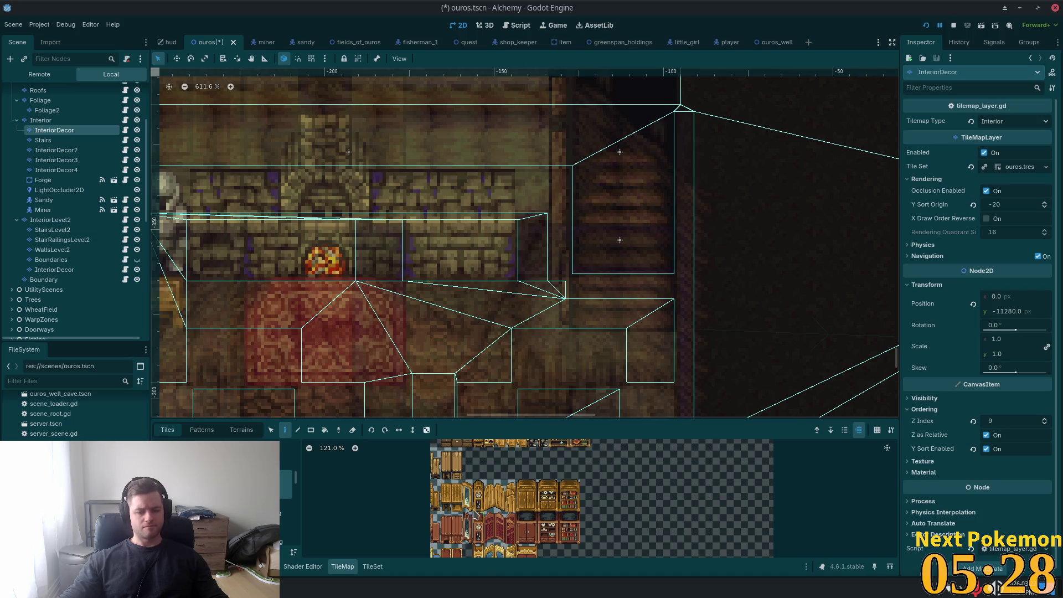
Step: Browse the atlas sources showing cabinet and bookshelf, rug, and furniture and armour tiles
scroll(473, 516, down, 3)
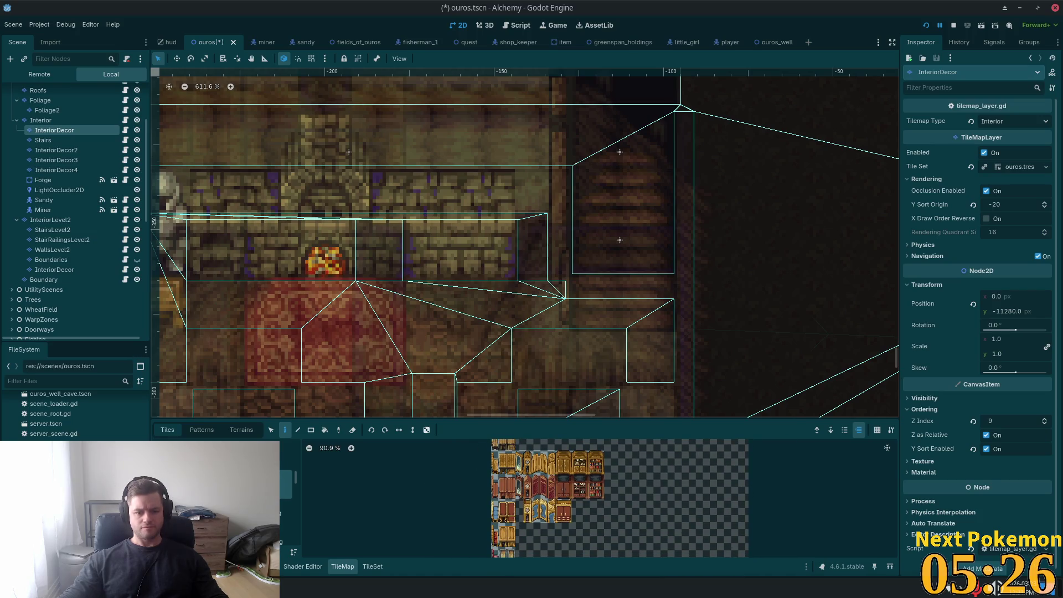
click(281, 468)
scroll(579, 493, up, 4)
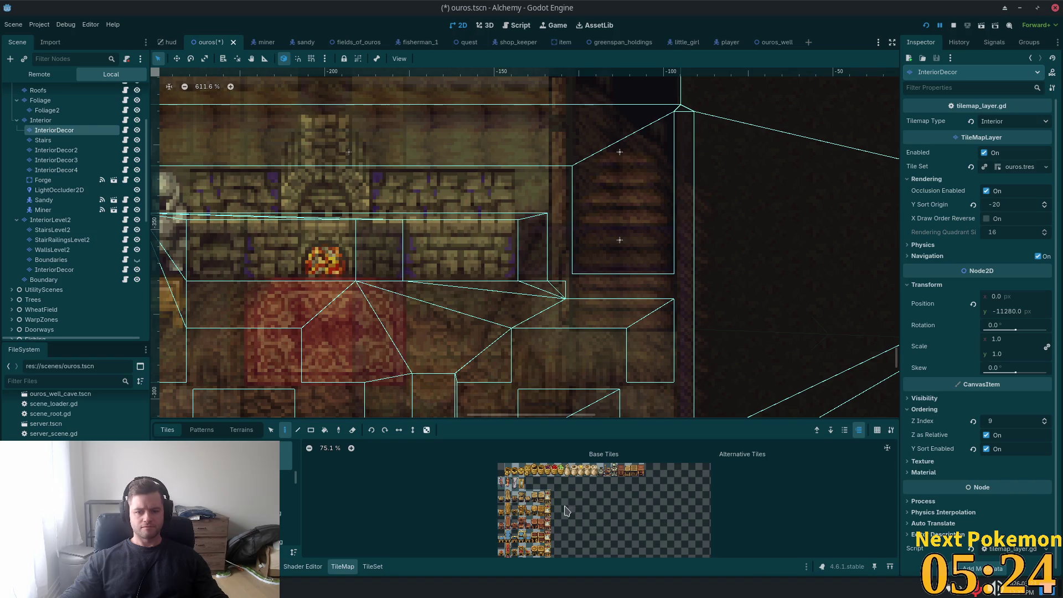
scroll(576, 515, up, 2)
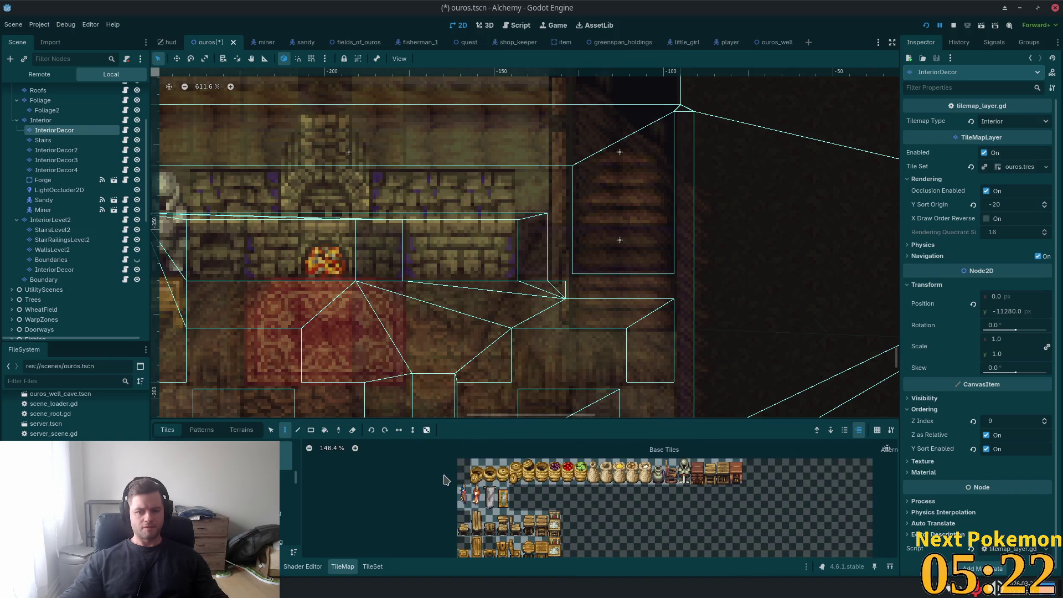
scroll(73, 427, up, 3)
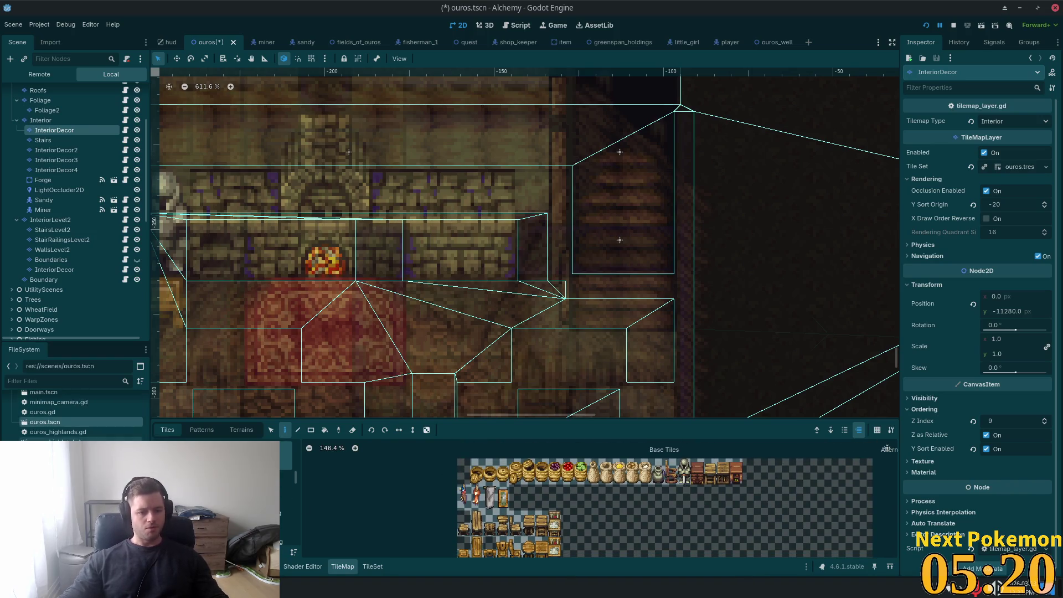
scroll(285, 498, up, 2)
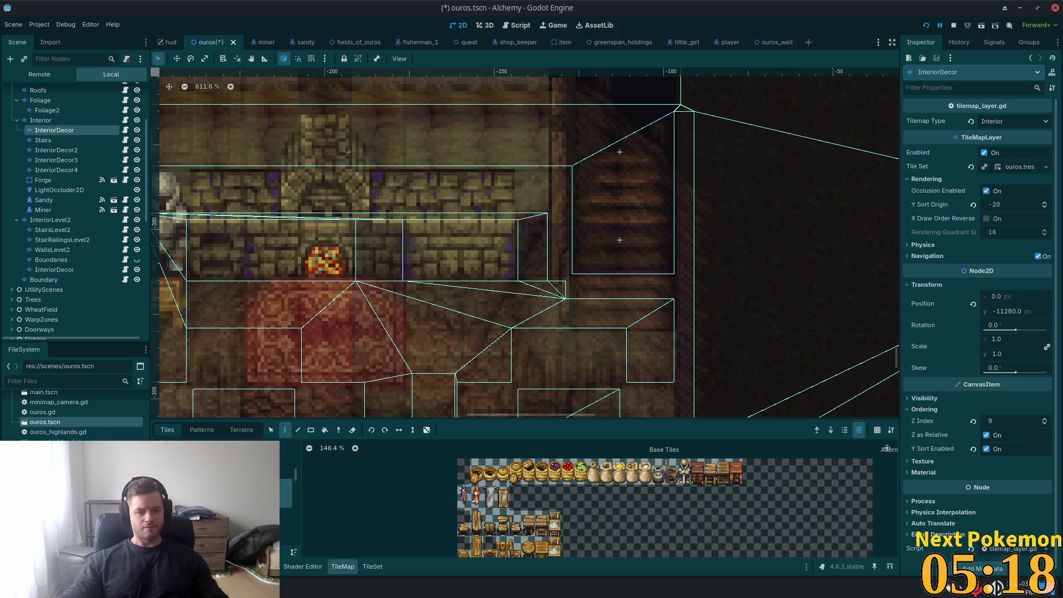
click(285, 457)
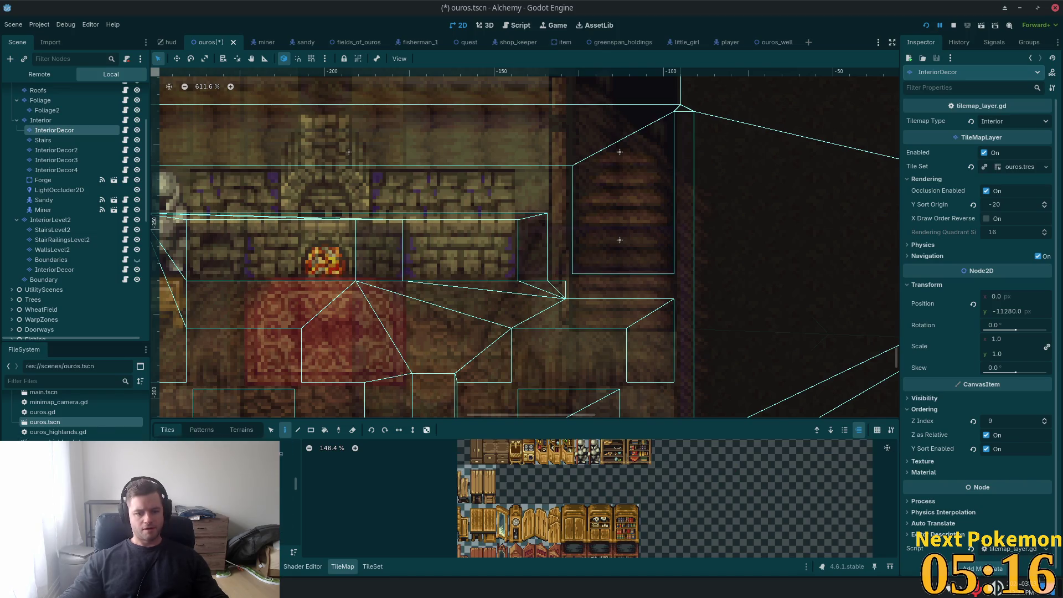
click(286, 476)
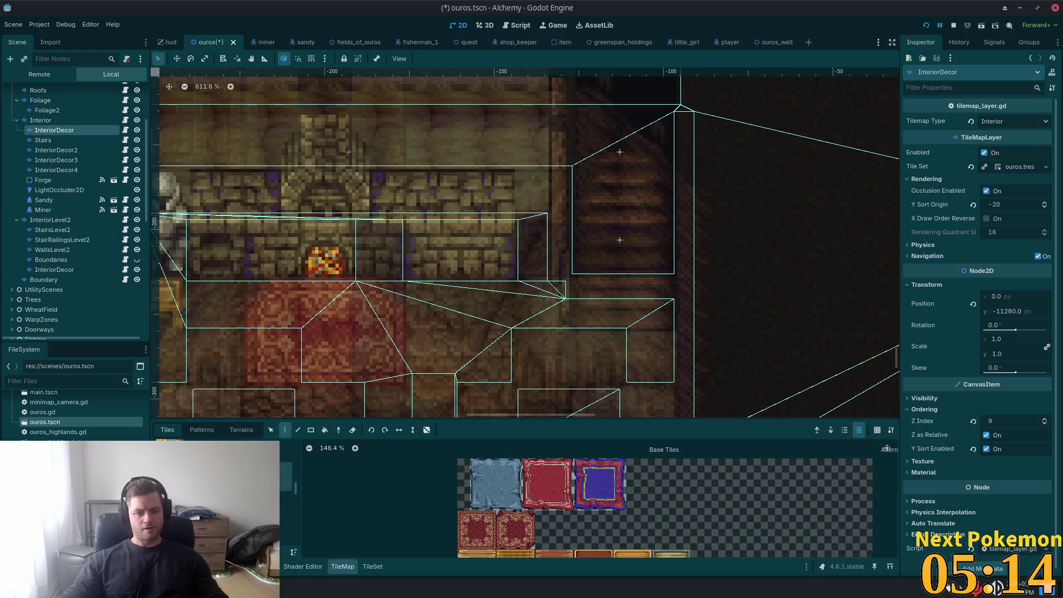
click(286, 487)
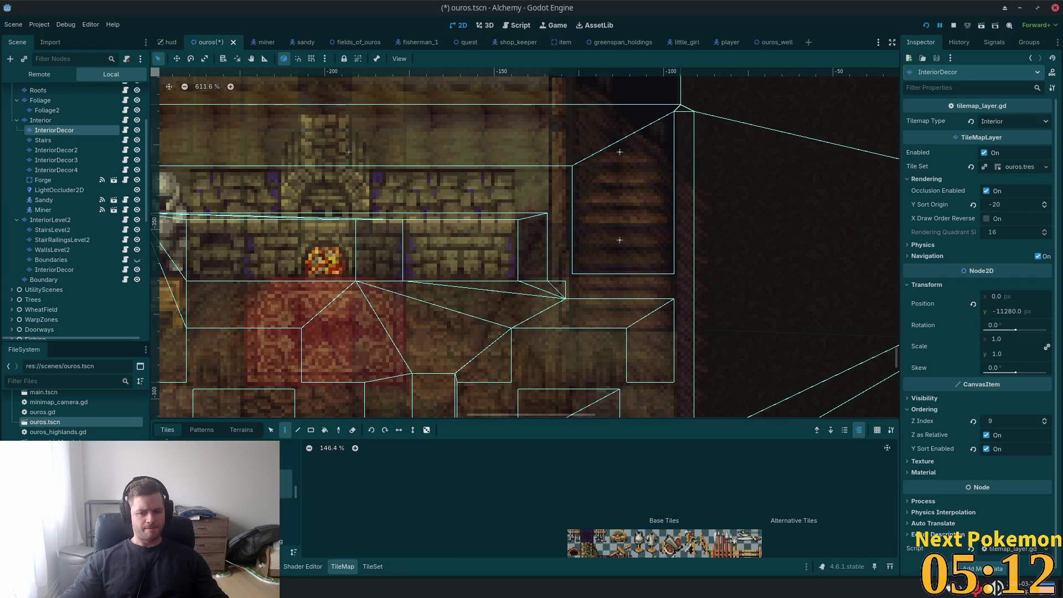
Step: Switch the palette to another tile source and scroll through its tiles
click(285, 478)
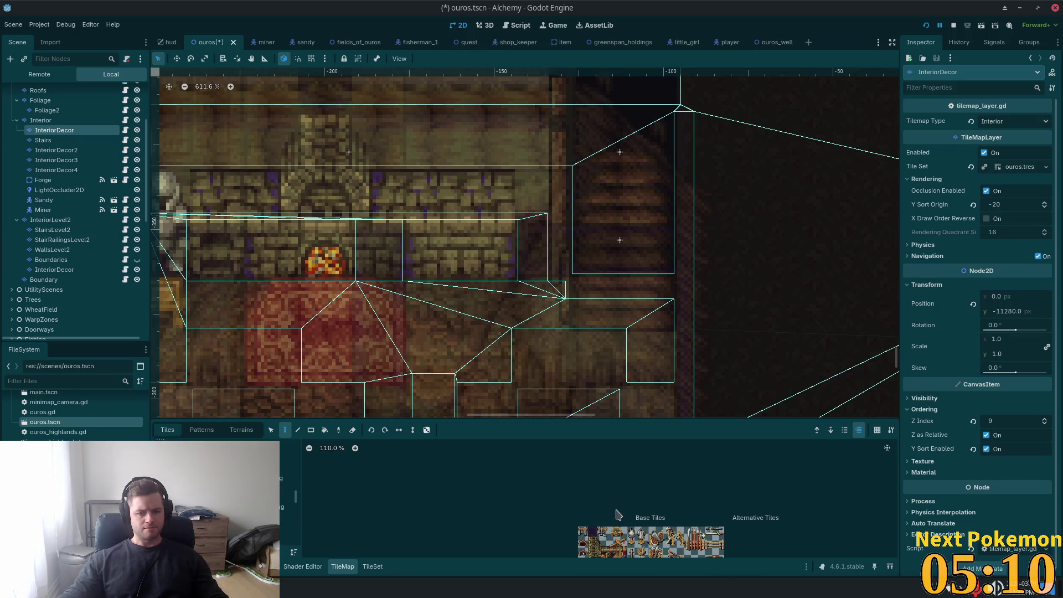
scroll(701, 509, up, 2)
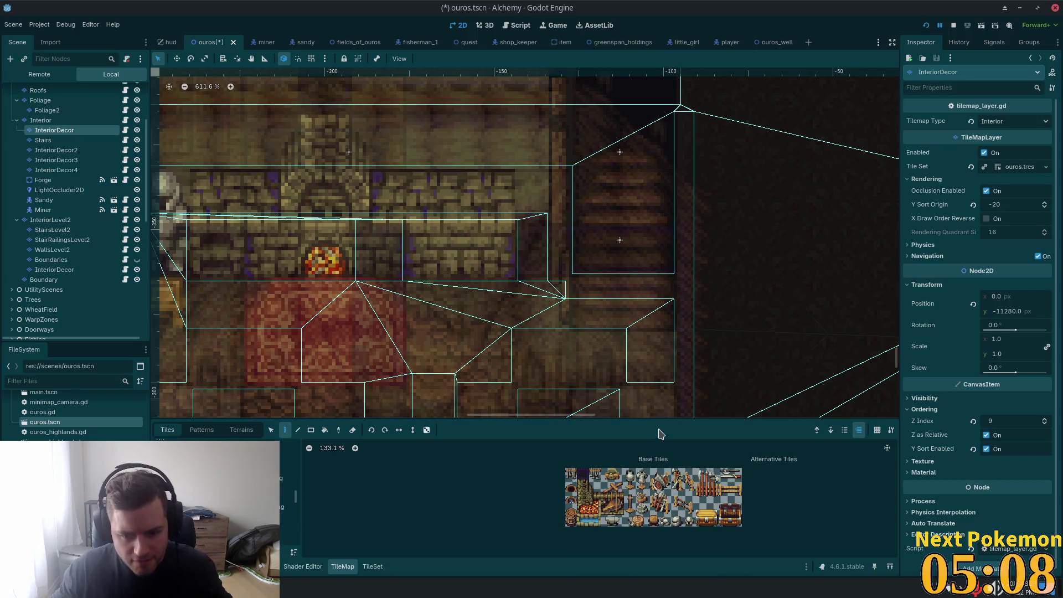
scroll(659, 413, up, 1)
scroll(643, 481, up, 2)
scroll(665, 488, up, 2)
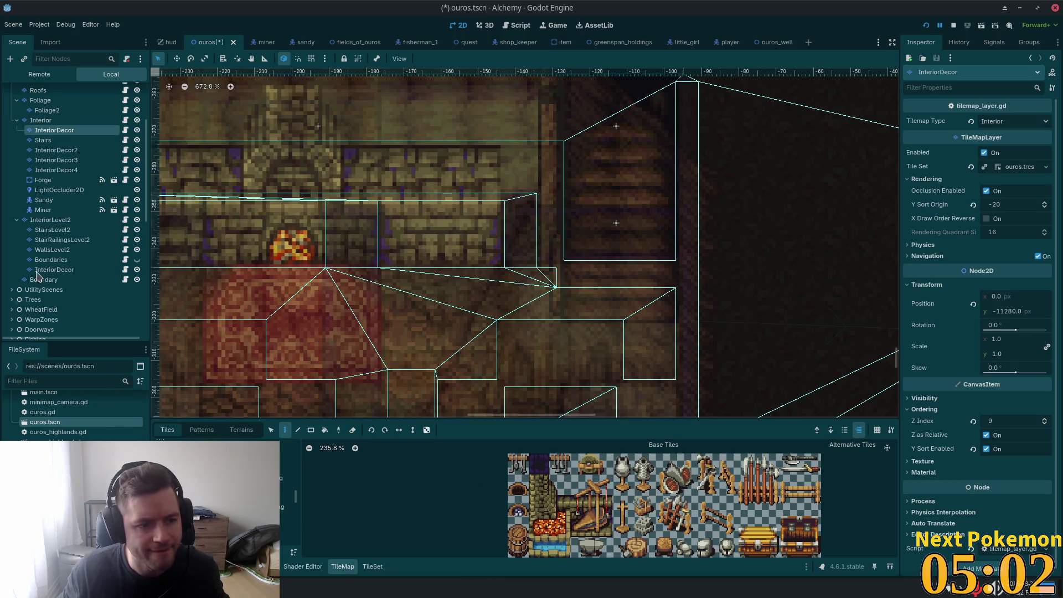
scroll(470, 353, left, 3)
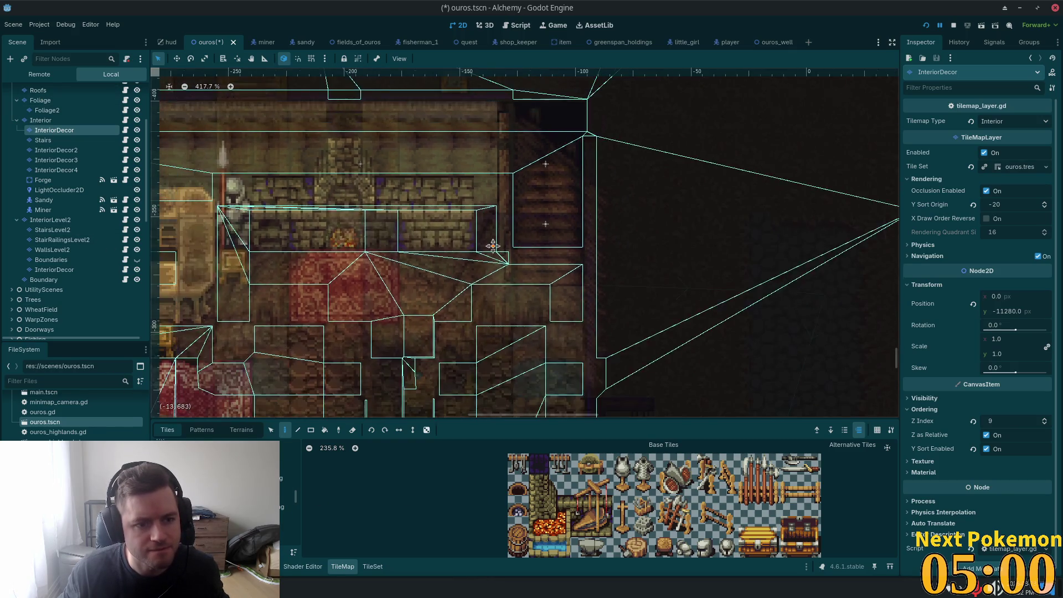
Step: Pick the rack tile and paint two rack tiles on the blacksmith's back wall
scroll(470, 353, down, 2)
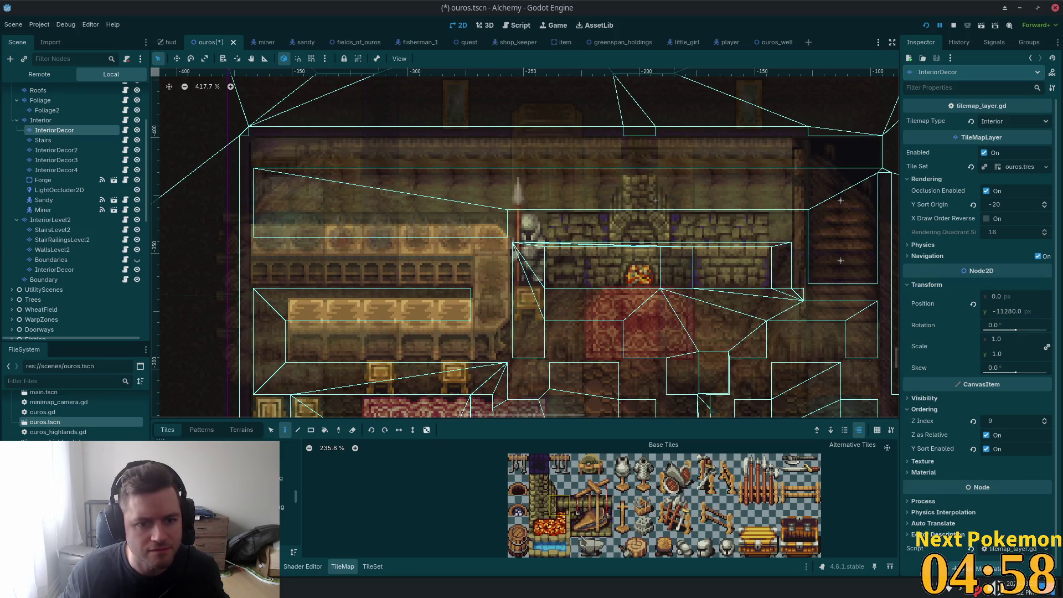
click(523, 472)
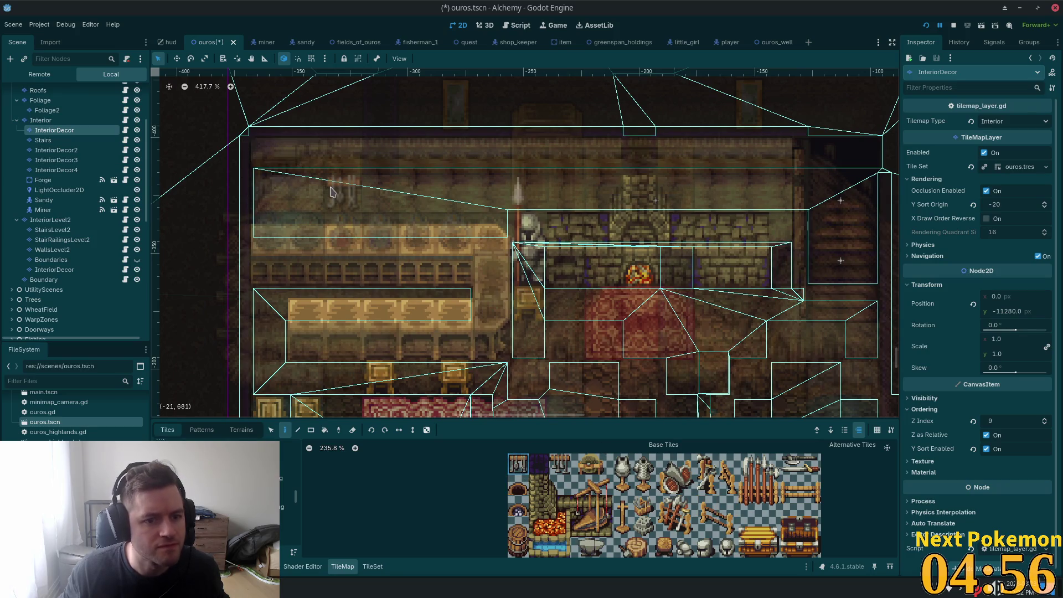
click(331, 192)
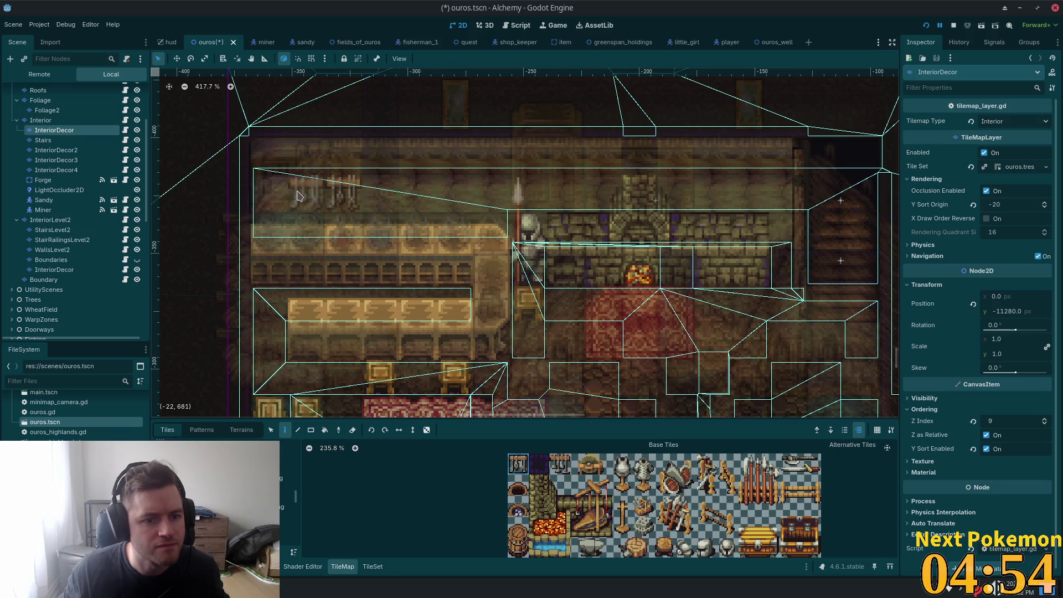
click(300, 195)
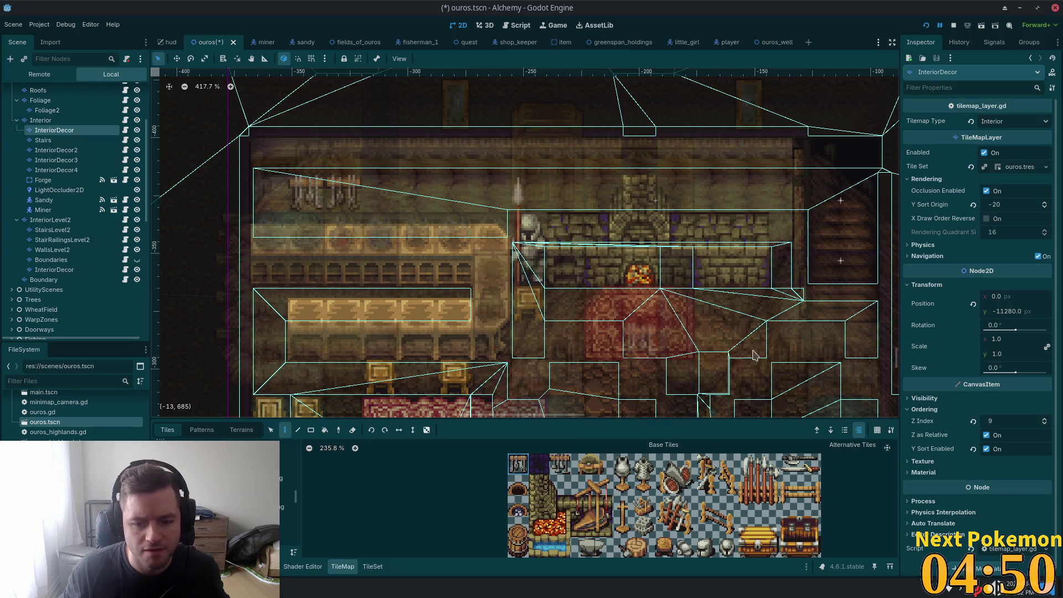
Step: Scroll through several other tile sources, then open the TileSet editor
scroll(572, 302, down, 1)
scroll(617, 327, down, 2)
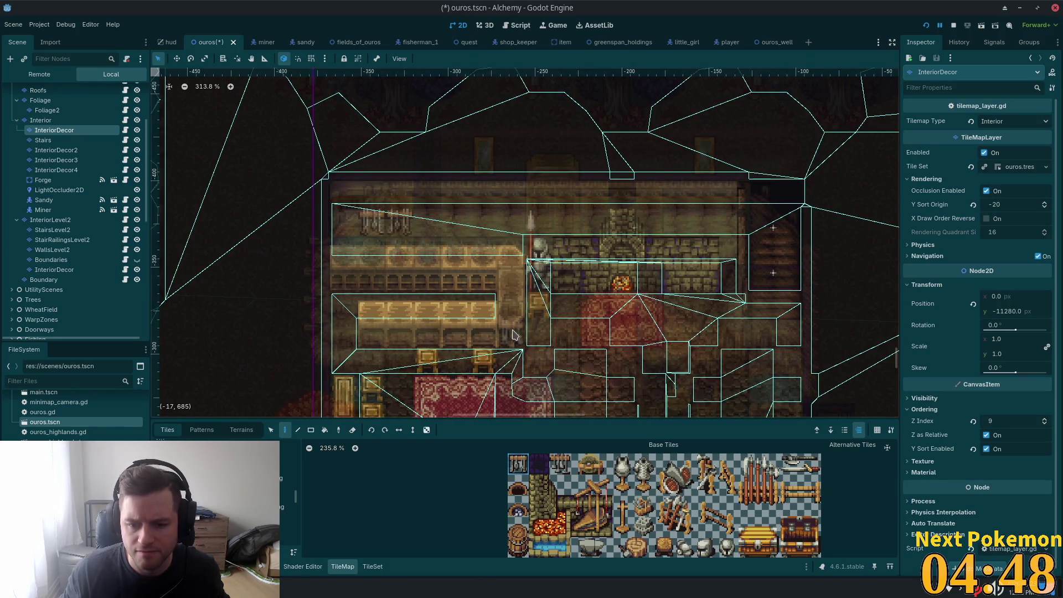
scroll(772, 475, down, 3)
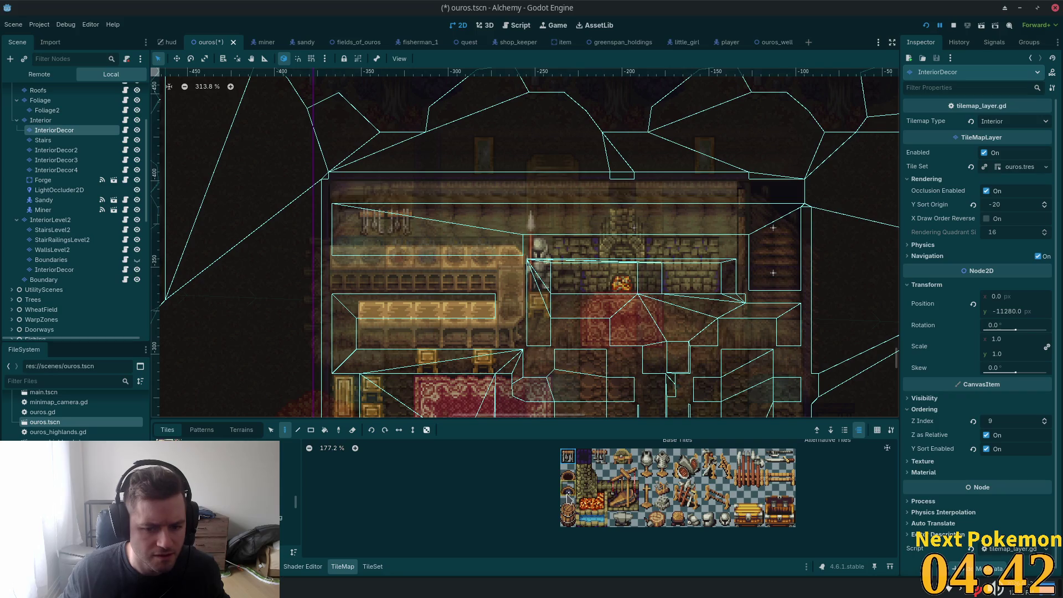
scroll(476, 404, down, 2)
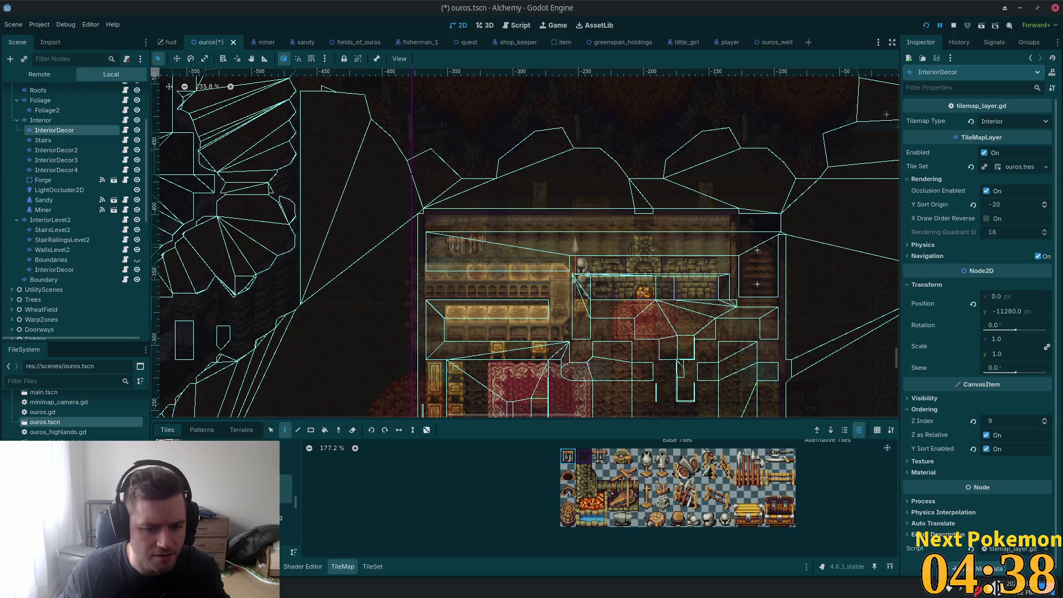
scroll(286, 499, down, 2)
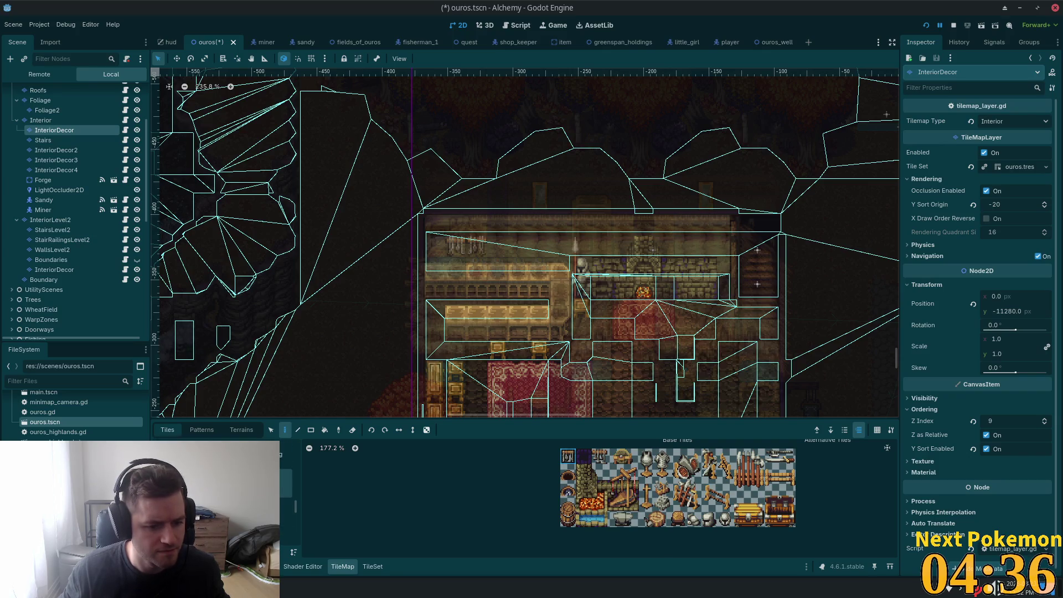
click(285, 485)
scroll(784, 509, down, 3)
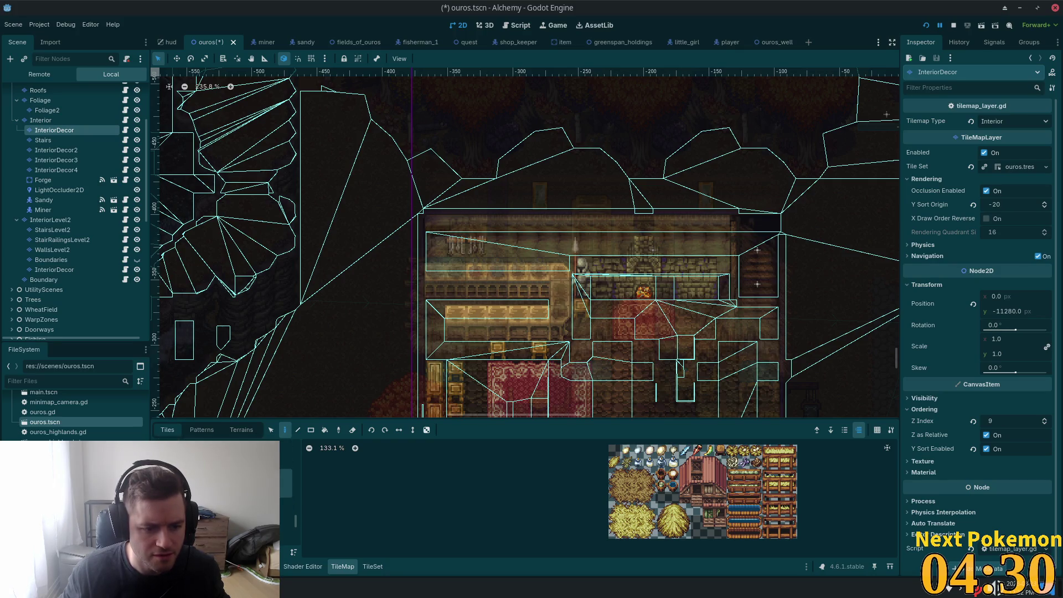
click(286, 483)
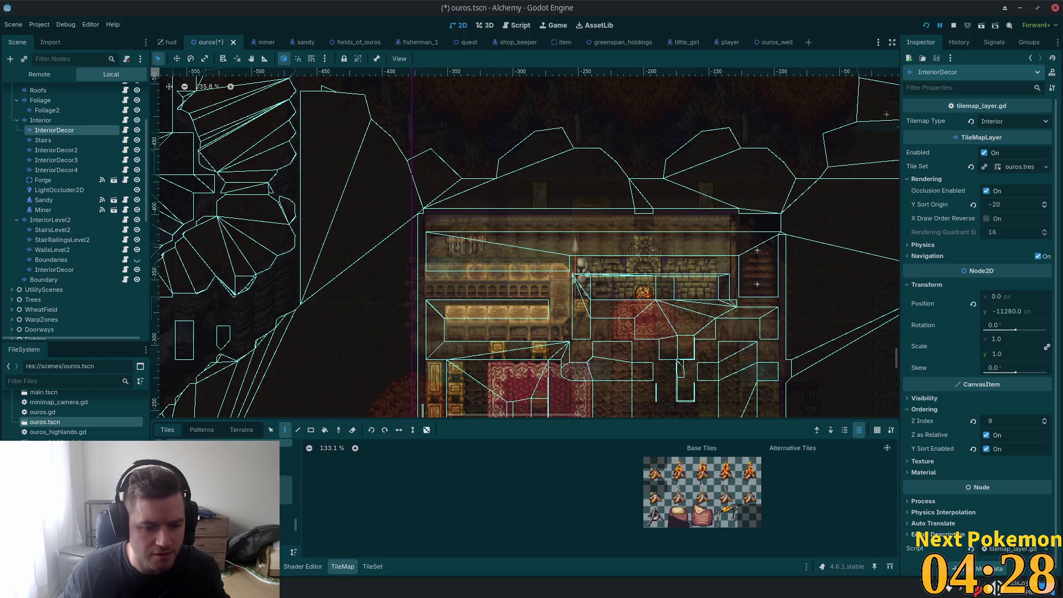
click(286, 512)
click(373, 566)
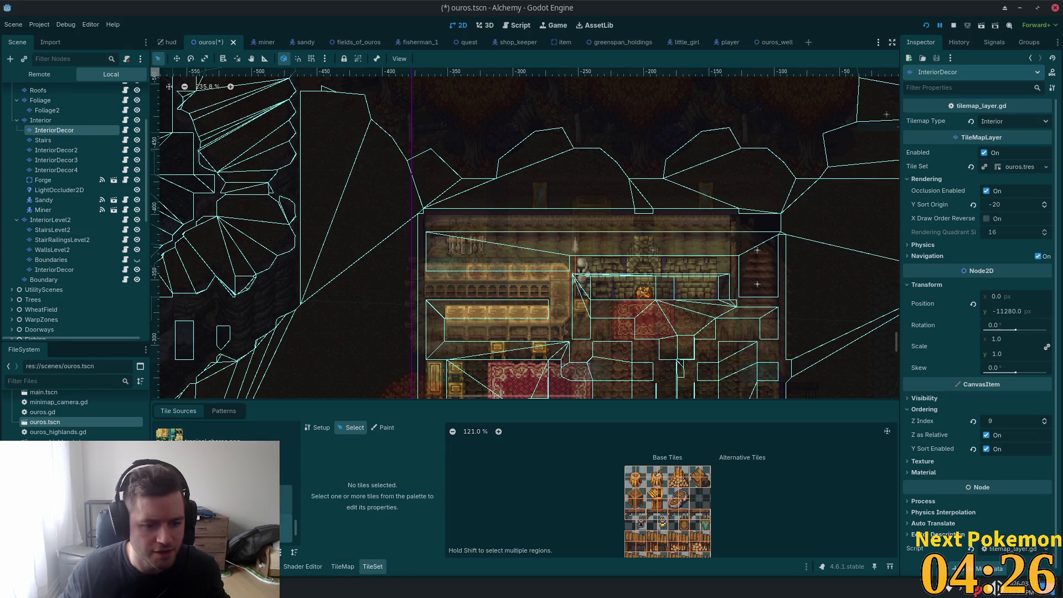
Step: View the lamp-post, small potions, autumn forest and bonus wooden stairs tile sheets
scroll(222, 438, down, 2)
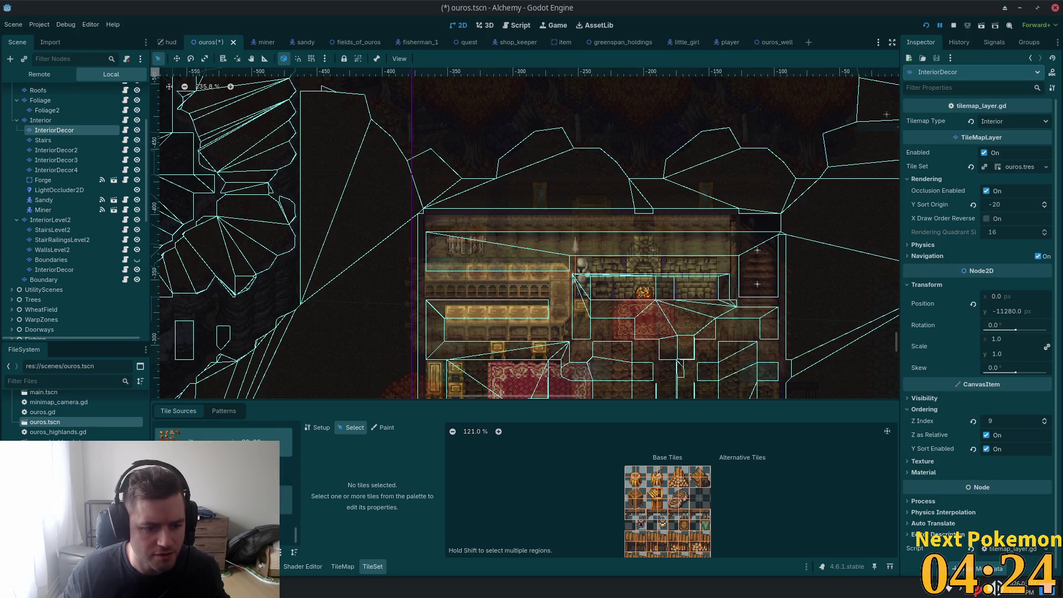
click(221, 500)
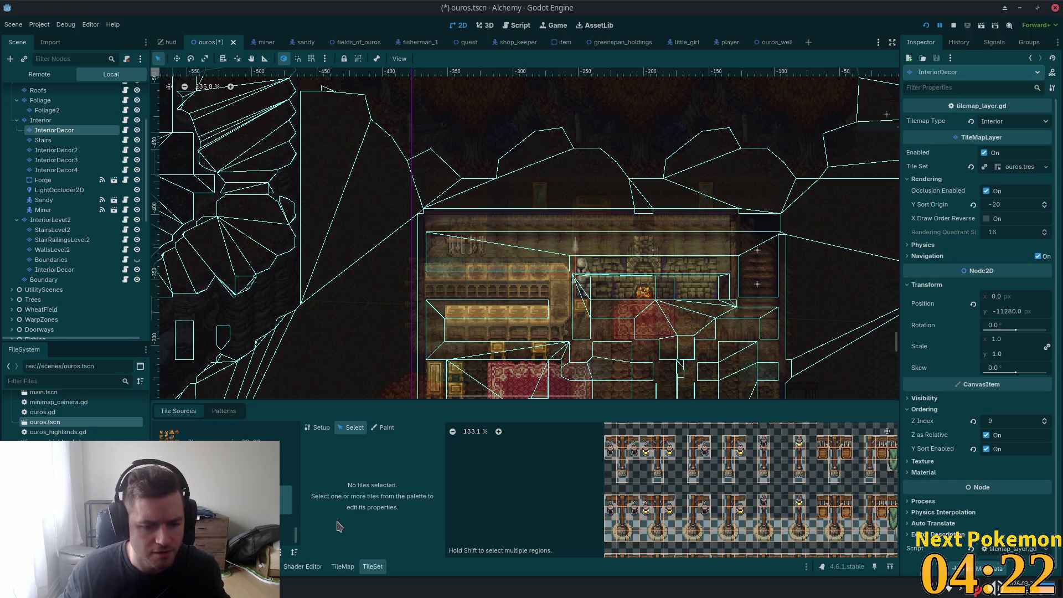
scroll(233, 470, up, 5)
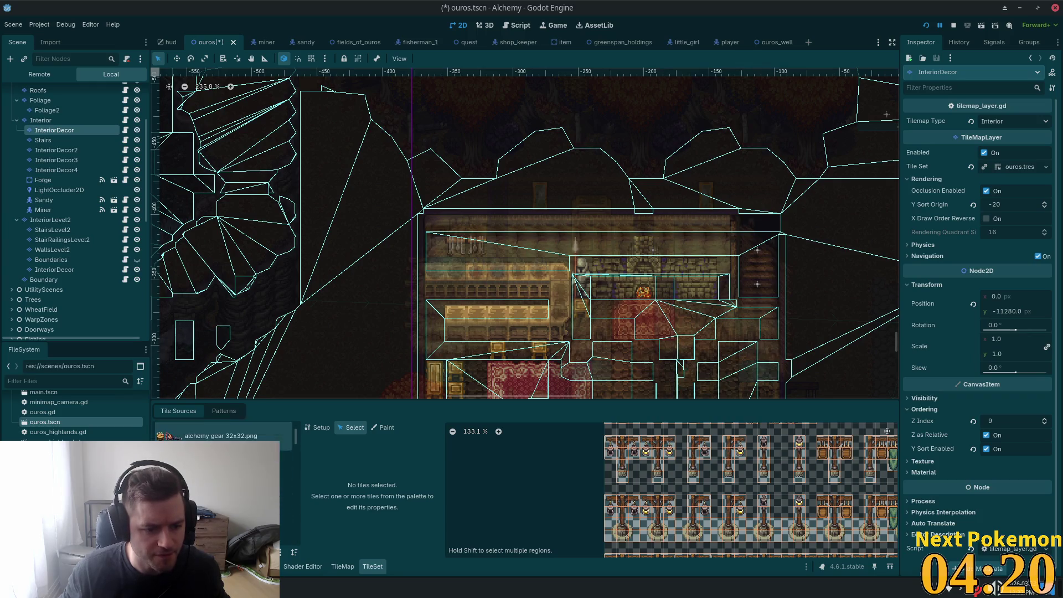
scroll(222, 471, down, 2)
click(222, 471)
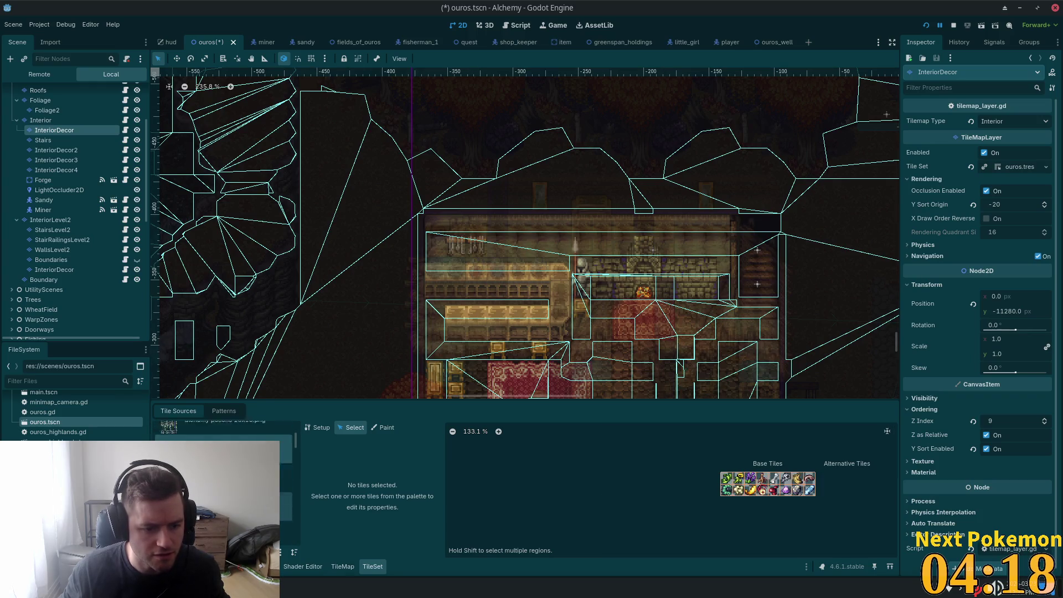
scroll(221, 471, down, 1)
click(222, 487)
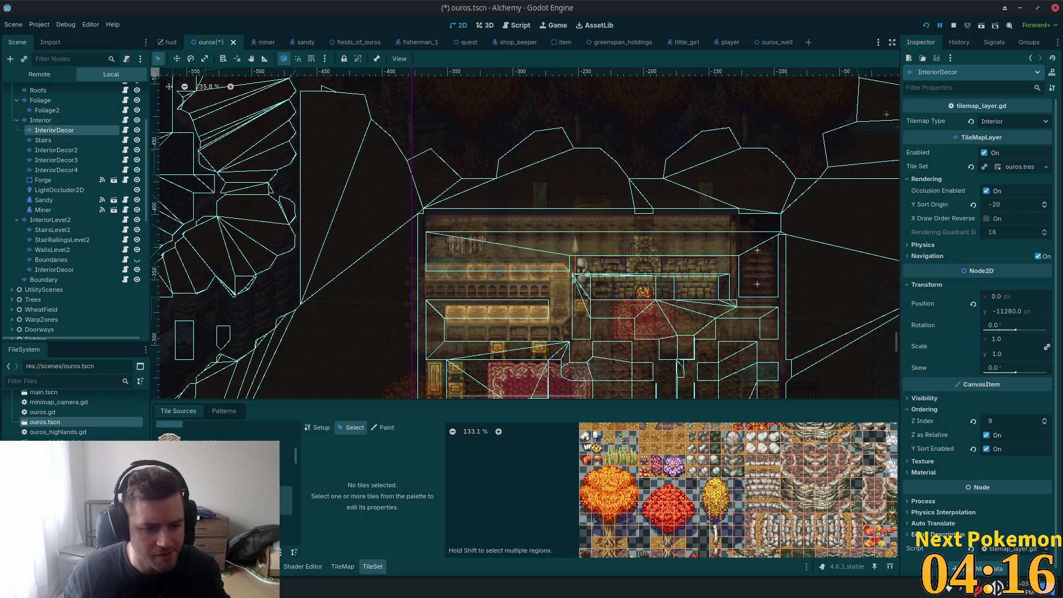
click(221, 470)
click(222, 500)
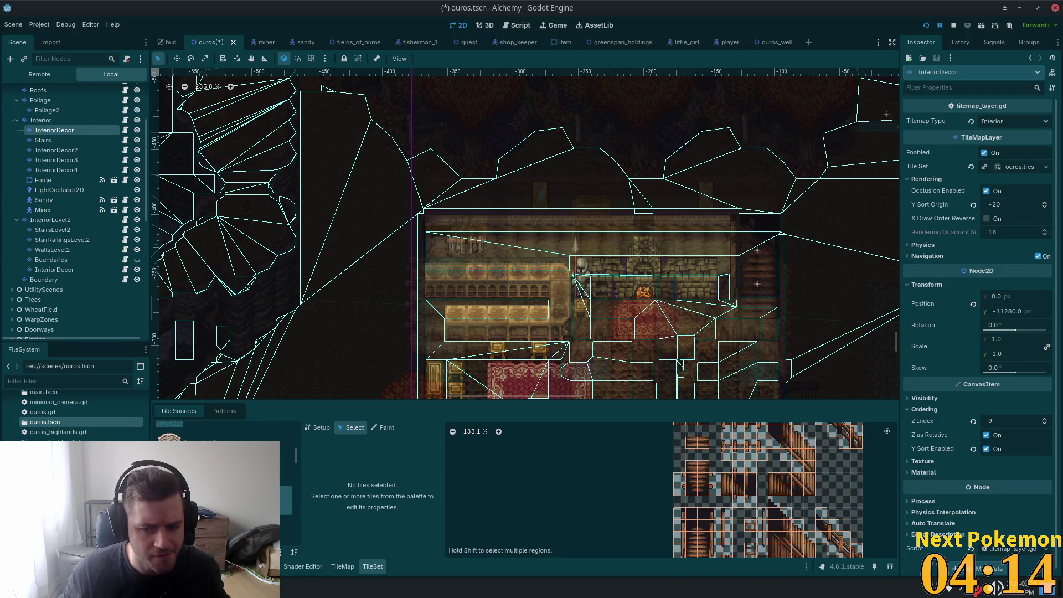
Step: Step through sources from cozy furnishings 16x48 and crafting - blacksmithing to home exteriors, stonework v1
scroll(222, 471, up, 1)
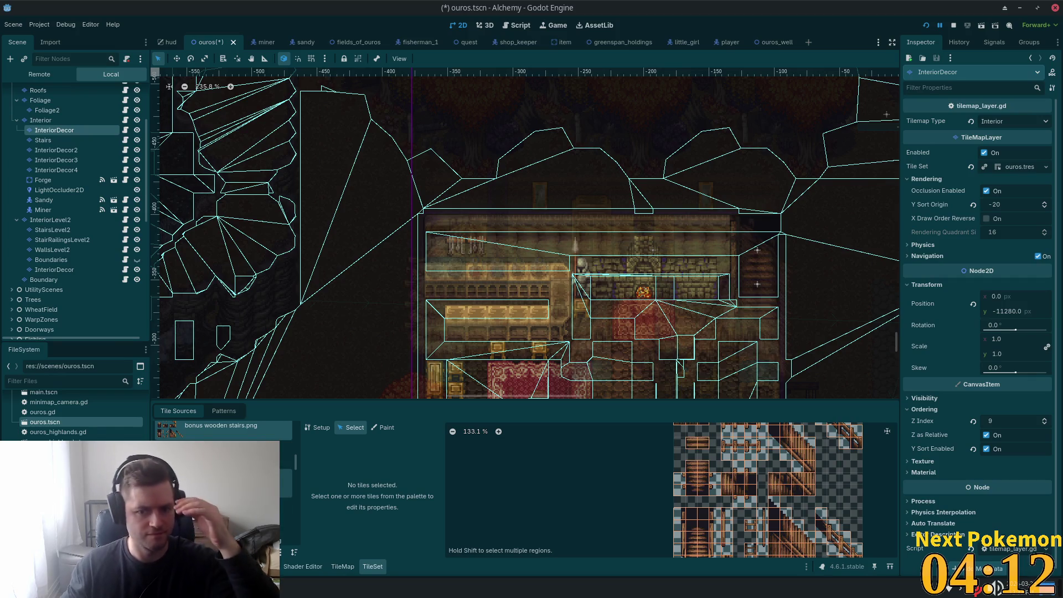
click(221, 485)
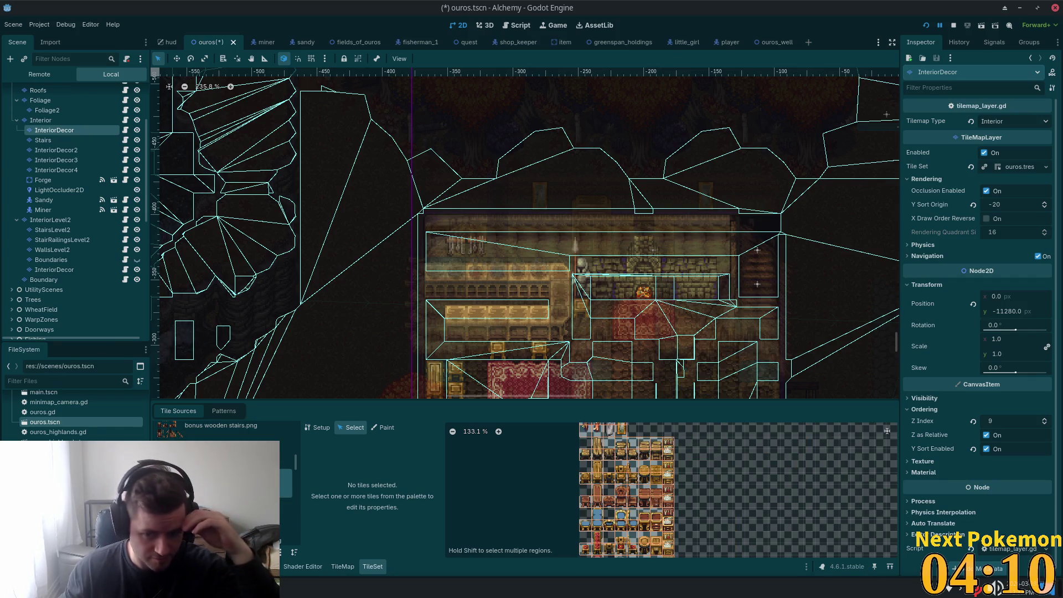
scroll(776, 496, down, 3)
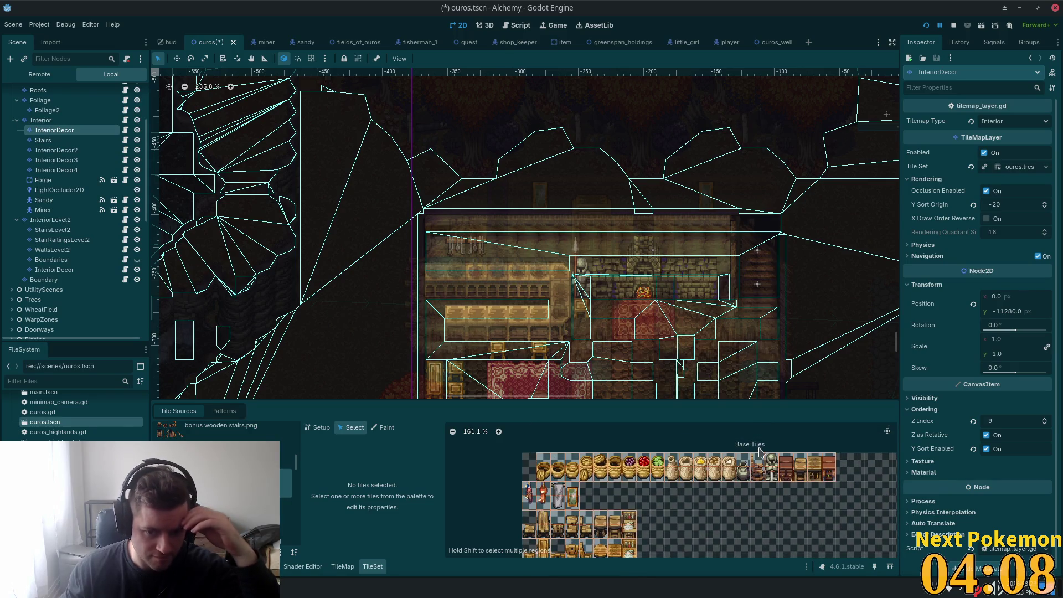
scroll(704, 518, down, 5)
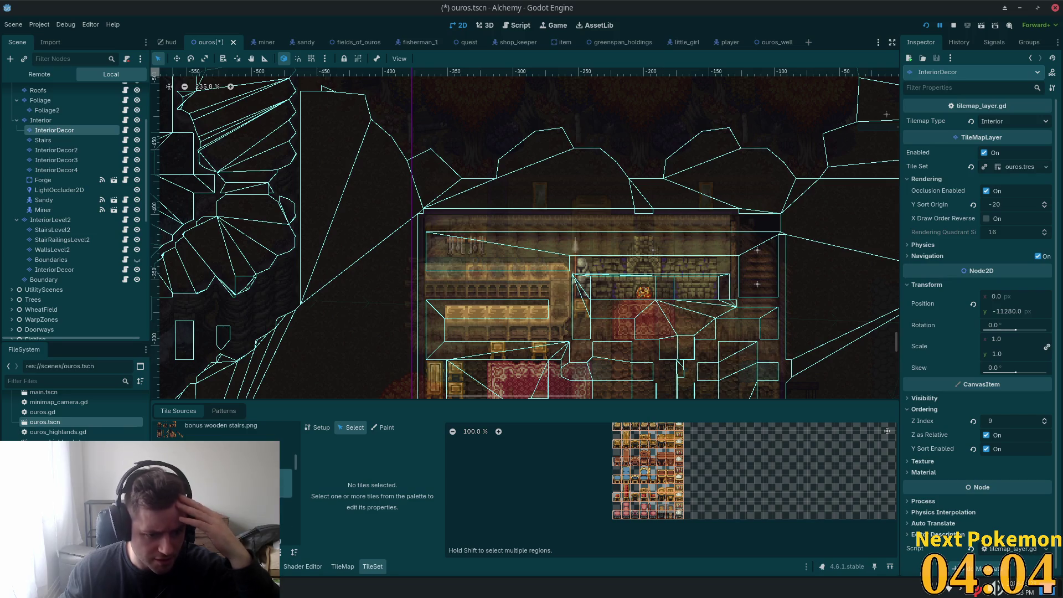
scroll(662, 448, down, 3)
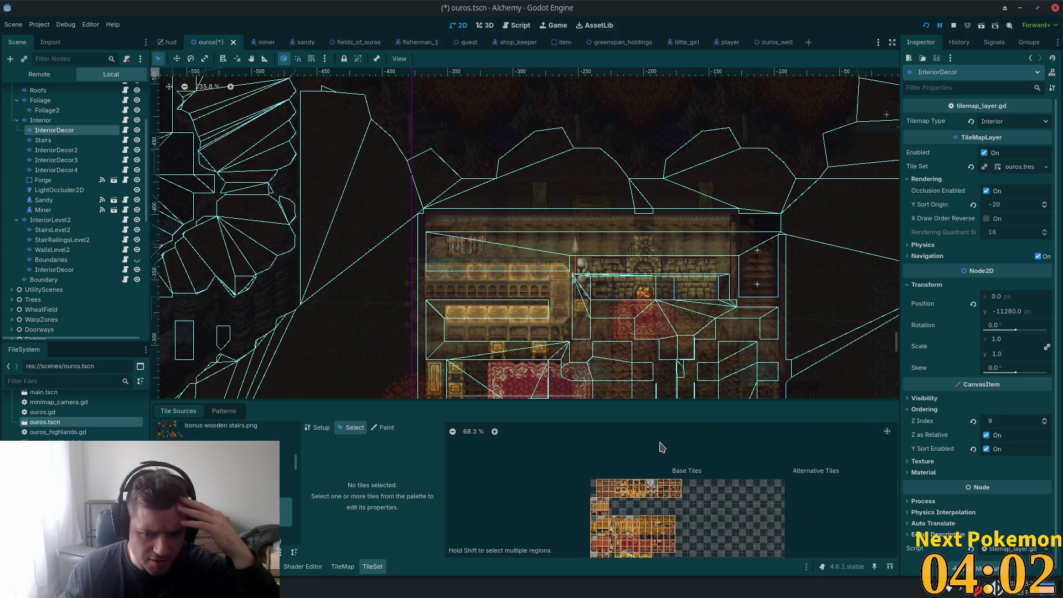
key(Down)
key(Down)
key(Down)
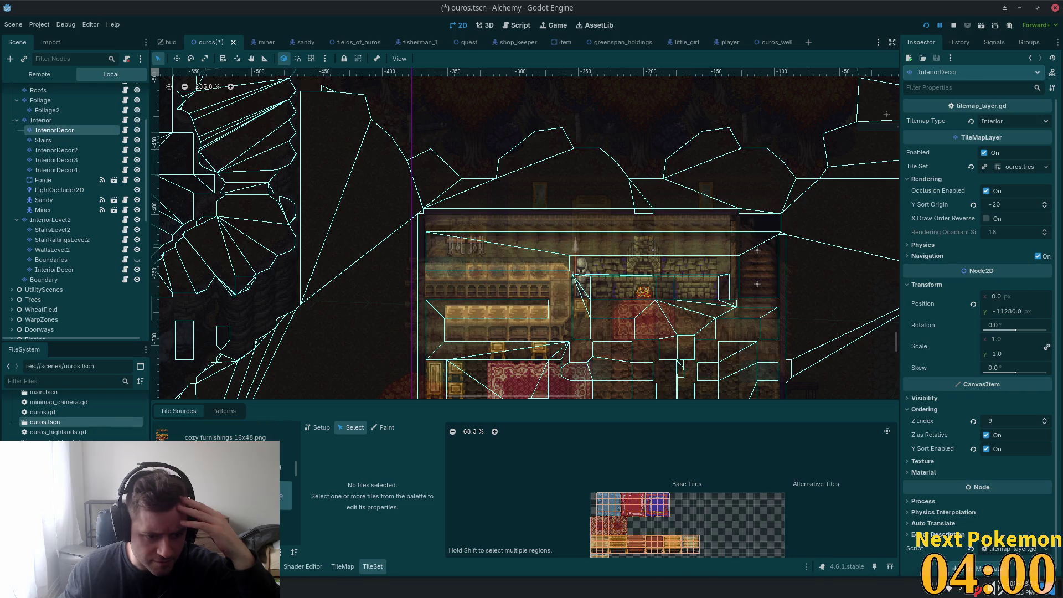
key(Down)
key(Down)
key(Down)
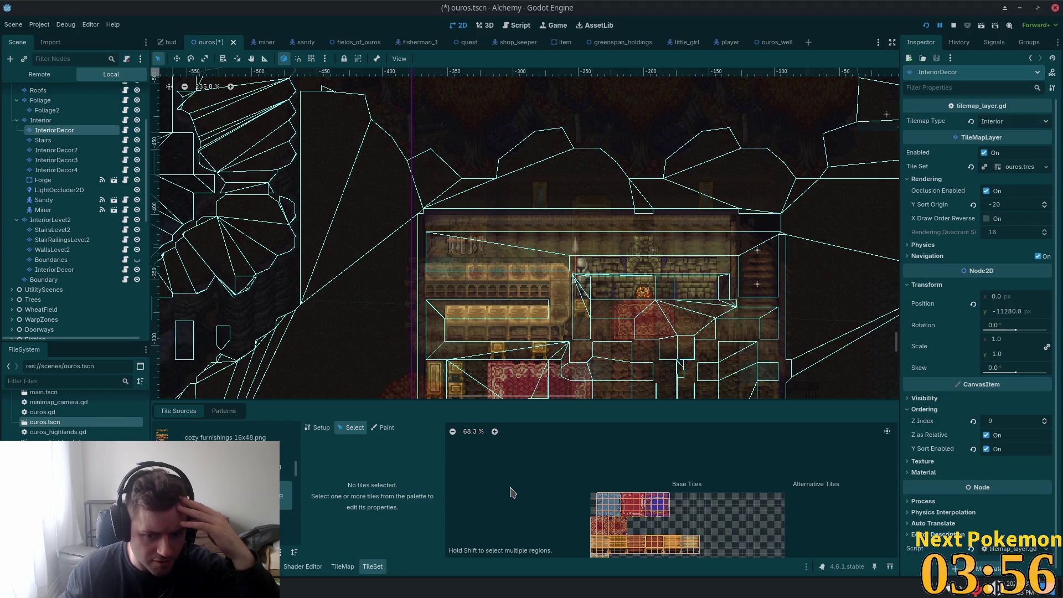
key(Down)
key(Down)
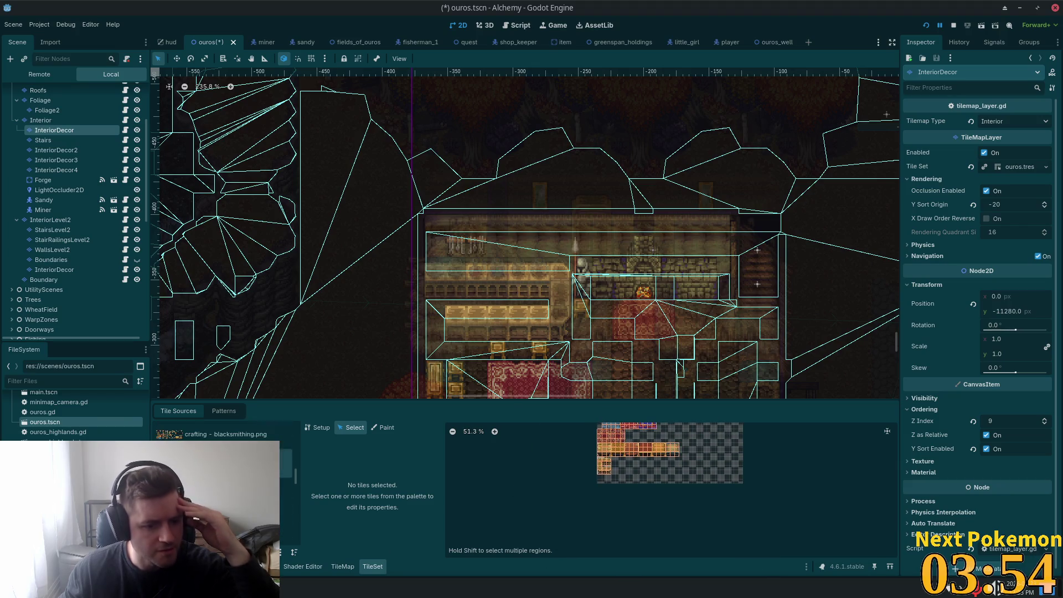
key(Down)
key(Down)
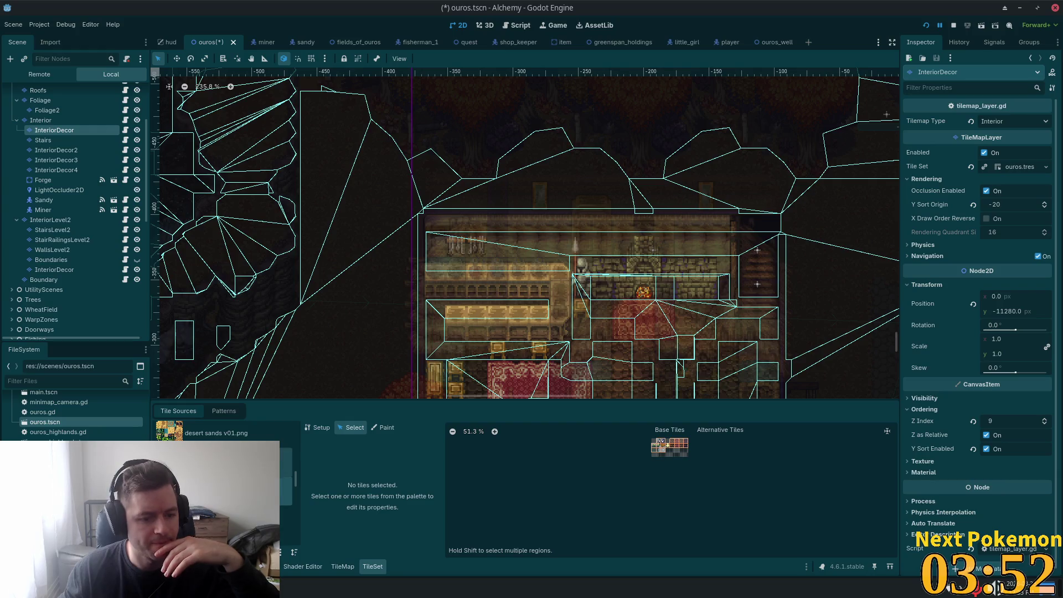
key(Down)
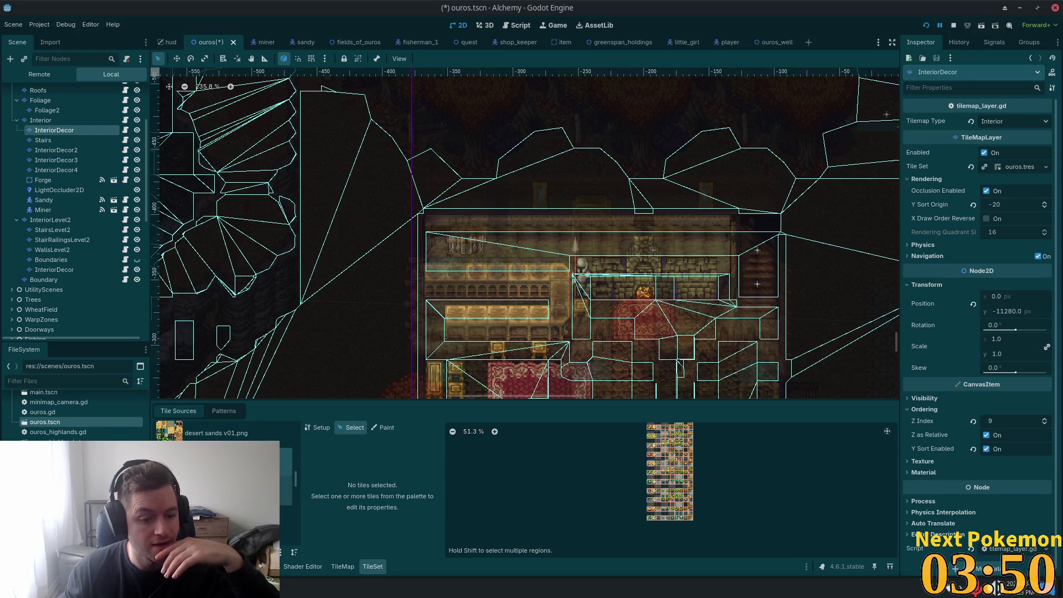
key(Down)
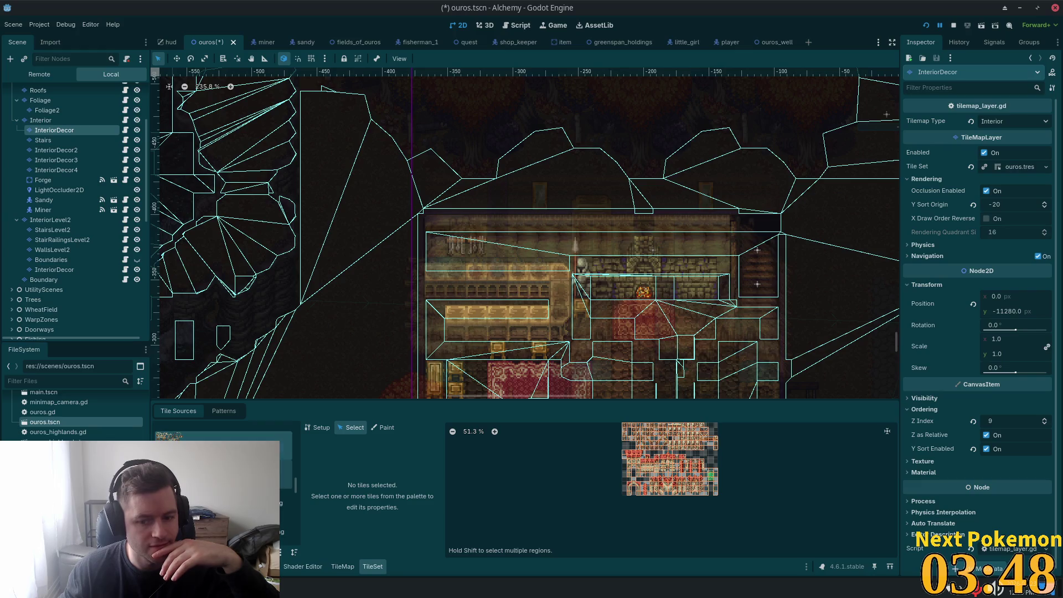
key(Down)
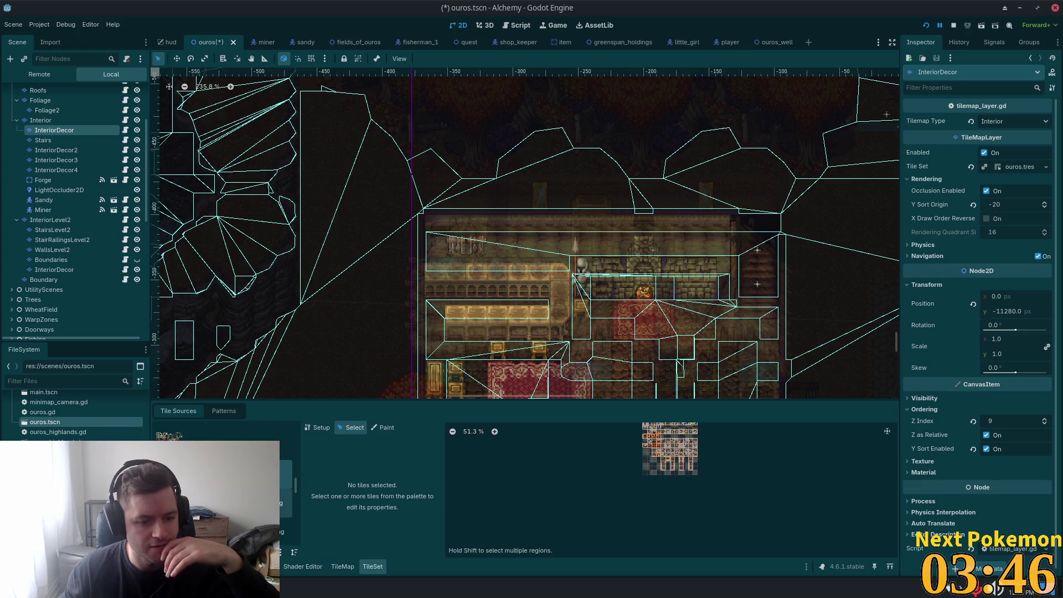
key(Down)
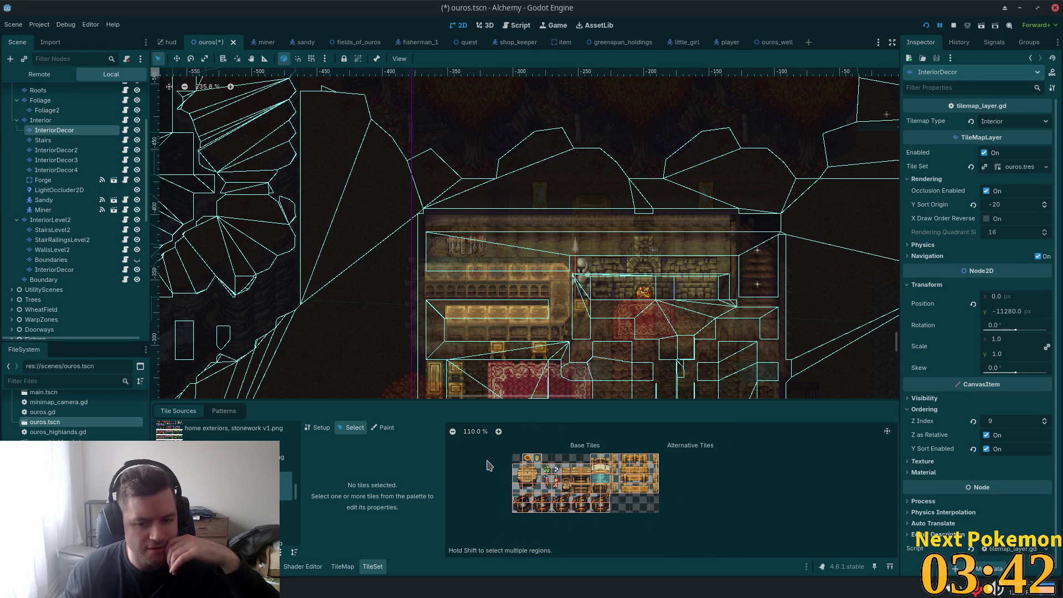
Step: Select the items and furniture sheet's first tile in the third row and return to painting
scroll(490, 466, up, 2)
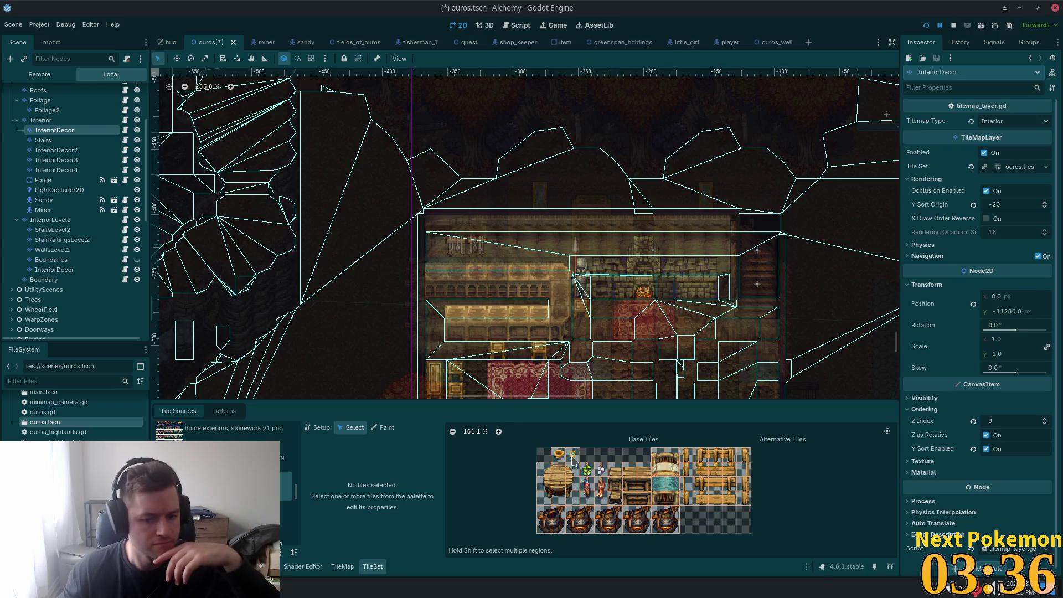
scroll(221, 465, down, 5)
click(221, 440)
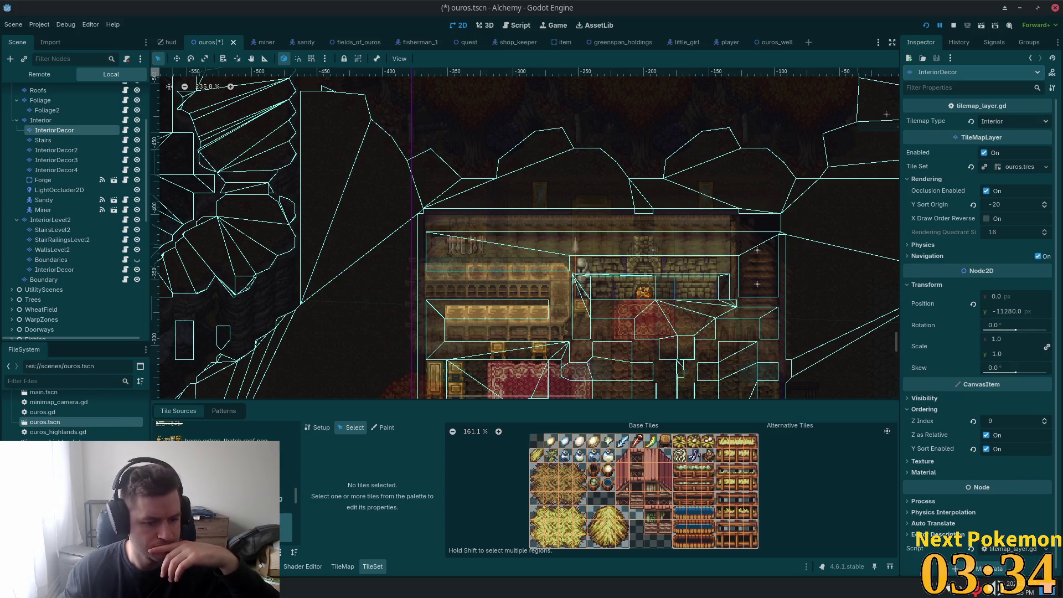
scroll(222, 471, down, 5)
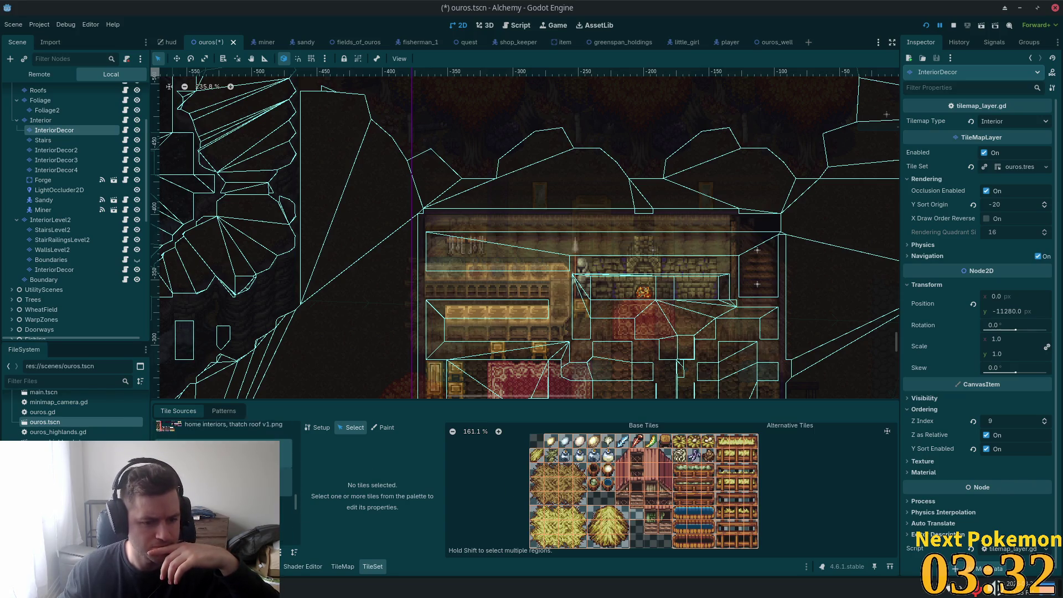
scroll(221, 471, down, 1)
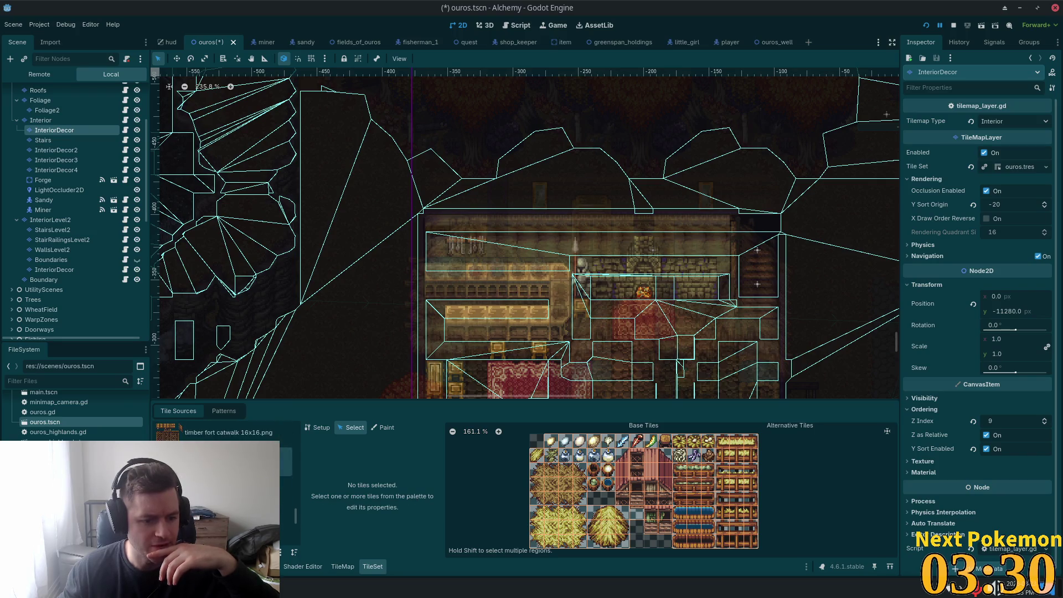
click(222, 490)
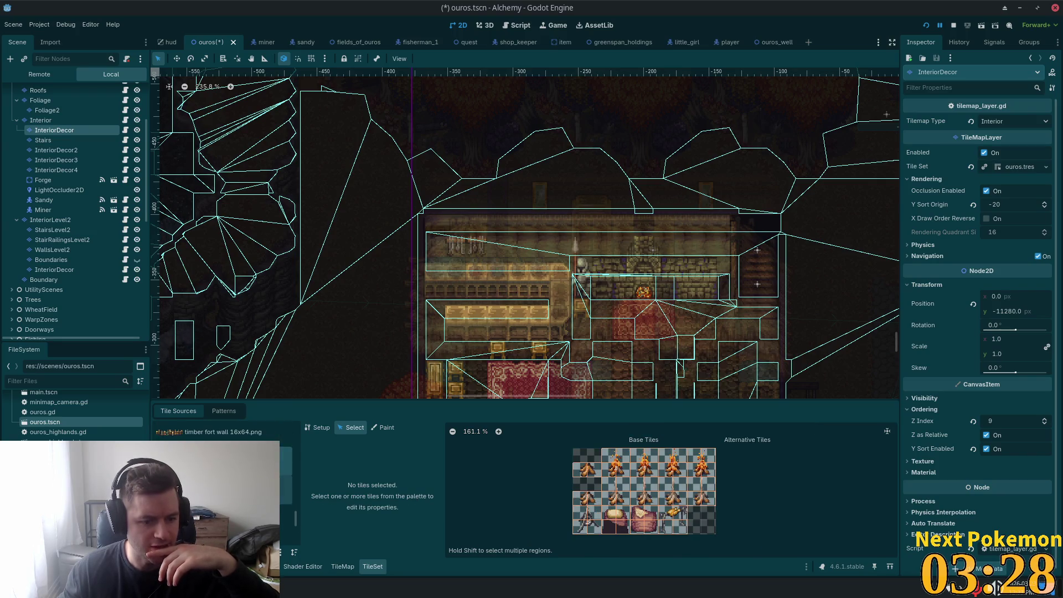
click(221, 490)
click(222, 518)
scroll(222, 499, up, 1)
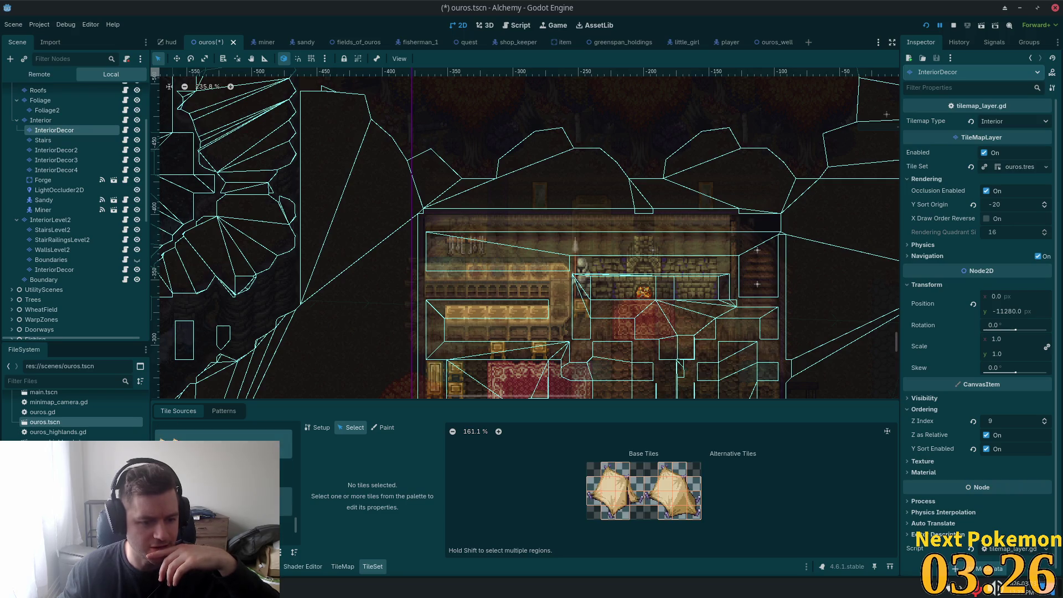
click(221, 499)
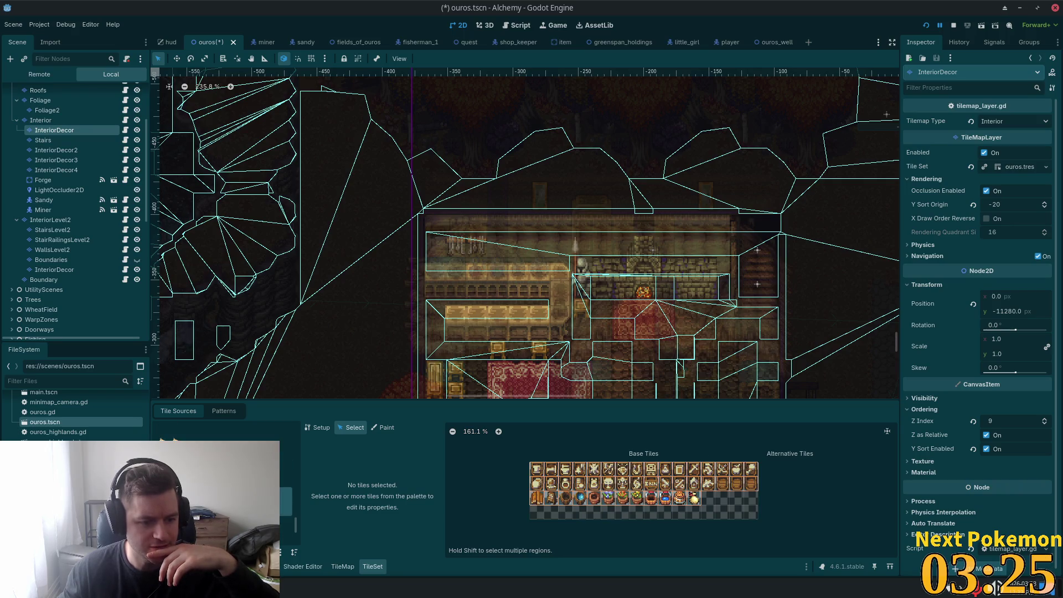
click(543, 504)
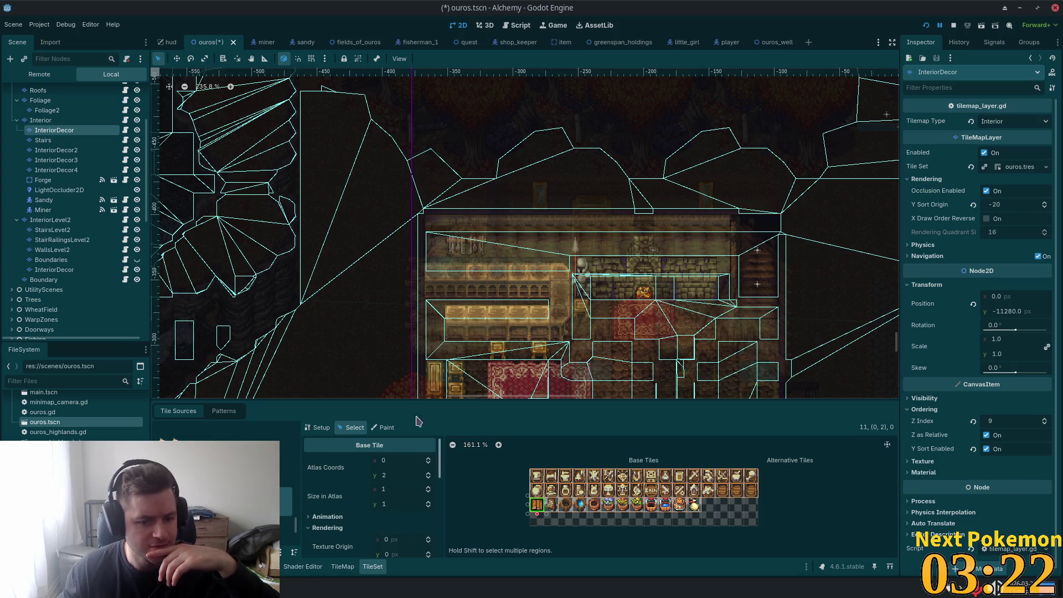
click(343, 566)
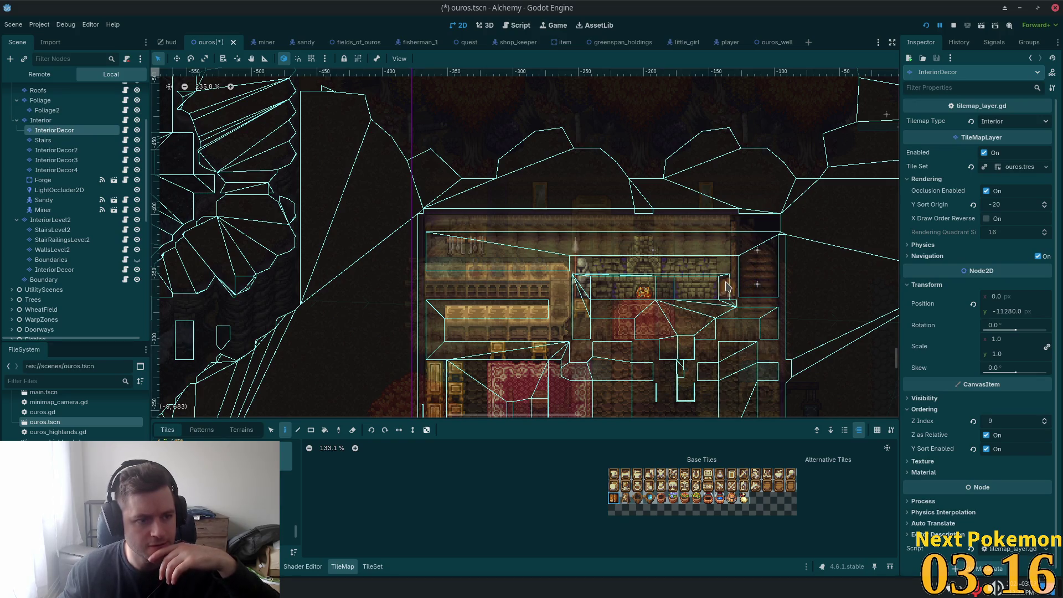
Step: Save the ouros scene, stop the play-test with F8, and switch the palette to the forge and fireplace tiles
key(ctrl+s)
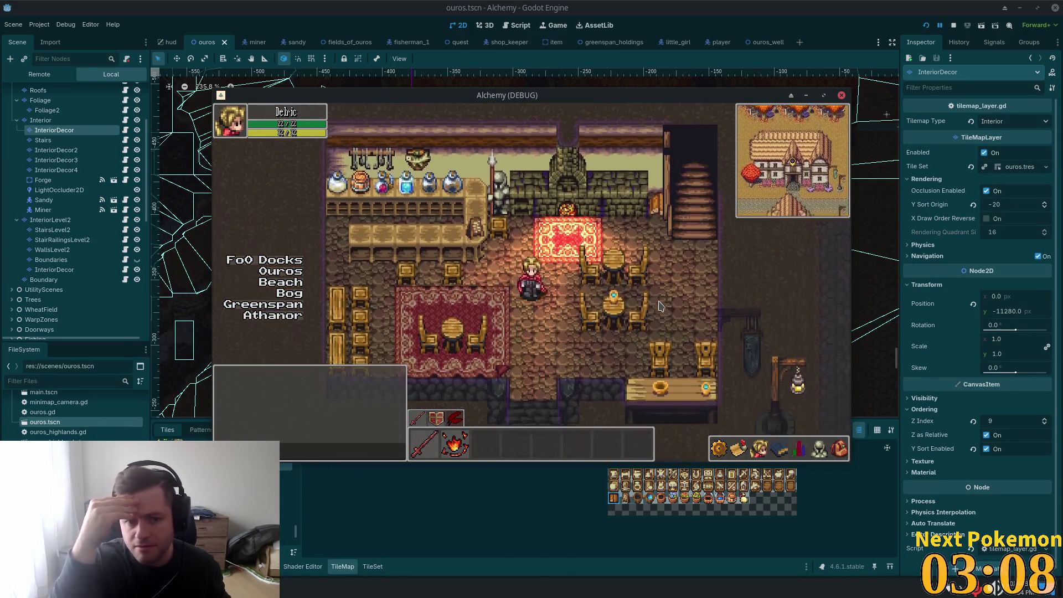
key(Up)
key(Right)
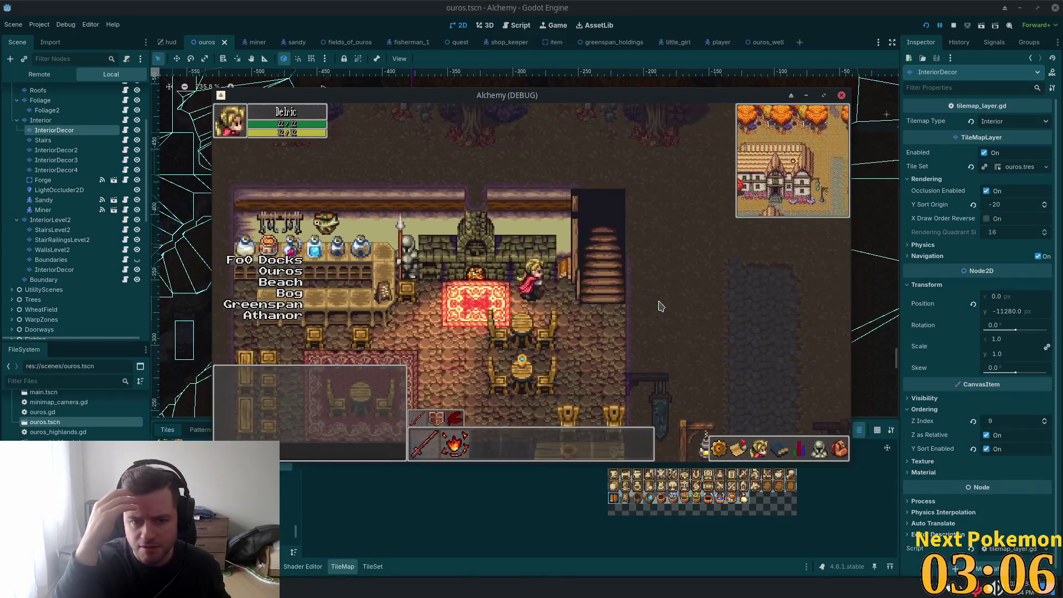
key(F8)
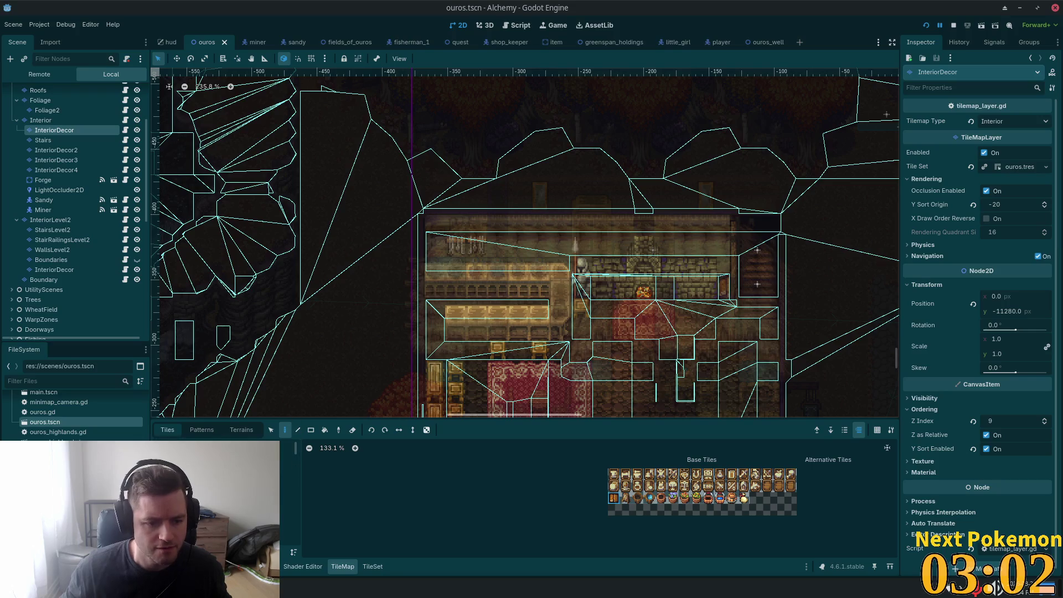
scroll(698, 294, up, 5)
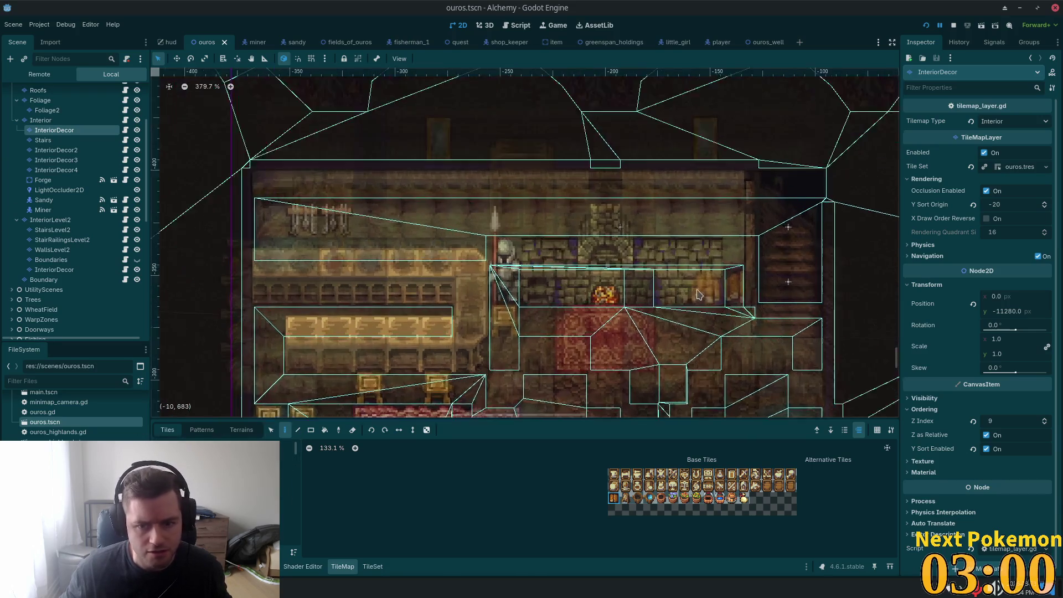
scroll(698, 294, up, 1)
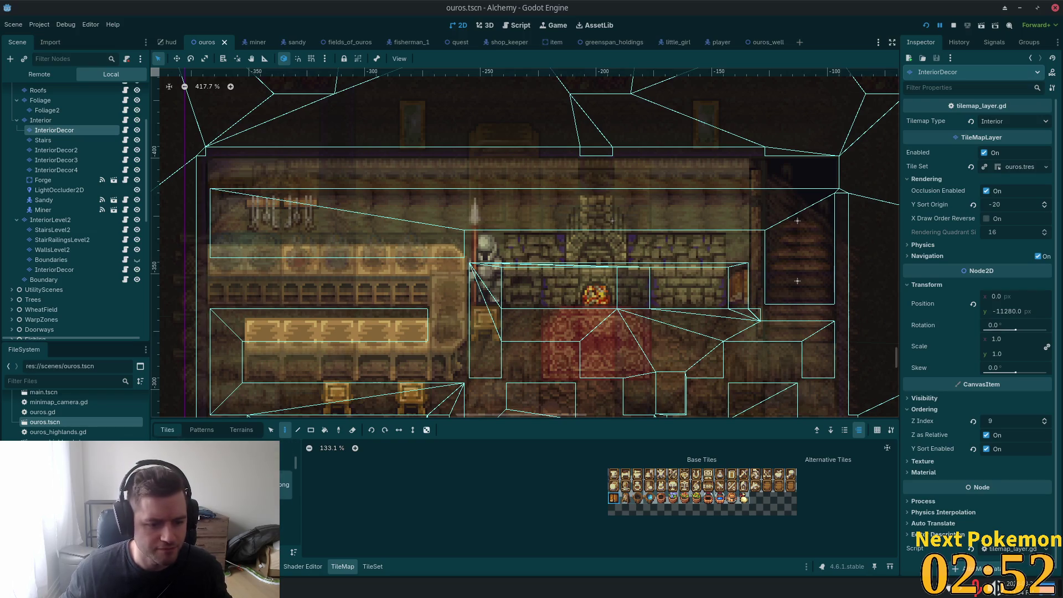
click(286, 495)
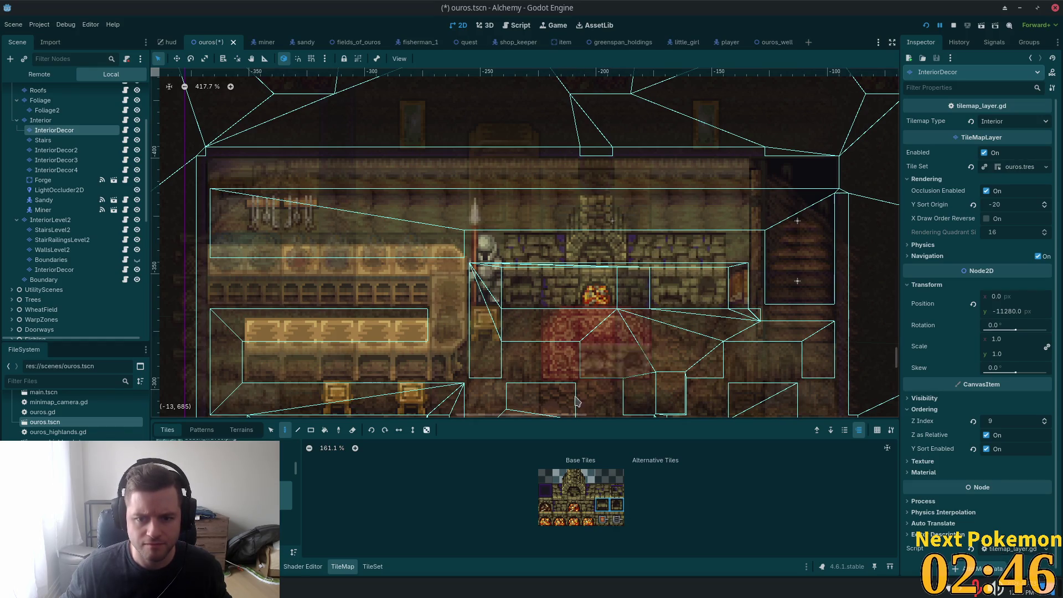
Step: Play-test the blacksmith room up to the forge, close it, and paint two forge tiles on the back wall
key(F5)
key(Left)
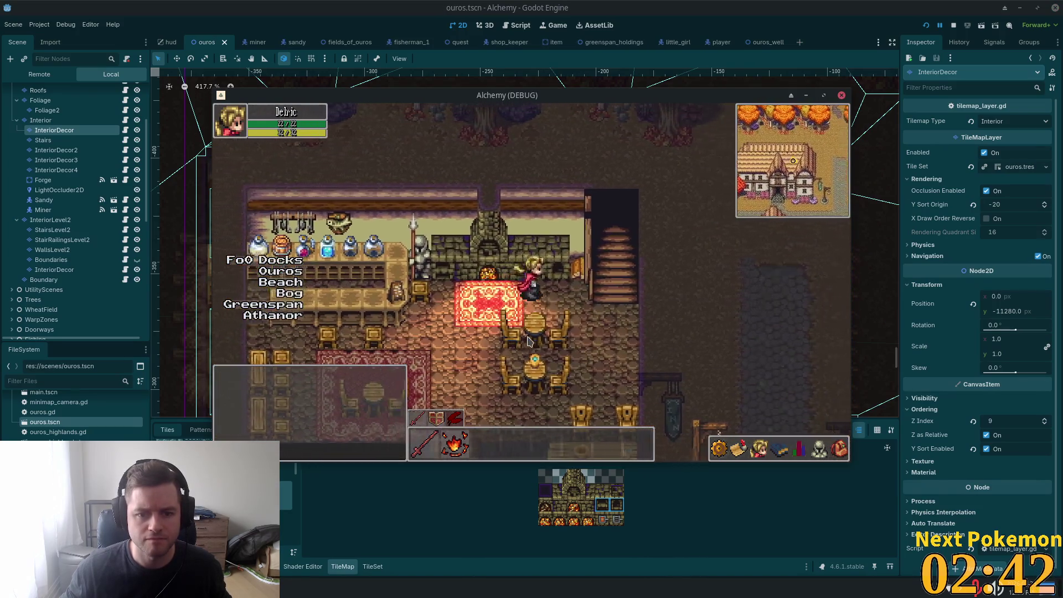
key(Right)
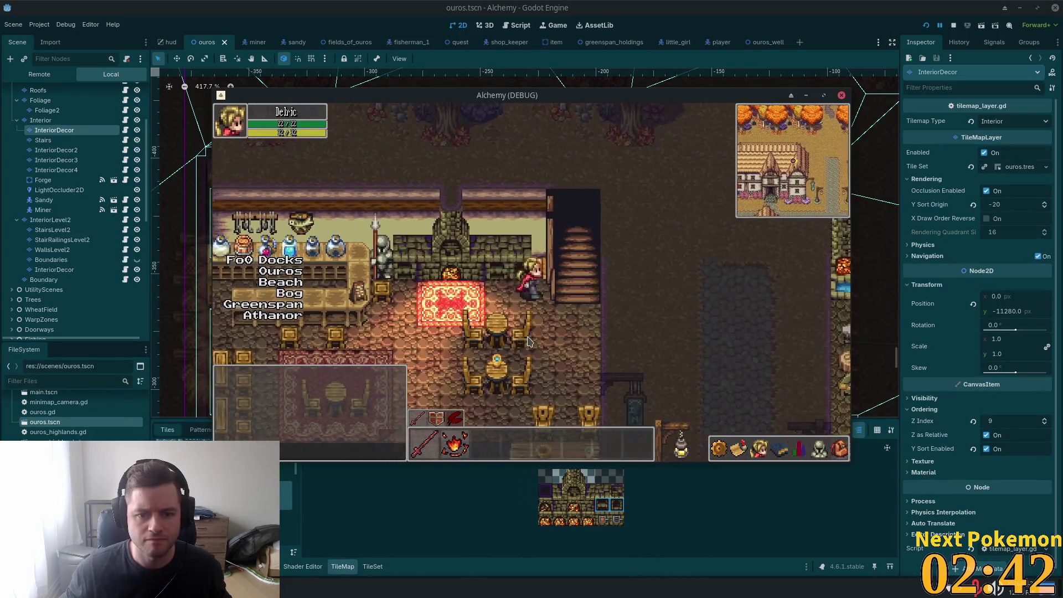
key(Left)
key(Down)
key(Down)
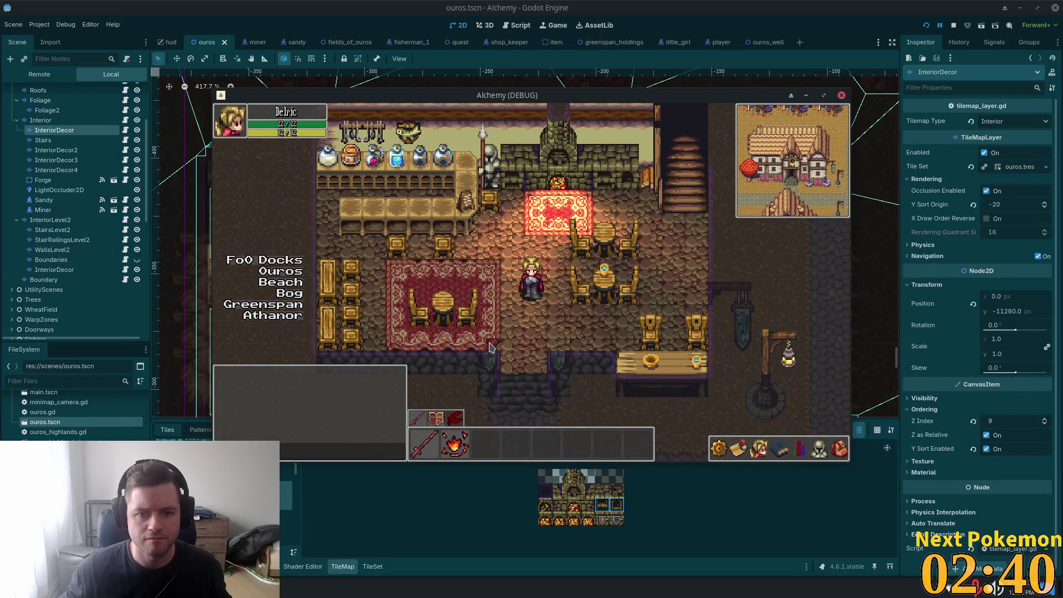
key(Up)
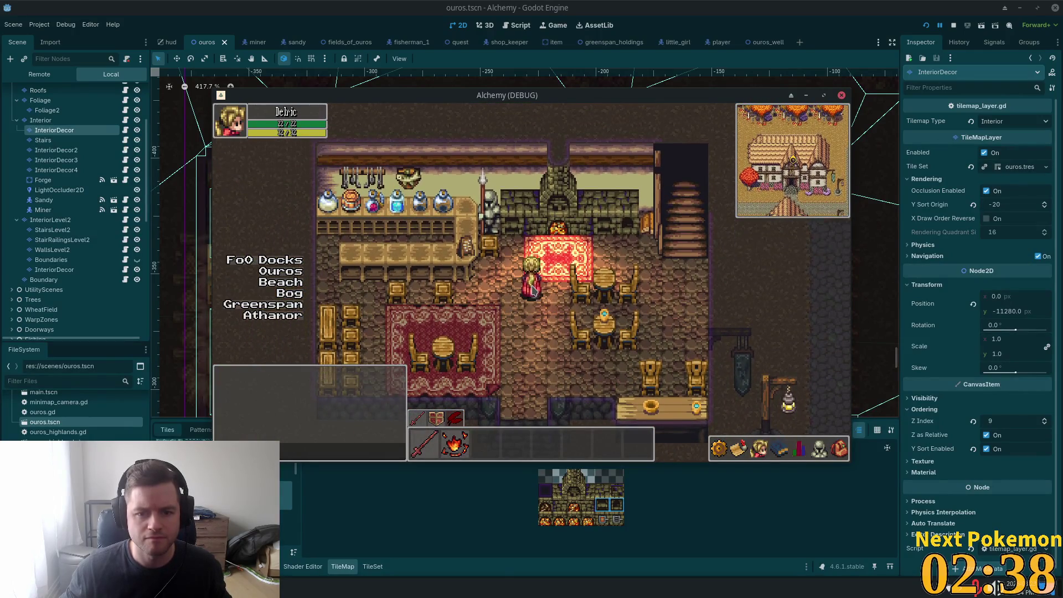
key(F8)
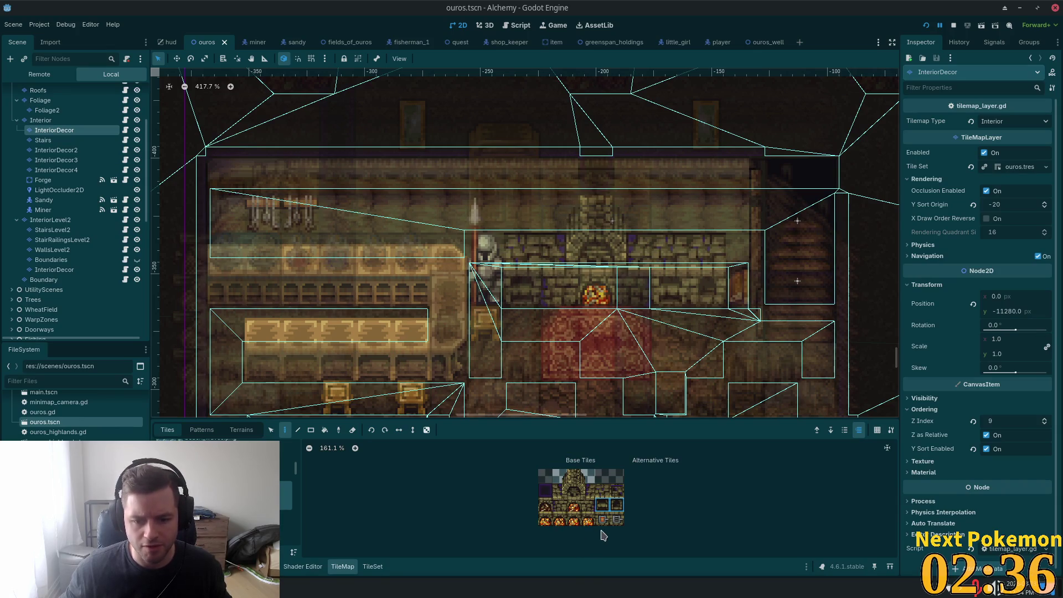
click(560, 289)
click(632, 291)
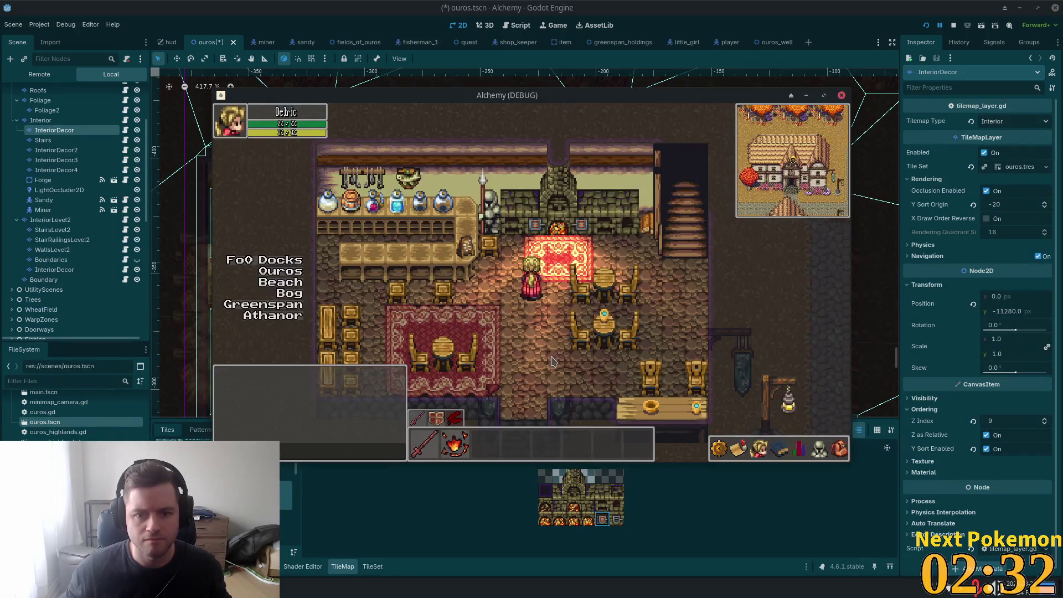
Step: Walk the player around the blacksmith room, up to the counter and onto the red rug, then return to the editor
key(Down)
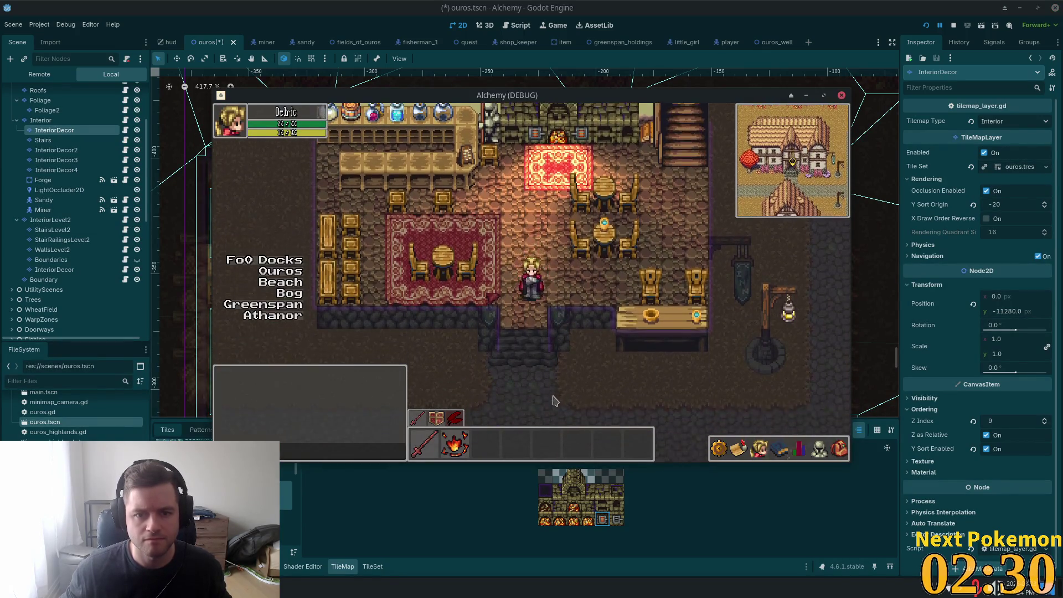
key(Up)
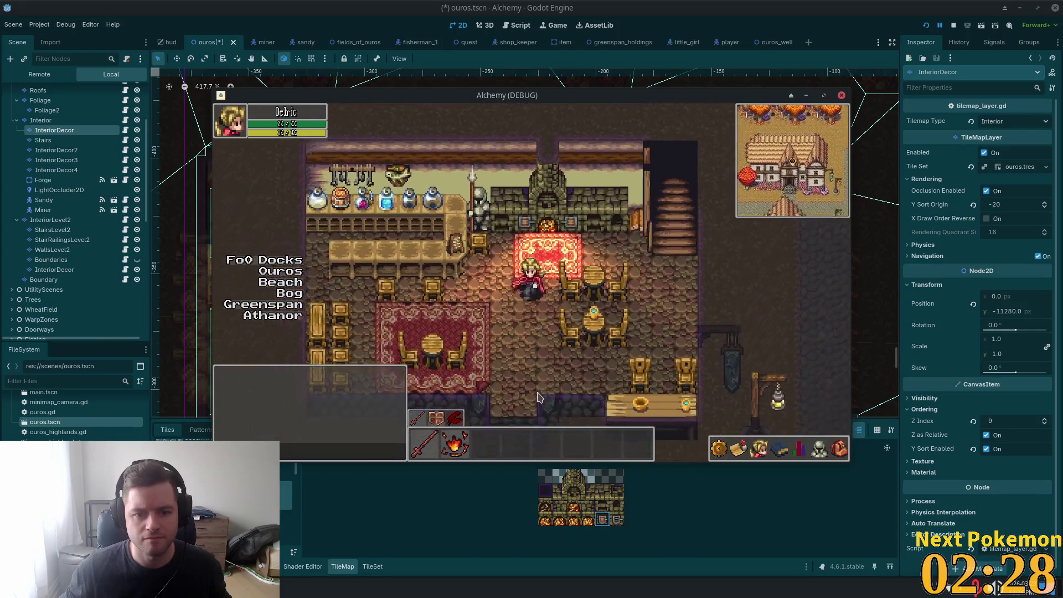
key(Down)
key(Left)
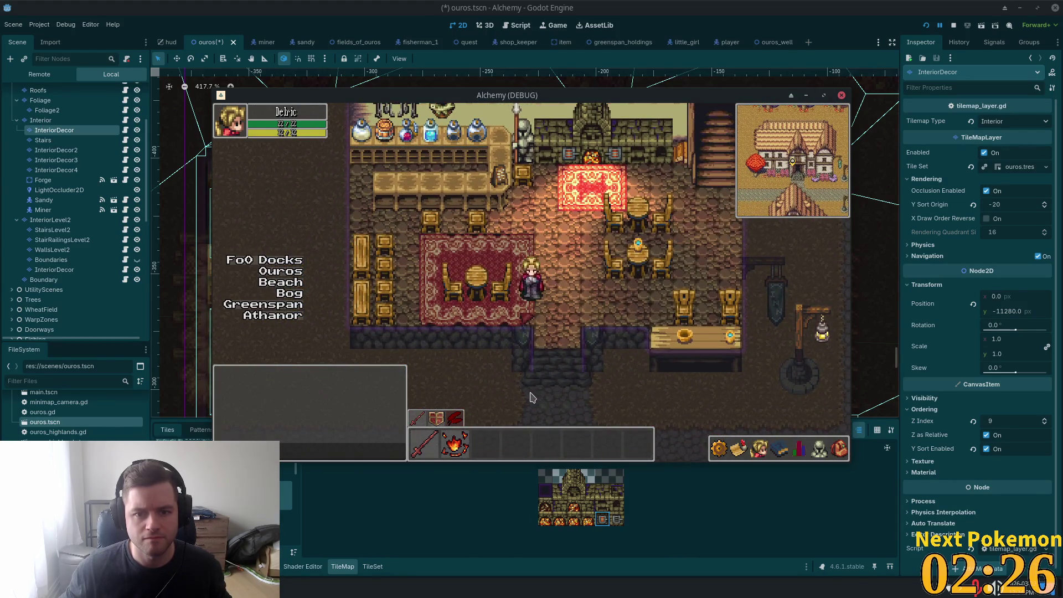
key(Left)
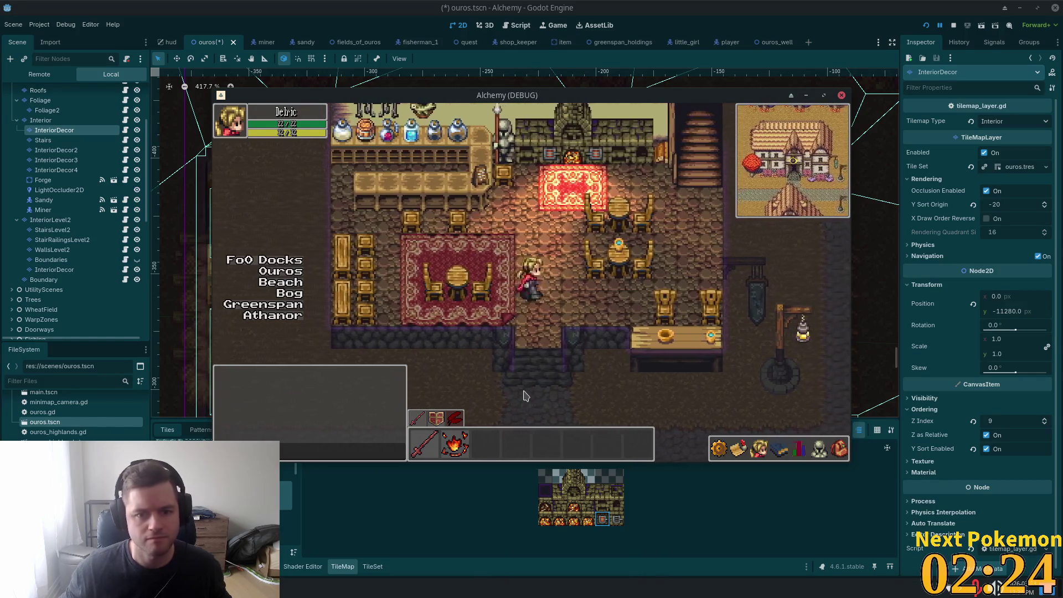
key(Right)
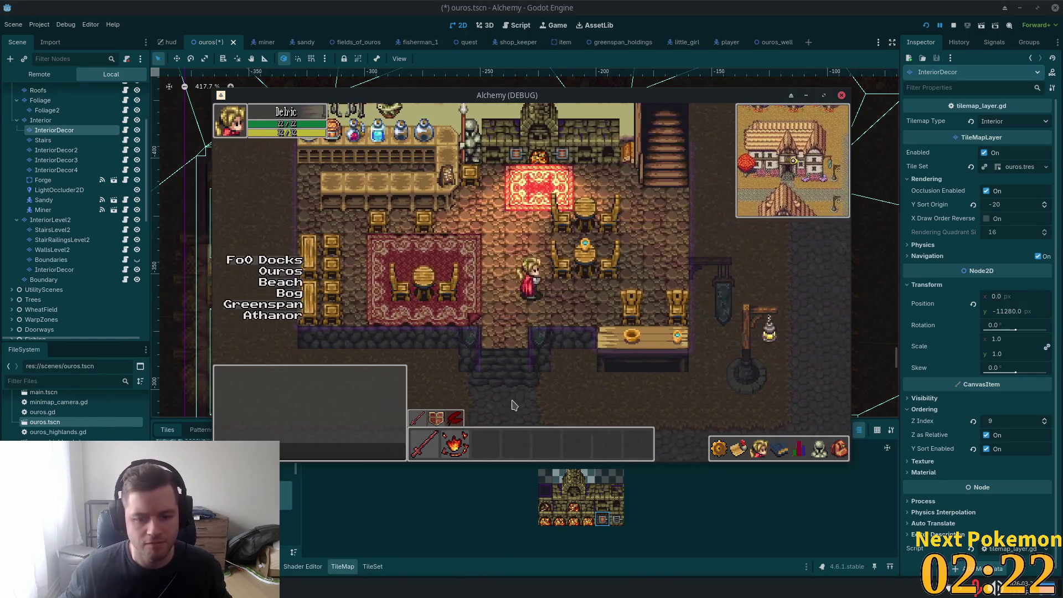
key(Up)
key(Left)
key(Right)
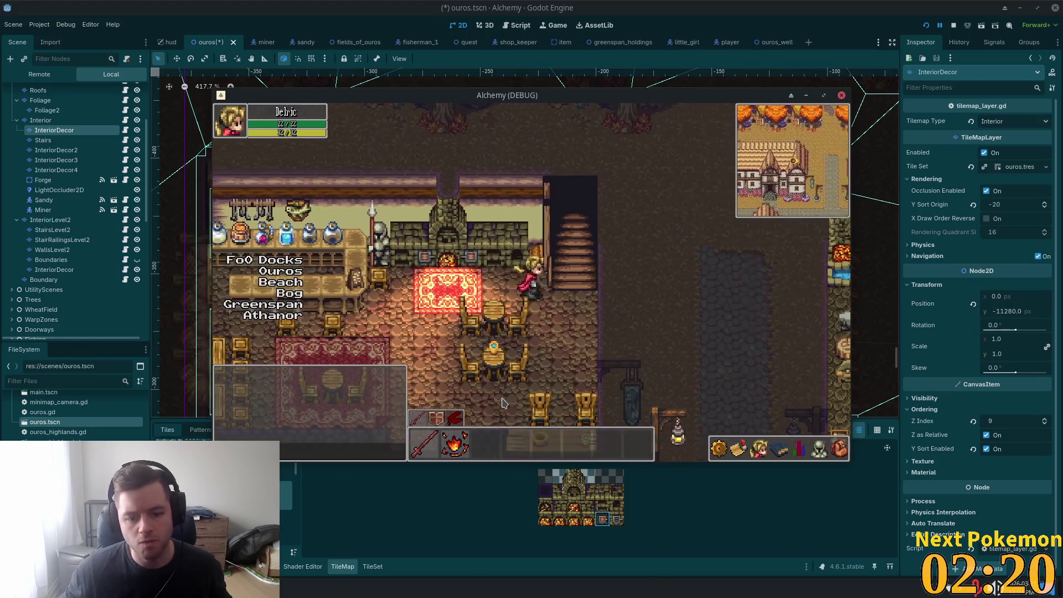
key(Down)
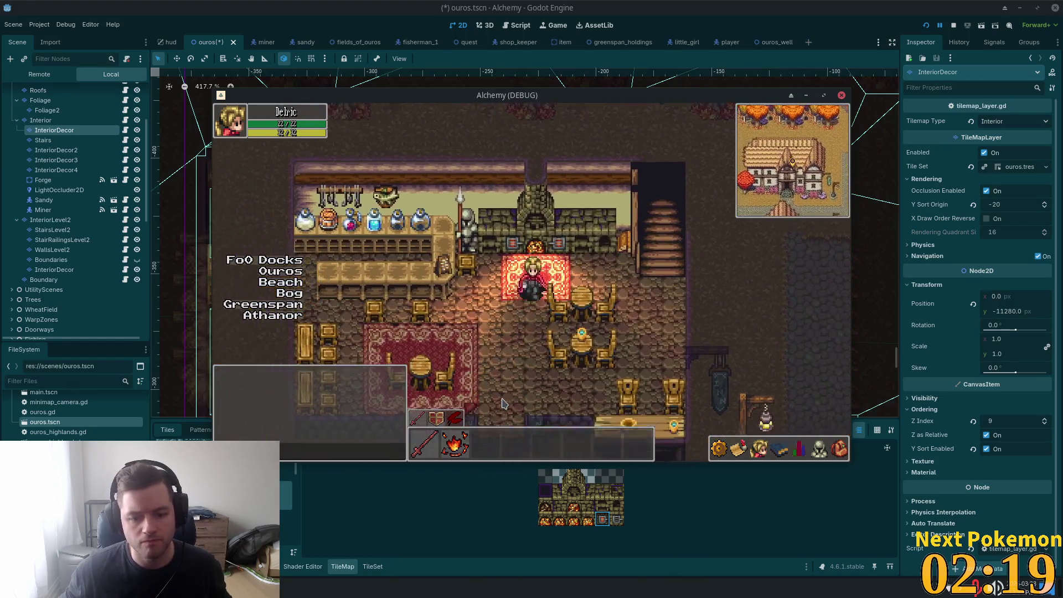
key(Down)
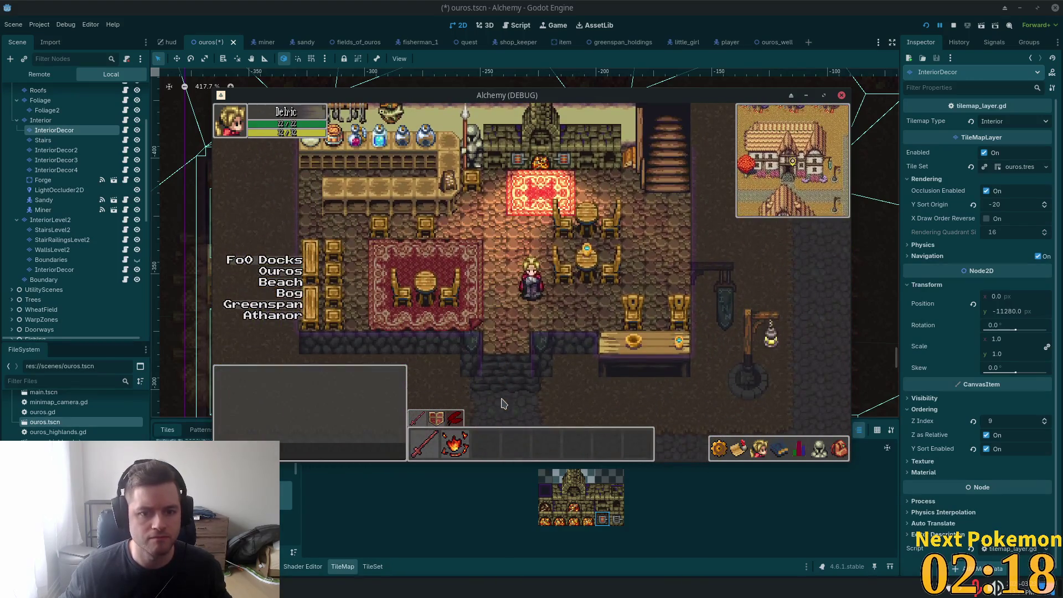
key(Up)
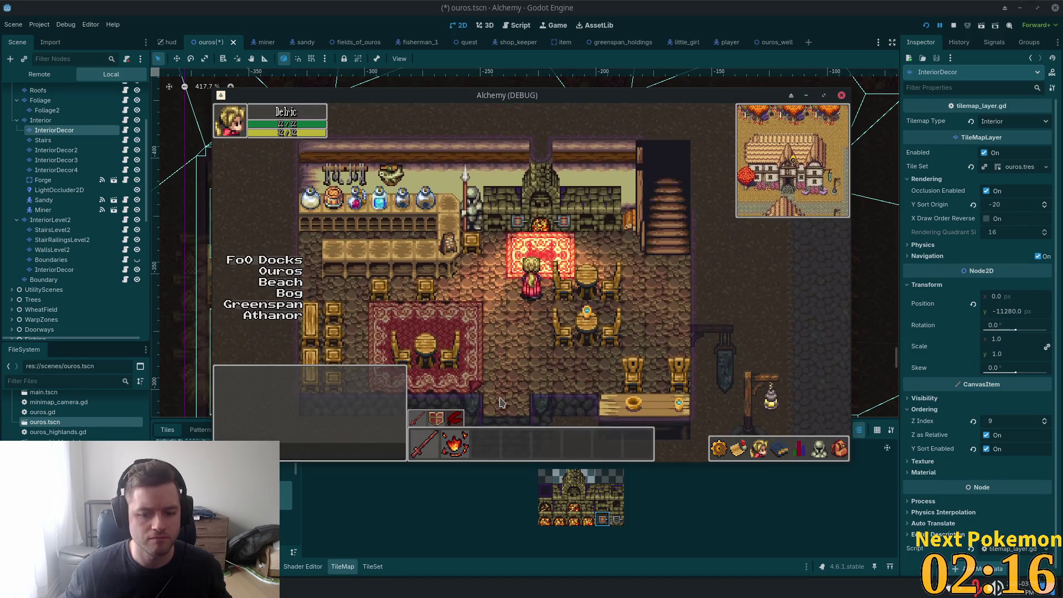
click(545, 508)
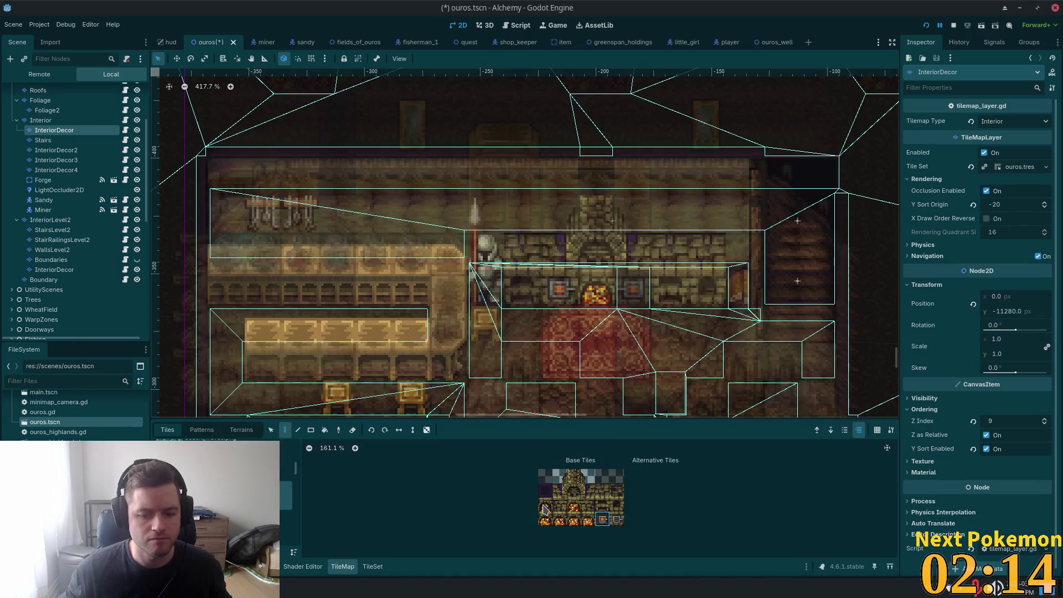
Step: Paint a furnace tile at the right end of the blacksmith's back wall, save, and return to the game
click(546, 505)
click(712, 304)
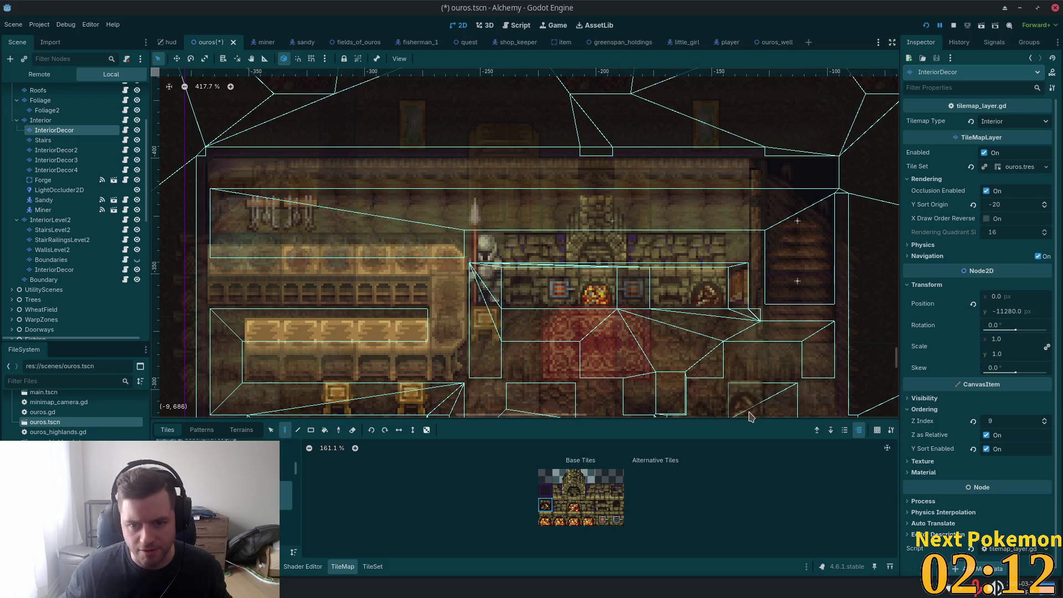
key(ctrl+s)
key(alt+Tab)
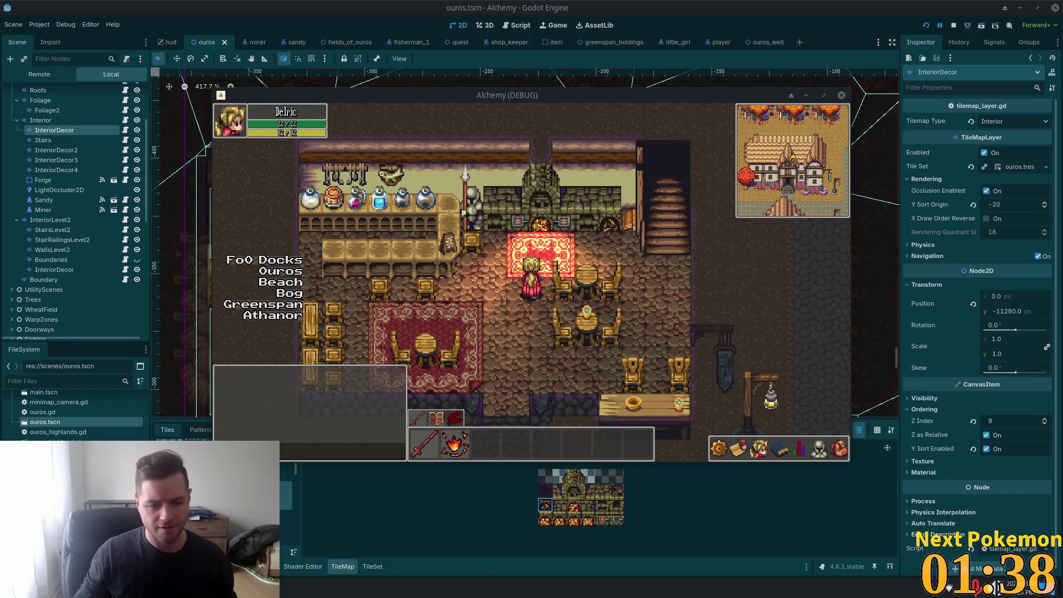
key(Up)
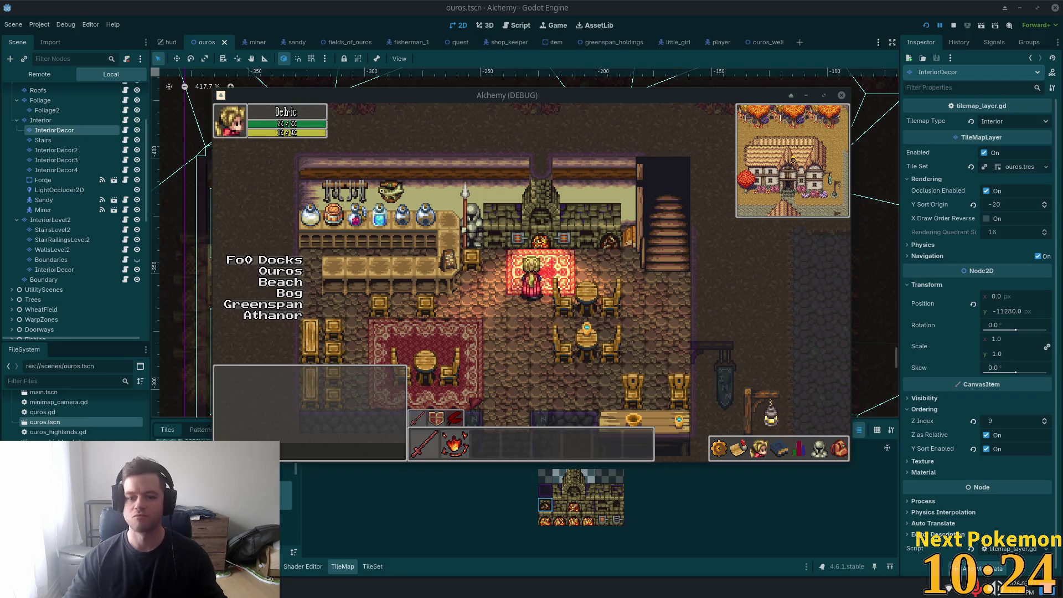
key(Right)
key(Right)
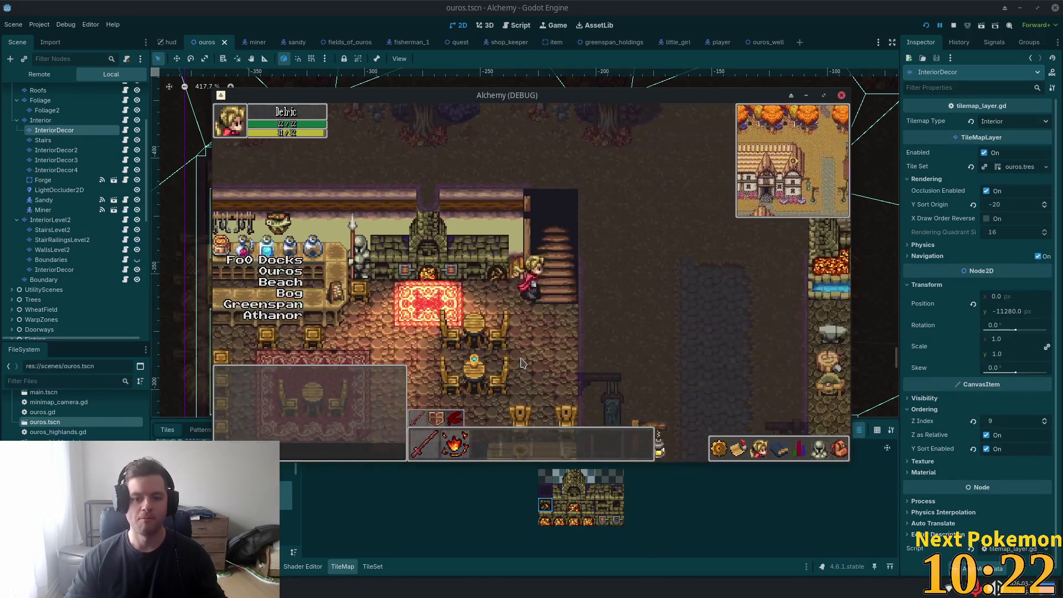
key(Left)
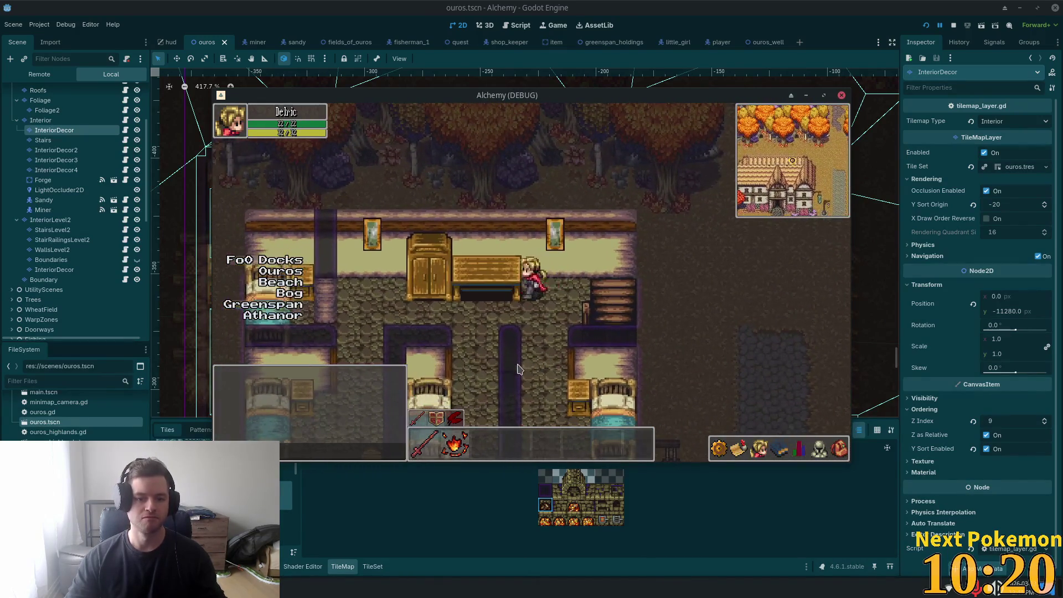
key(Right)
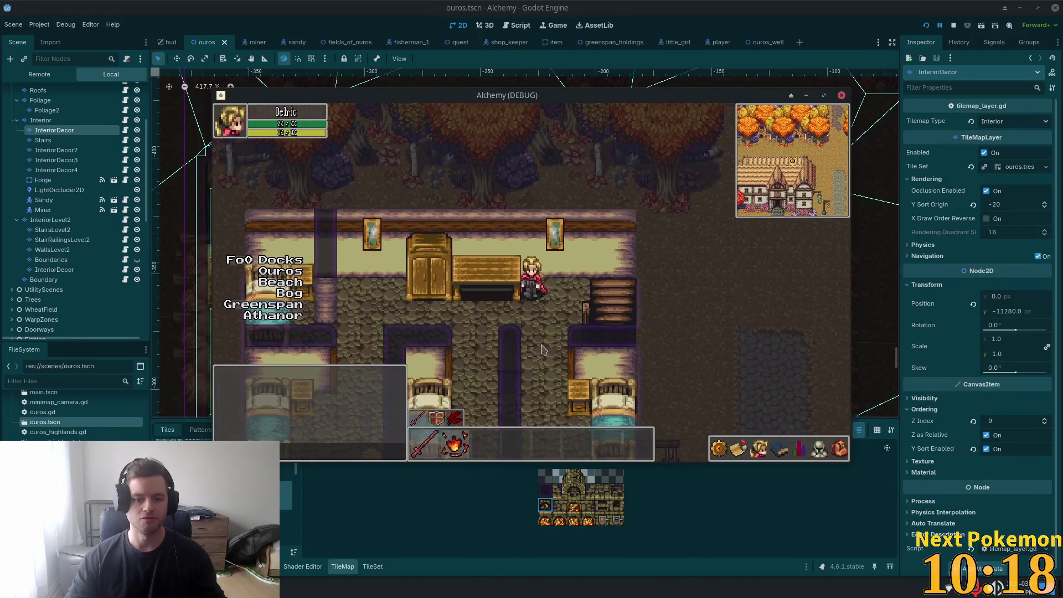
key(Right)
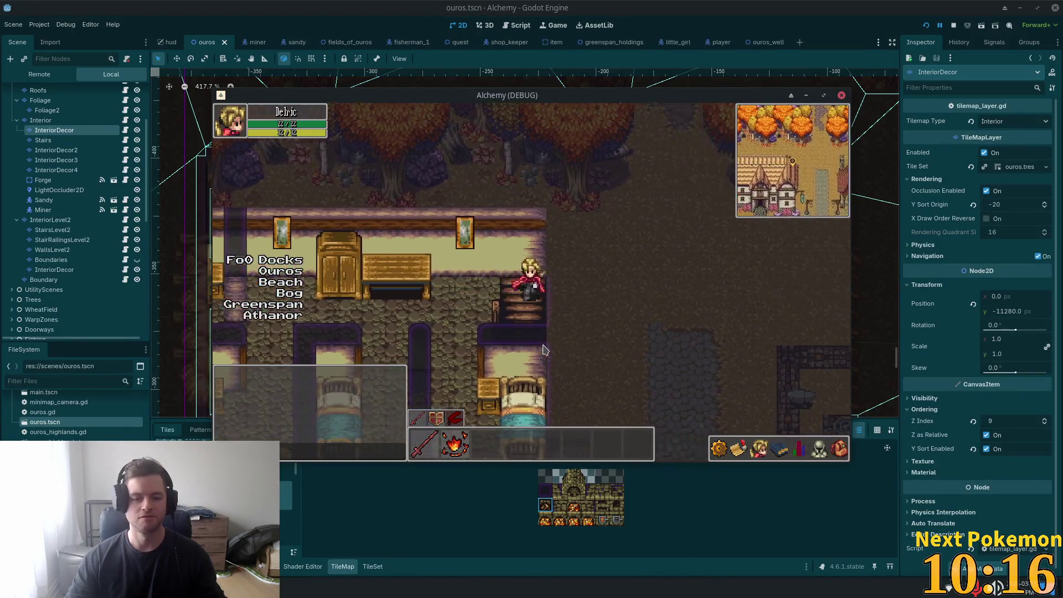
key(Left)
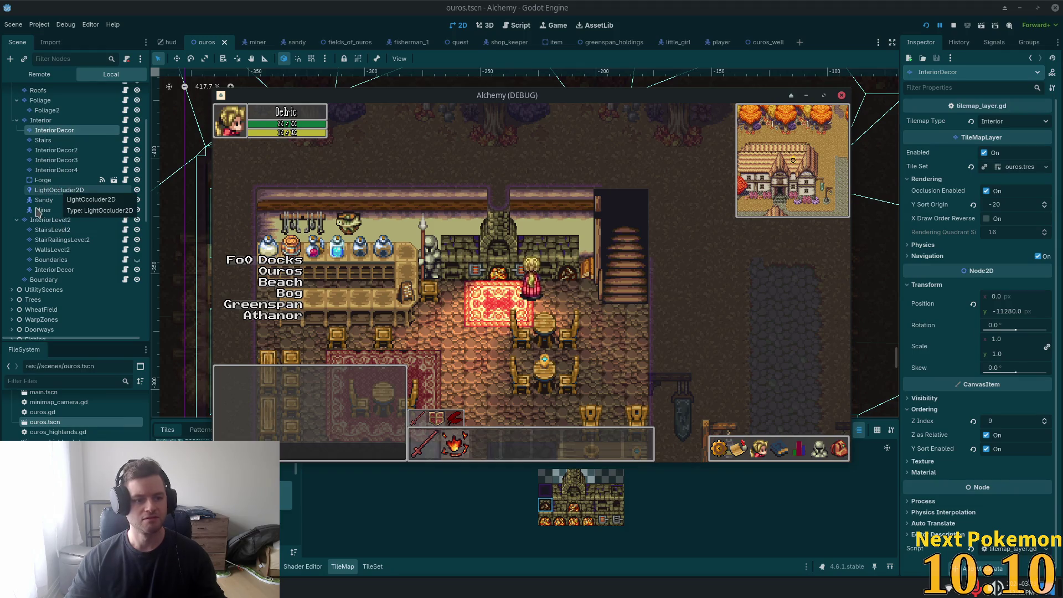
Step: Hide the Interior and InteriorLevel2 tile layers in the Scene dock and save the ouros scene
click(52, 260)
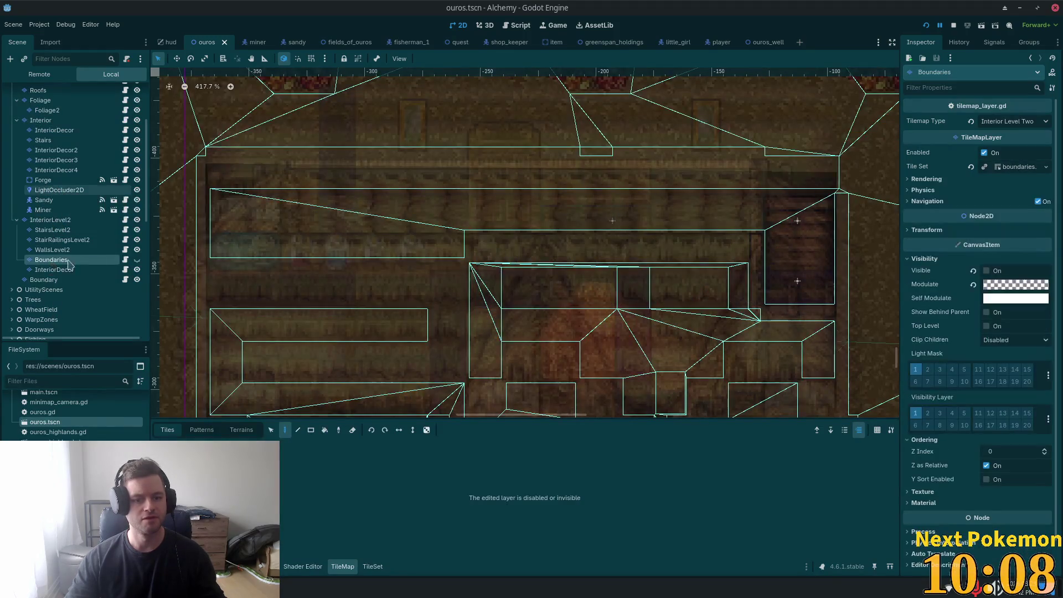
click(138, 121)
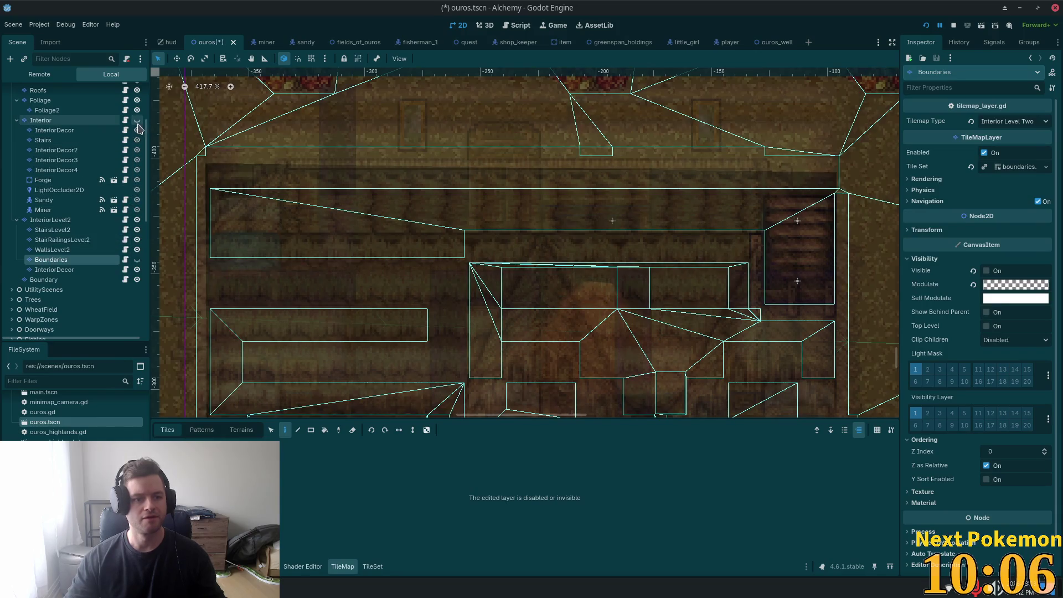
click(137, 220)
key(ctrl+s)
scroll(112, 215, up, 3)
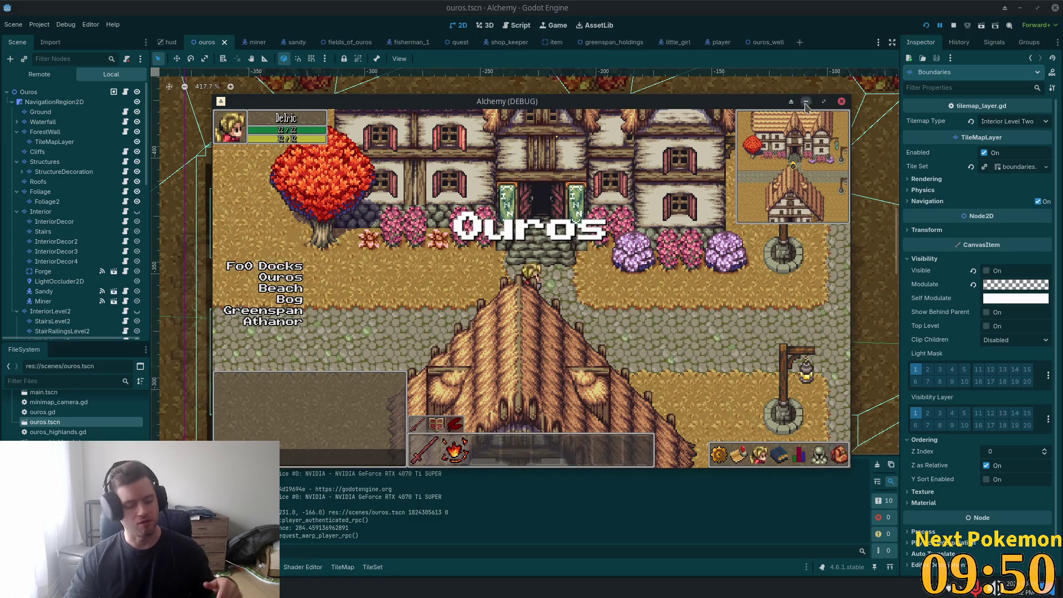
Step: Walk into the inn, upstairs into the left bedroom, back down through the shop and outside
key(Up)
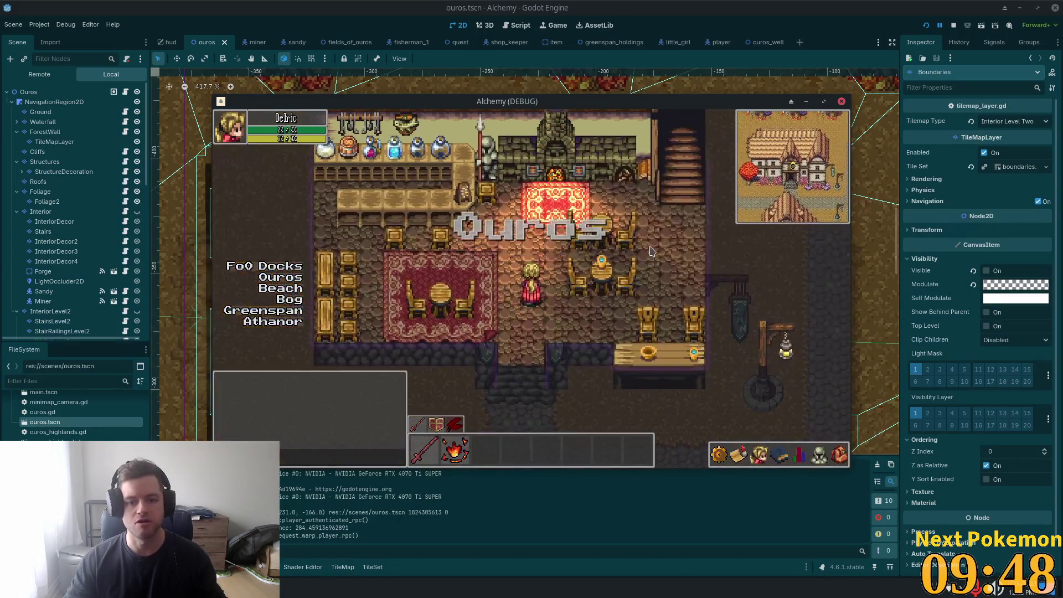
key(Up)
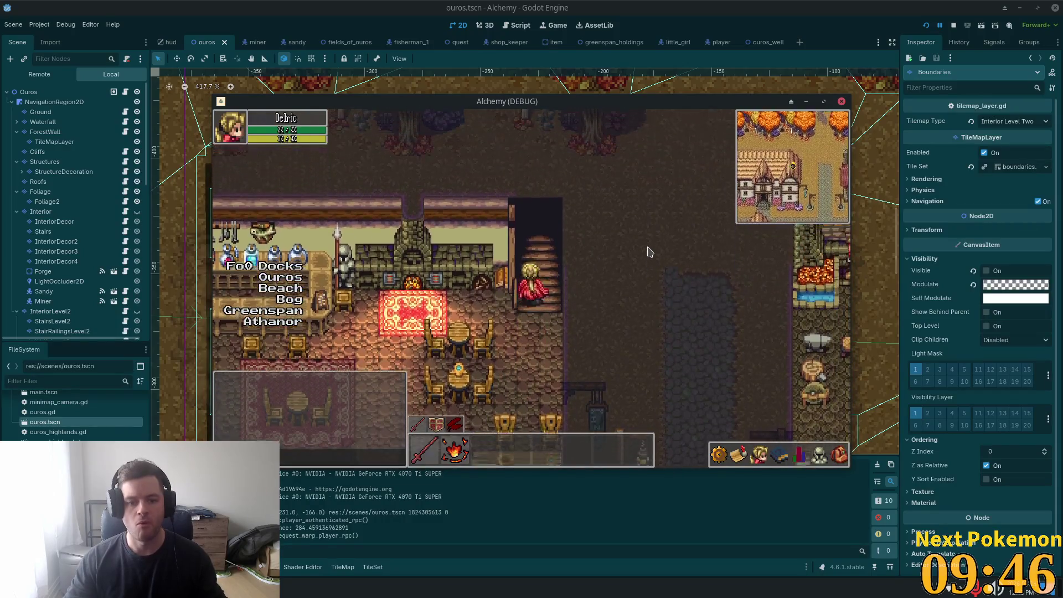
key(Down)
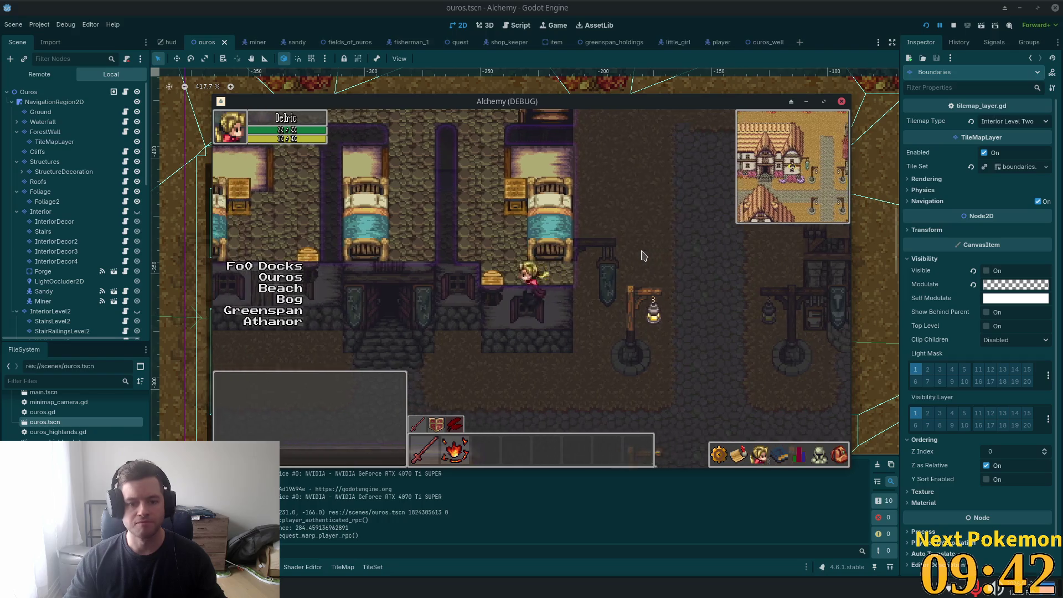
key(Up)
key(Left)
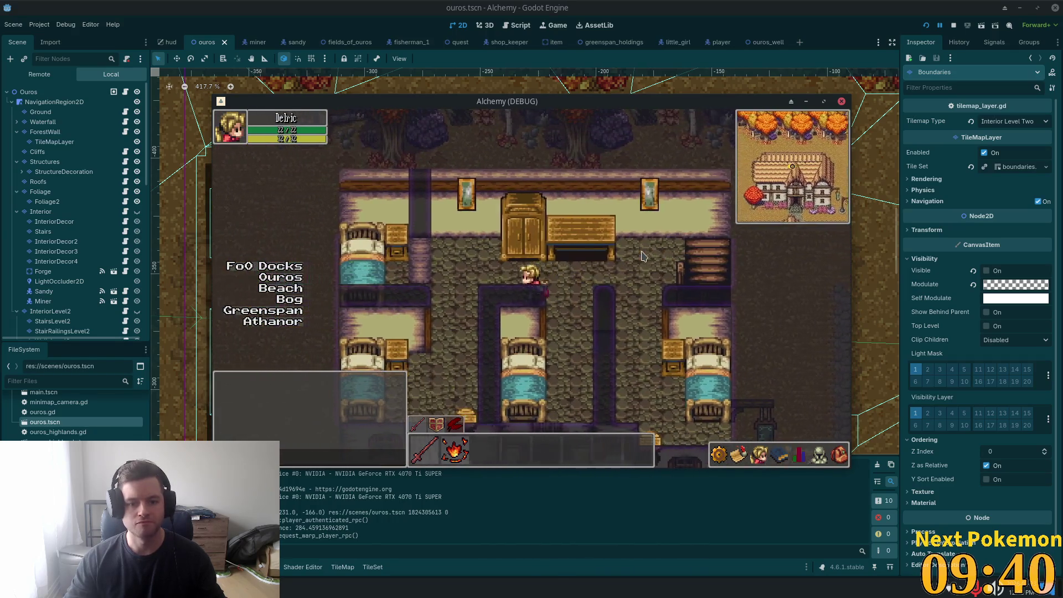
key(Right)
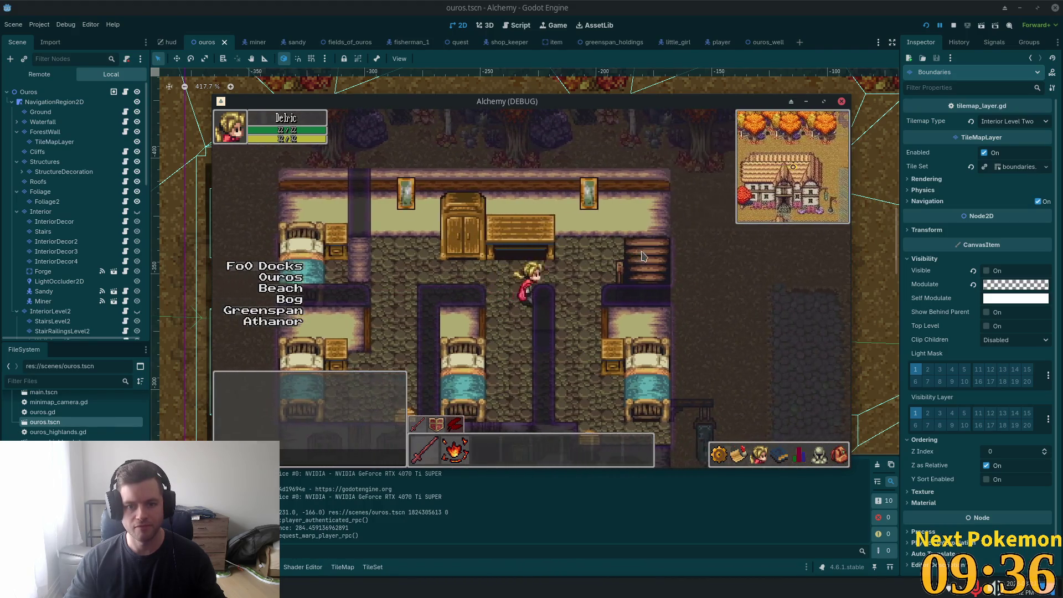
key(Up)
key(Down)
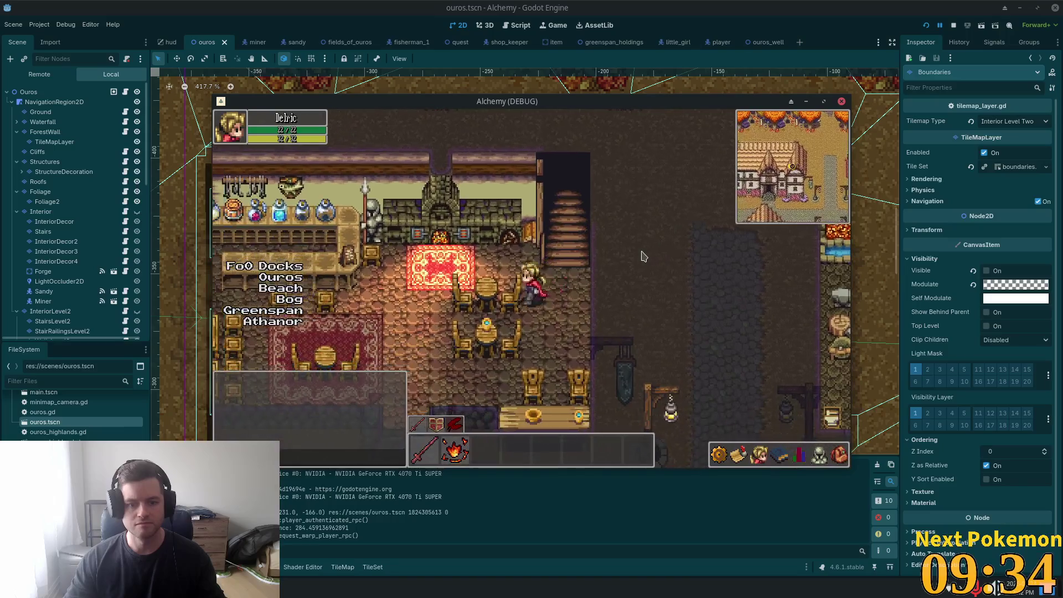
key(Left)
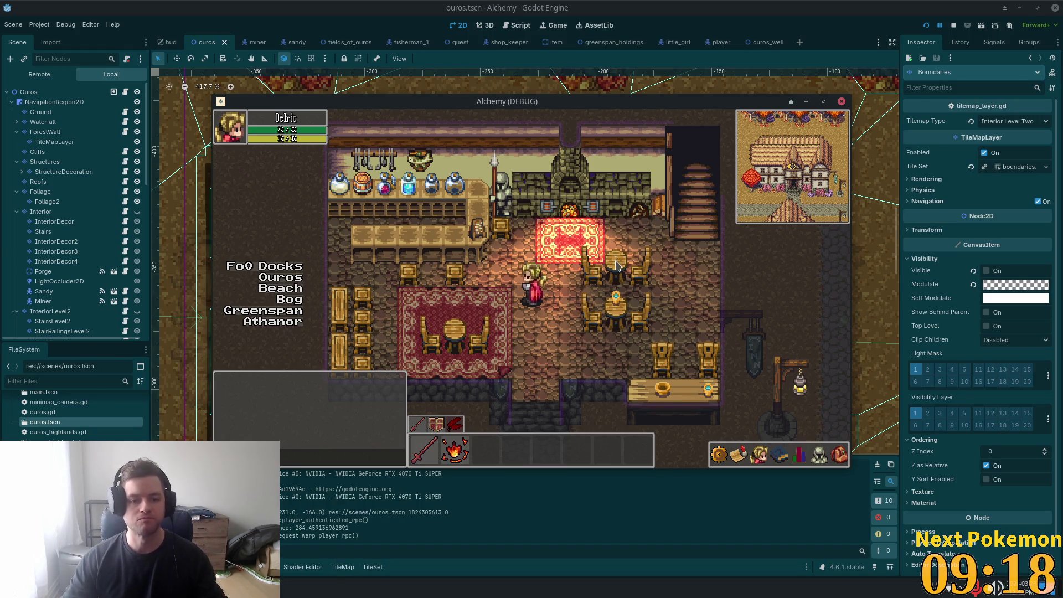
key(Down)
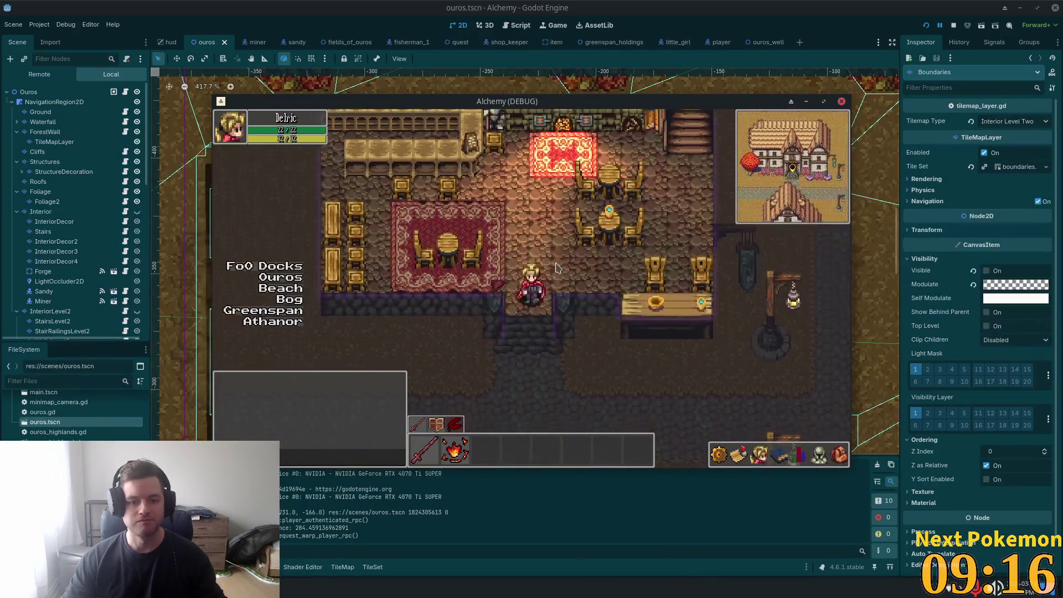
key(Left)
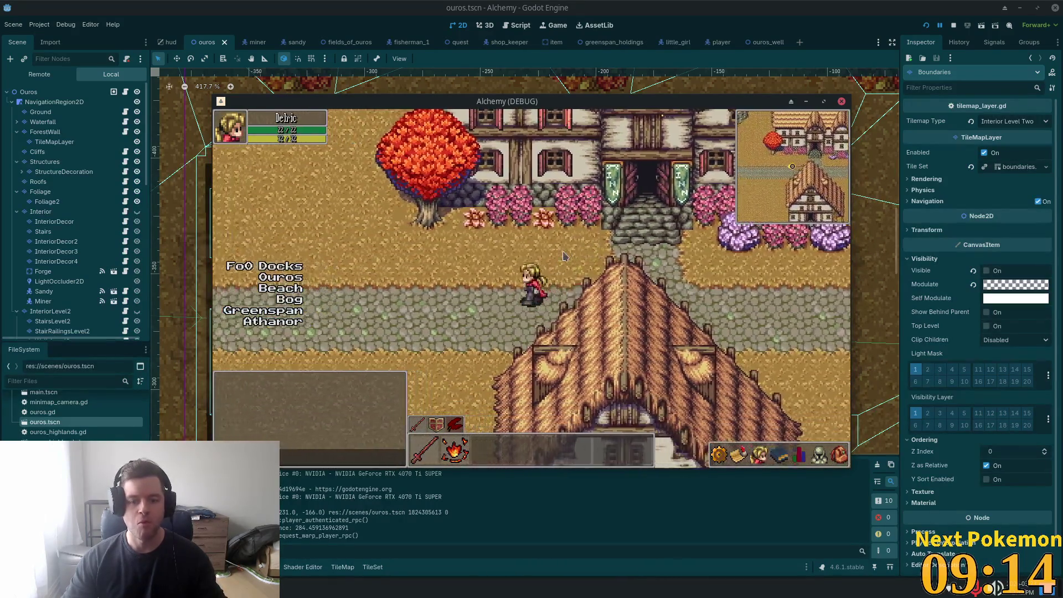
Step: Walk left to the cliffs, down the cliff stairs, and across the bridge to the lamp-post square
key(Left)
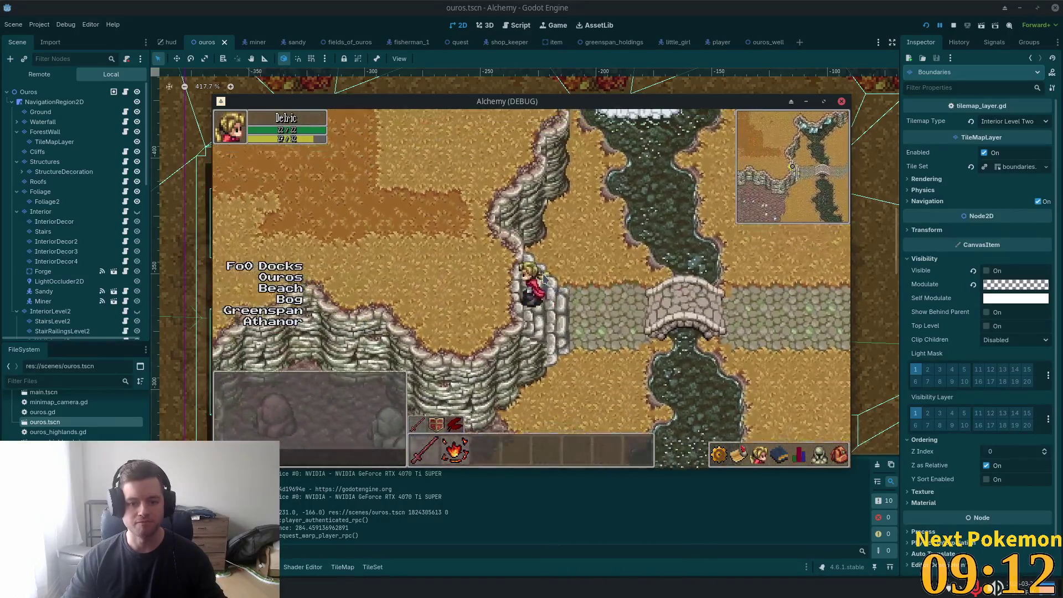
key(Down)
key(Right)
key(Left)
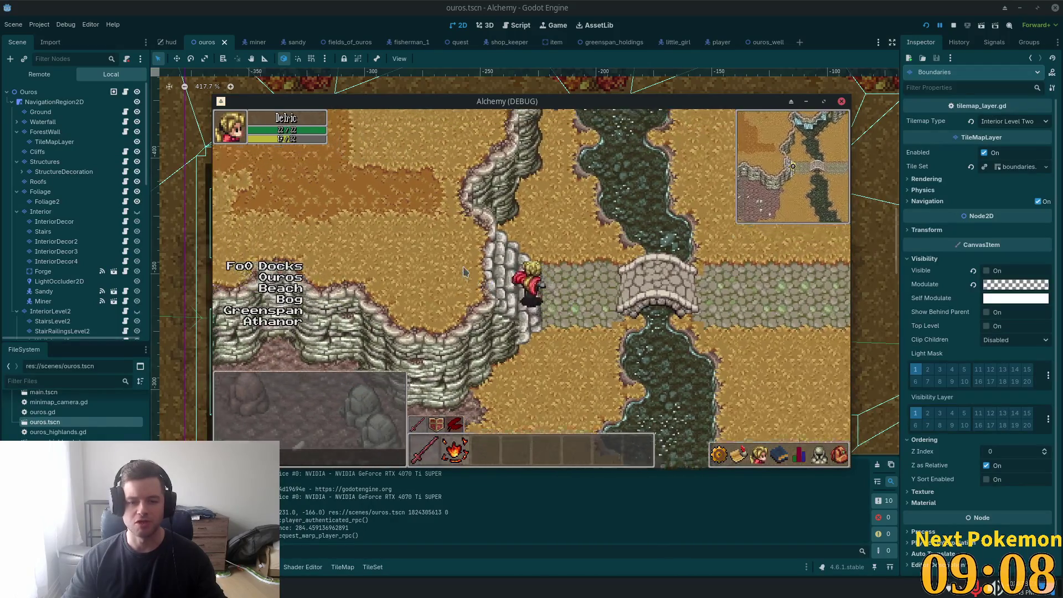
key(Right)
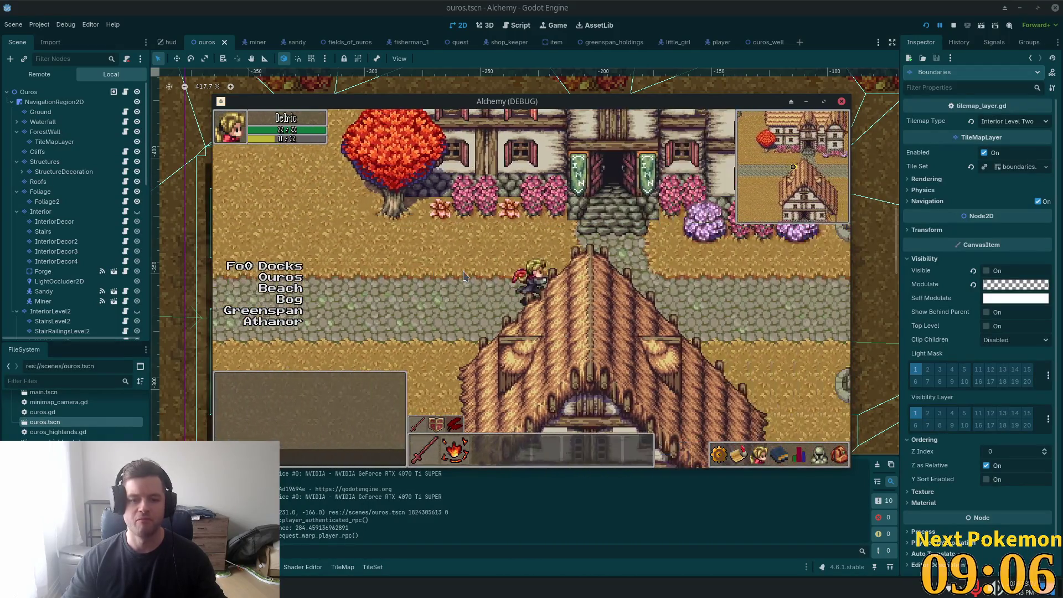
key(Right)
Step: Walk south down the cobblestone path to the well and enter it into the Ouros Well cave
key(Down)
key(Down)
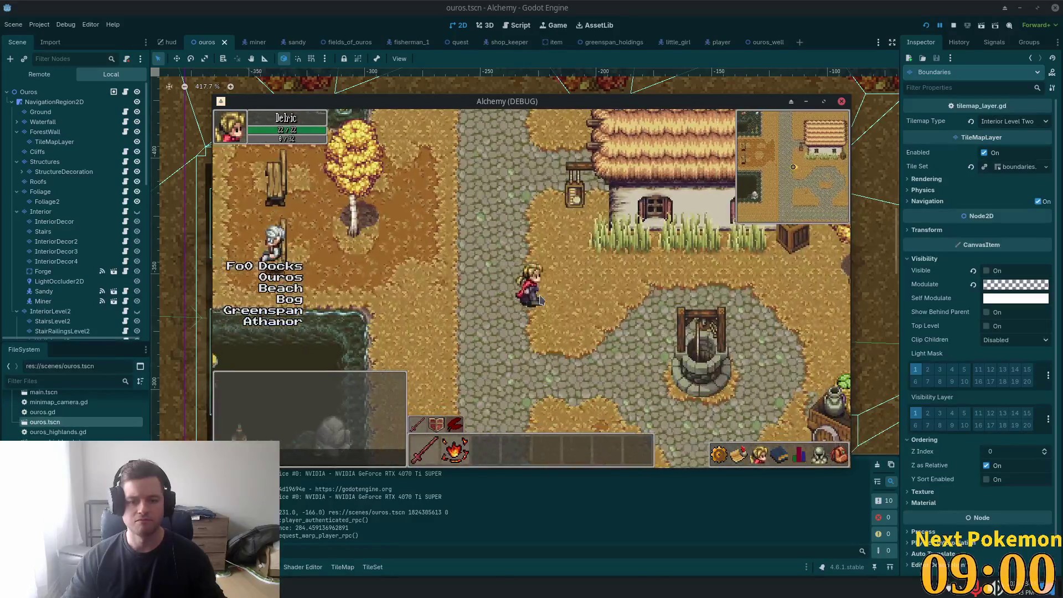
key(Right)
key(Down)
key(Left)
key(Down)
key(Up)
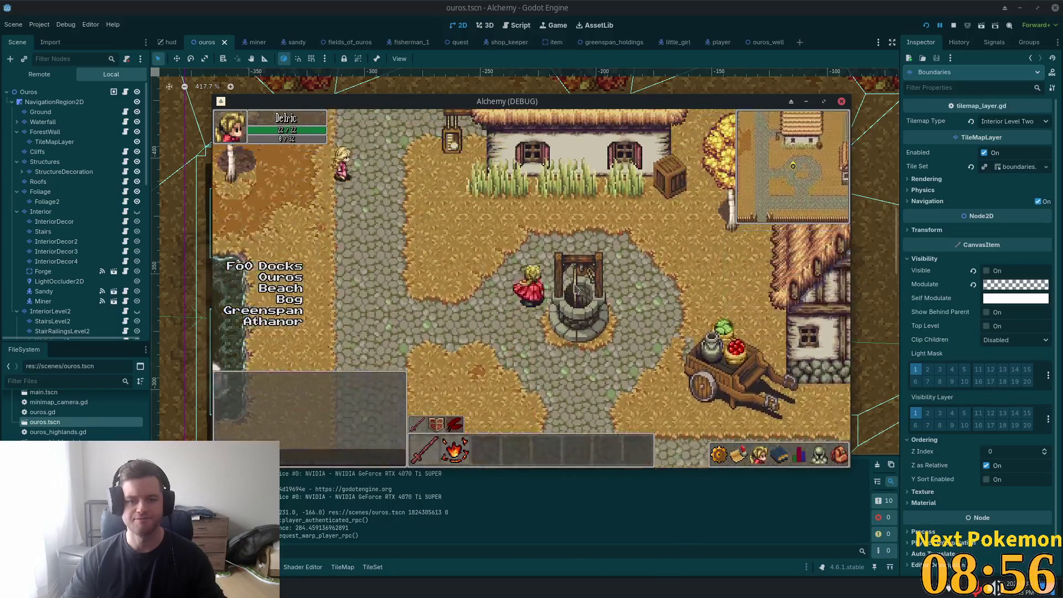
click(575, 288)
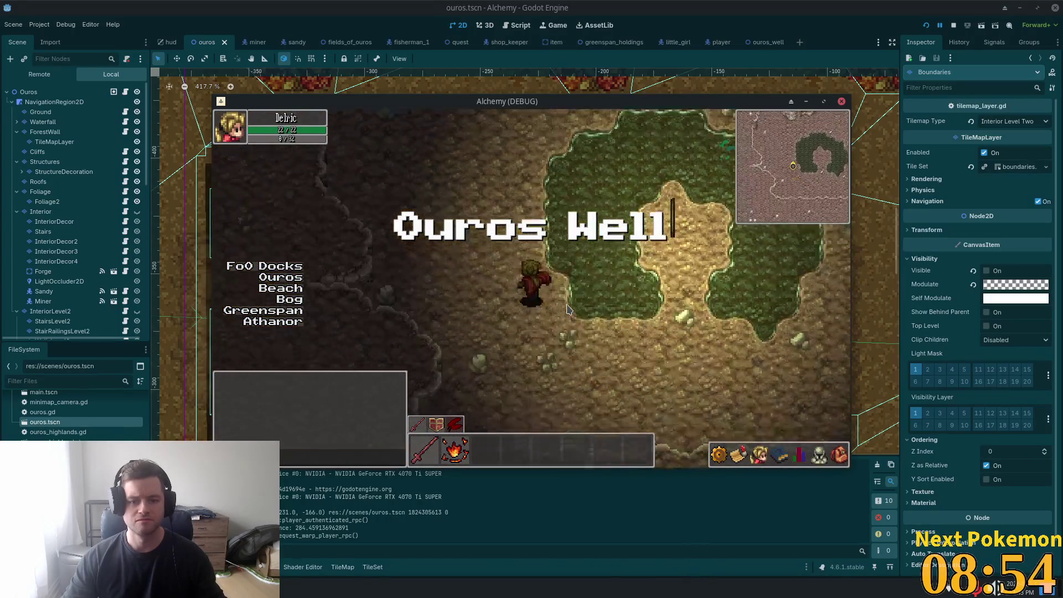
Step: Walk through the Ouros Well cave into its darker part, nudging the game window slightly higher
key(Up)
key(Right)
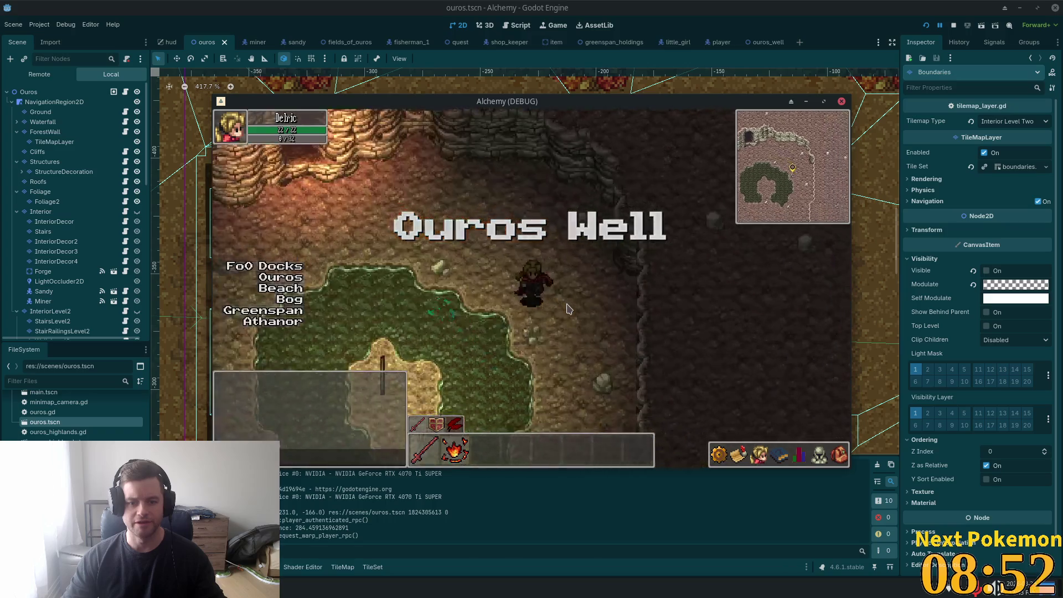
key(Down)
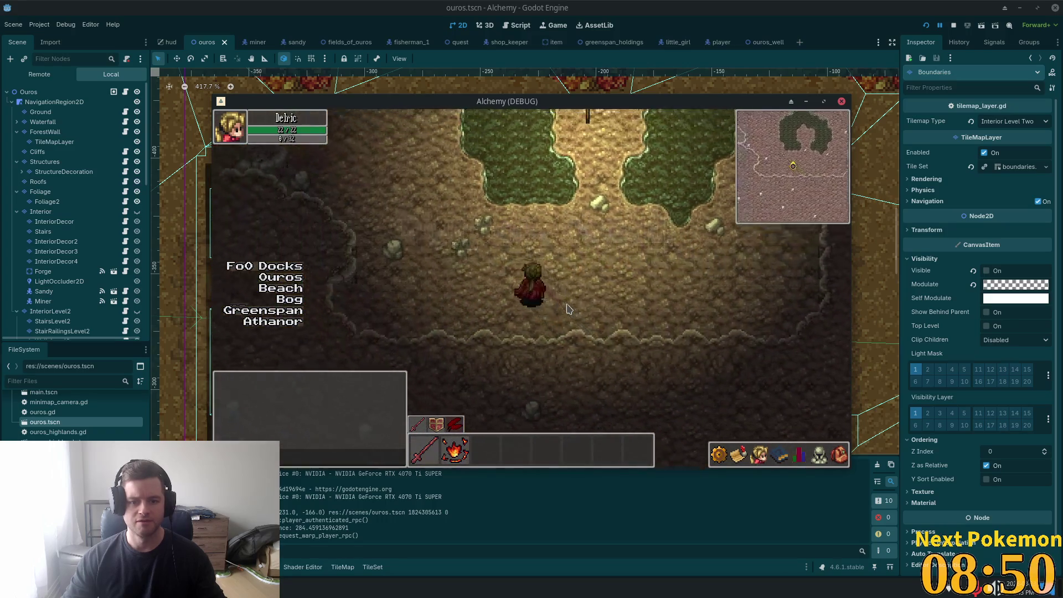
key(Up)
key(Left)
mouse_move(595, 104)
mouse_down()
mouse_move(659, 158)
mouse_move(592, 92)
mouse_up()
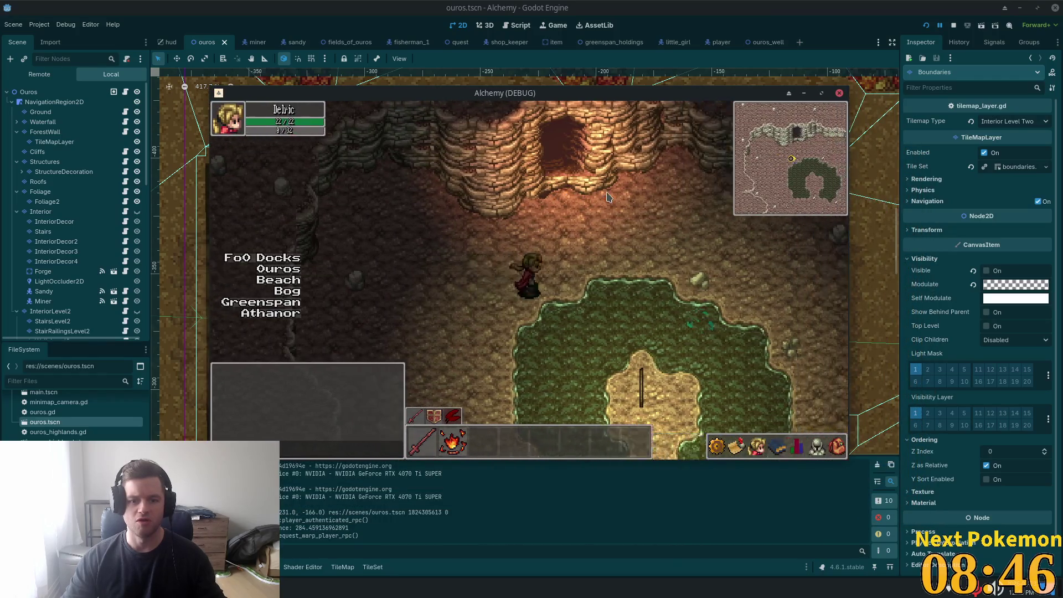
Step: Continue through Ouros Caves past the lit ledge and torches toward the exit
key(Right)
key(Down)
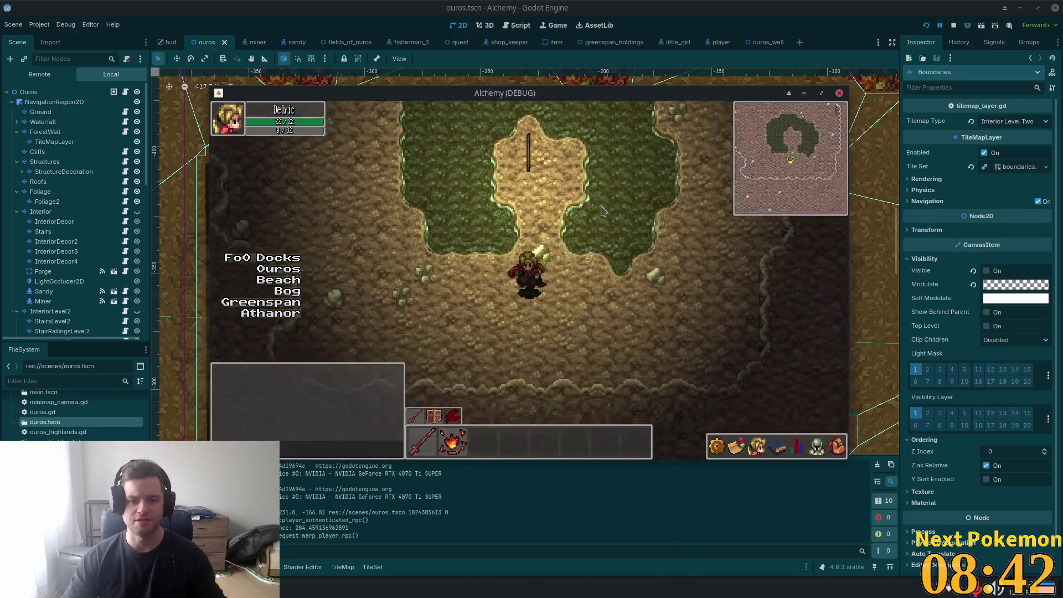
key(Right)
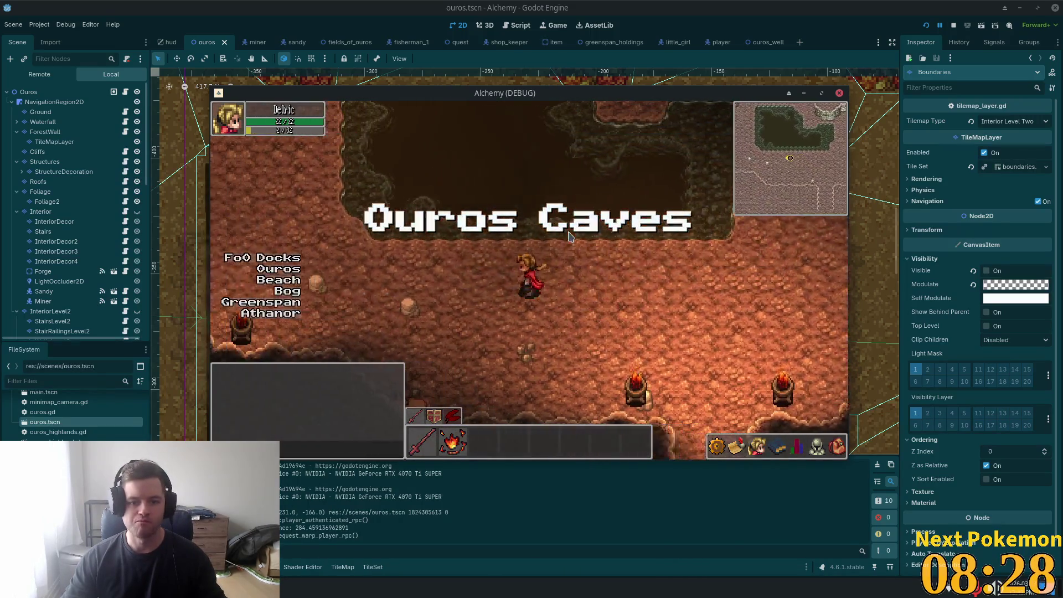
key(Down)
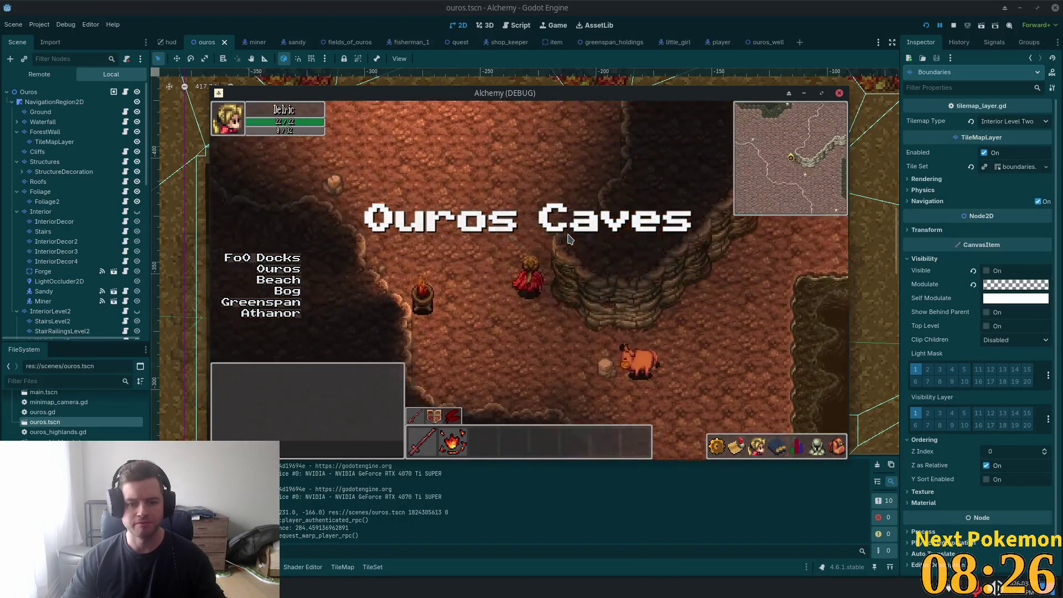
key(Up)
key(Left)
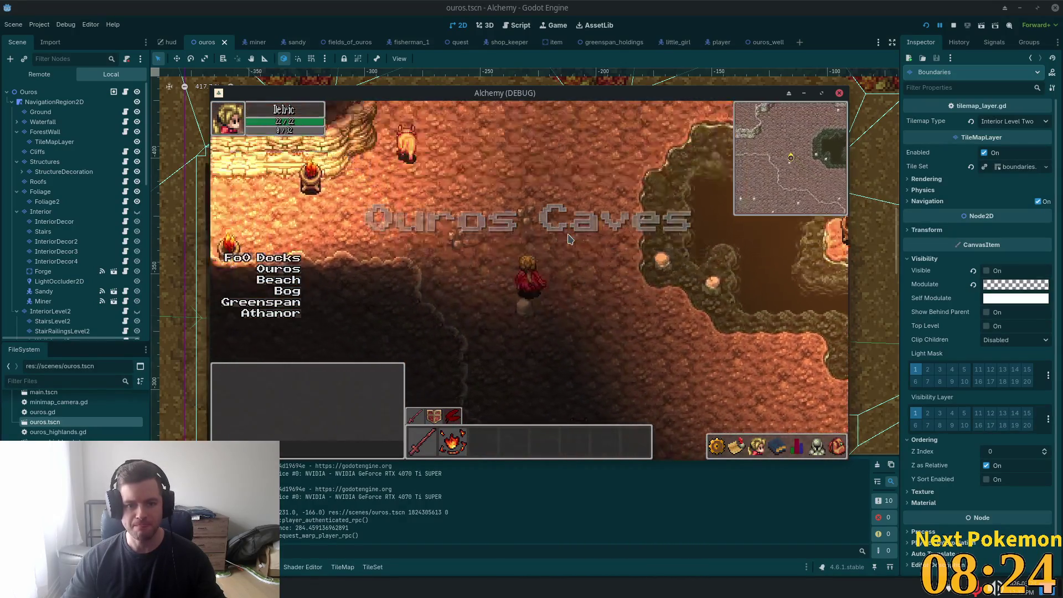
key(Left)
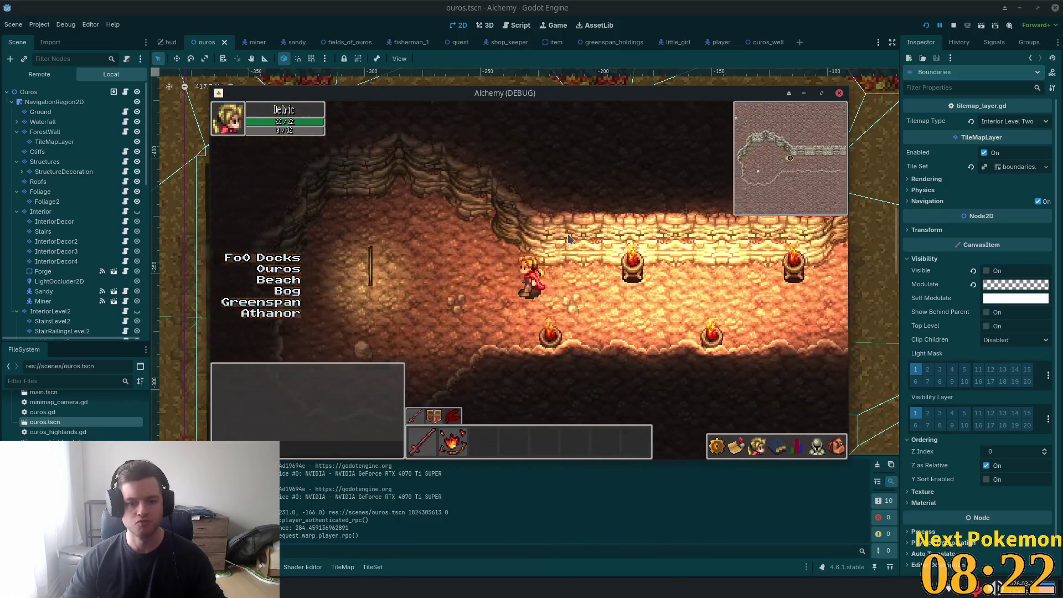
key(Left)
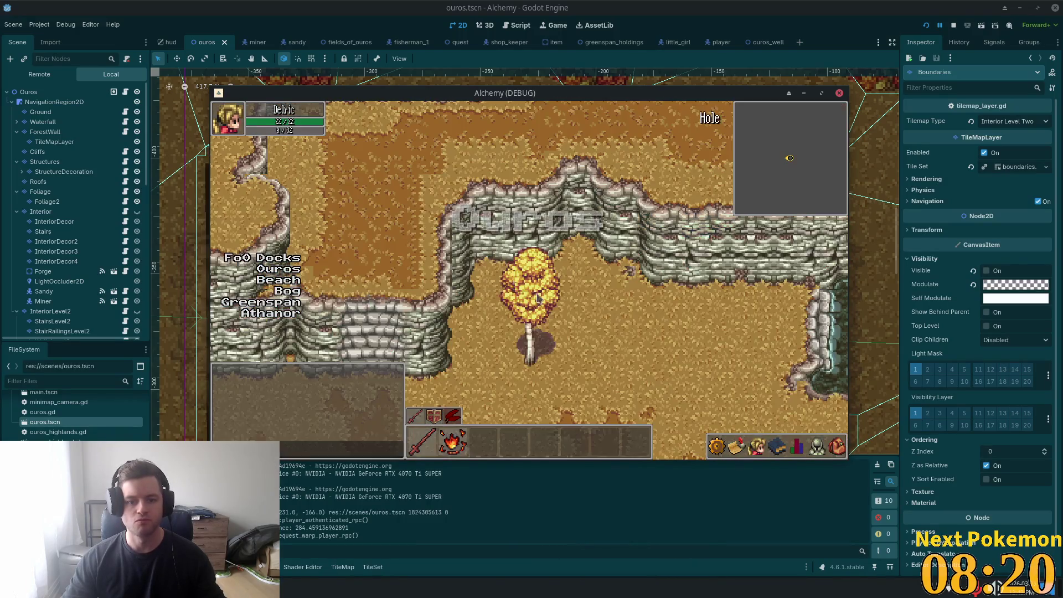
Step: Walk north across the plateau, over the bridge into the lamp-post plaza and into the forge
key(Up)
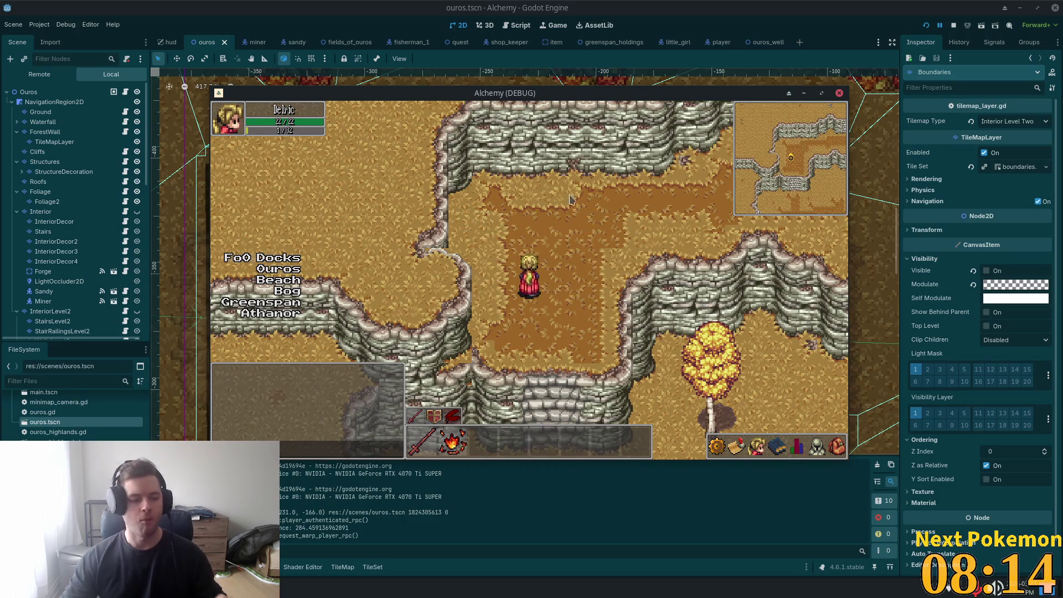
key(Up)
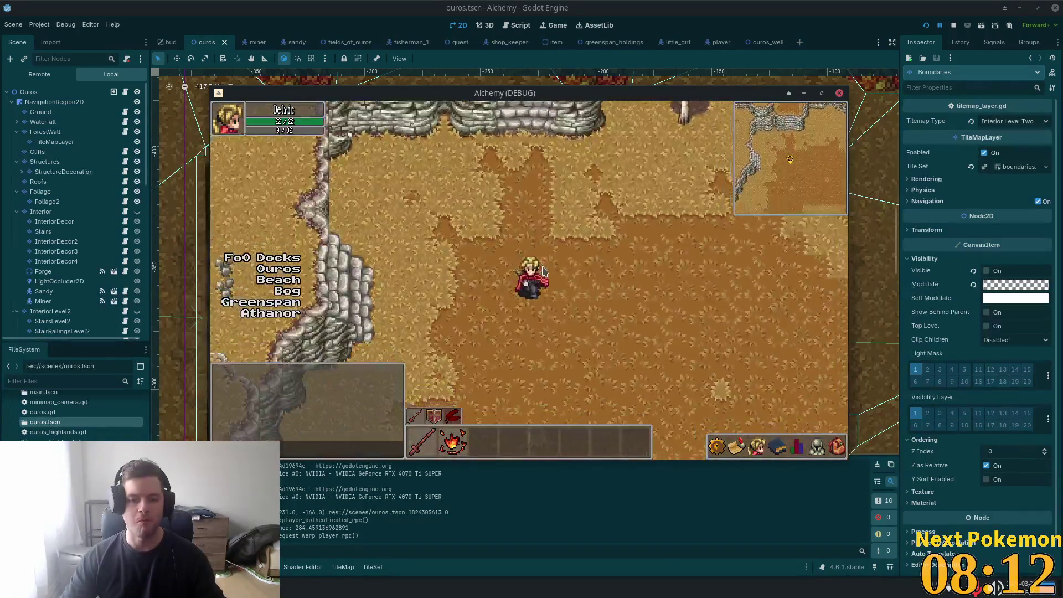
key(Right)
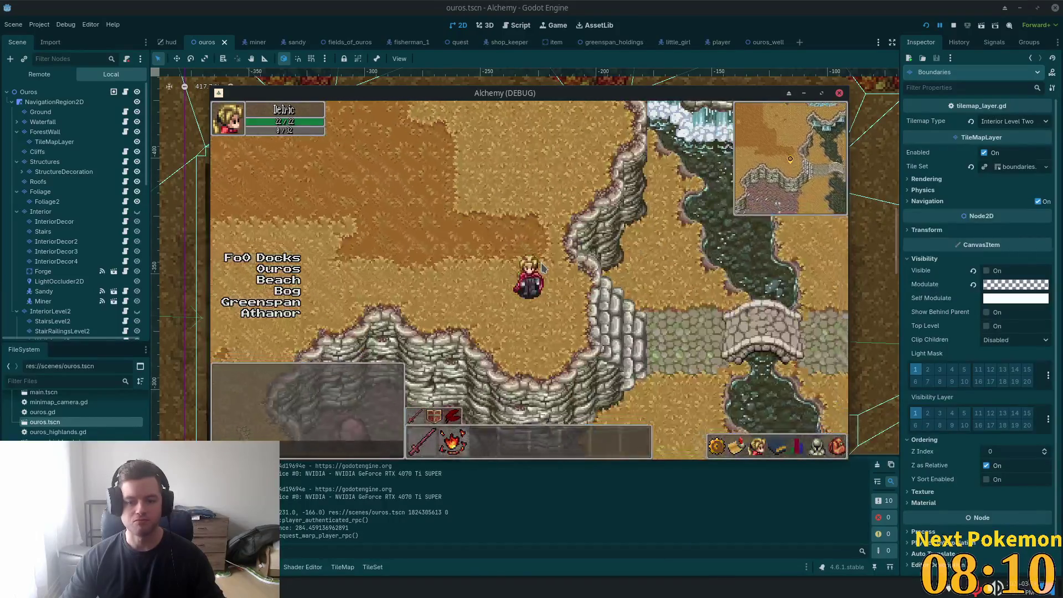
key(Up)
key(Right)
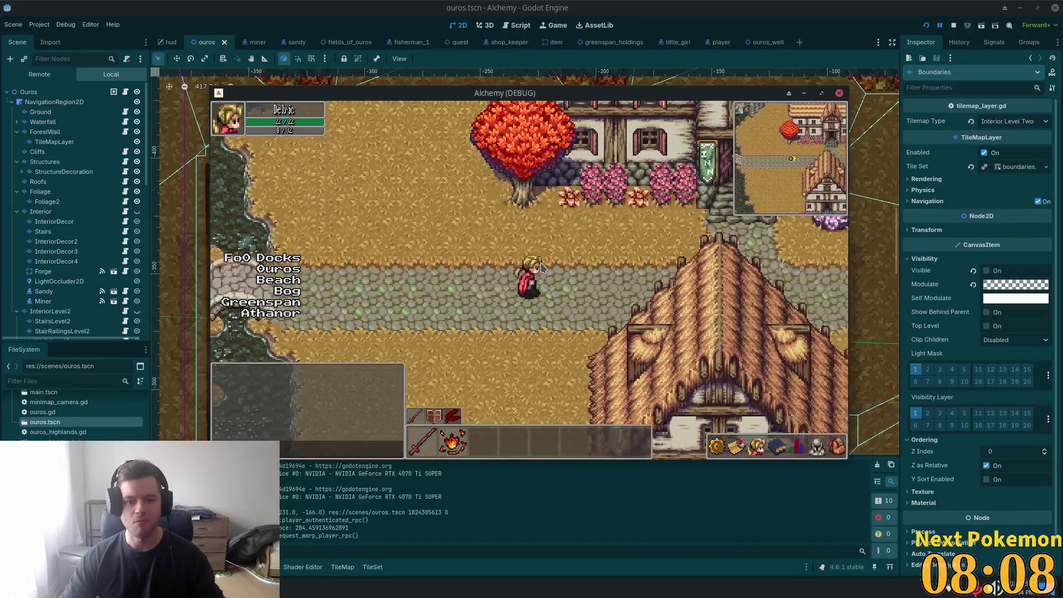
key(Right)
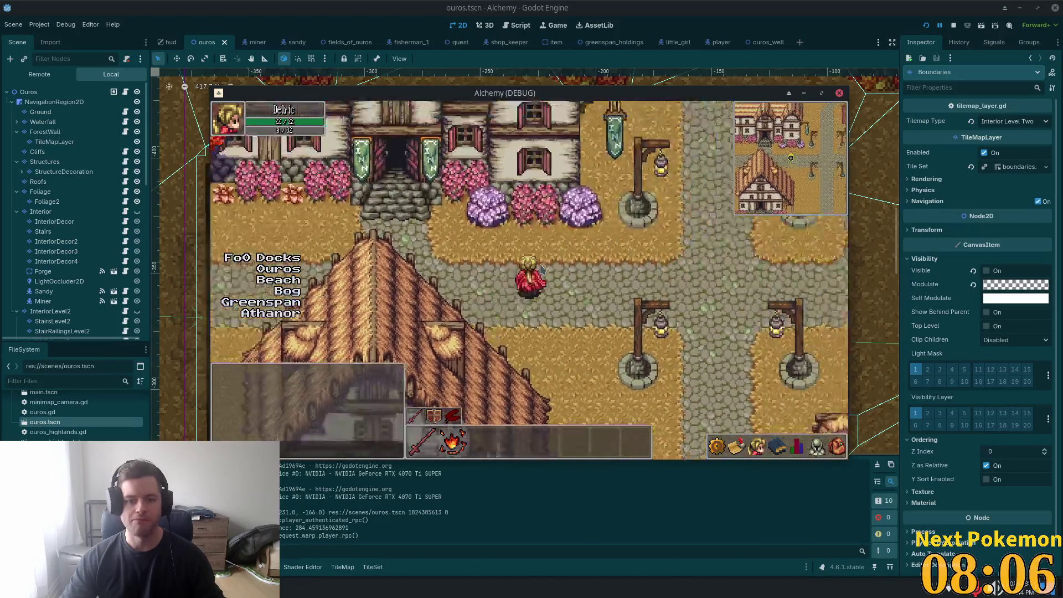
key(Left)
key(Up)
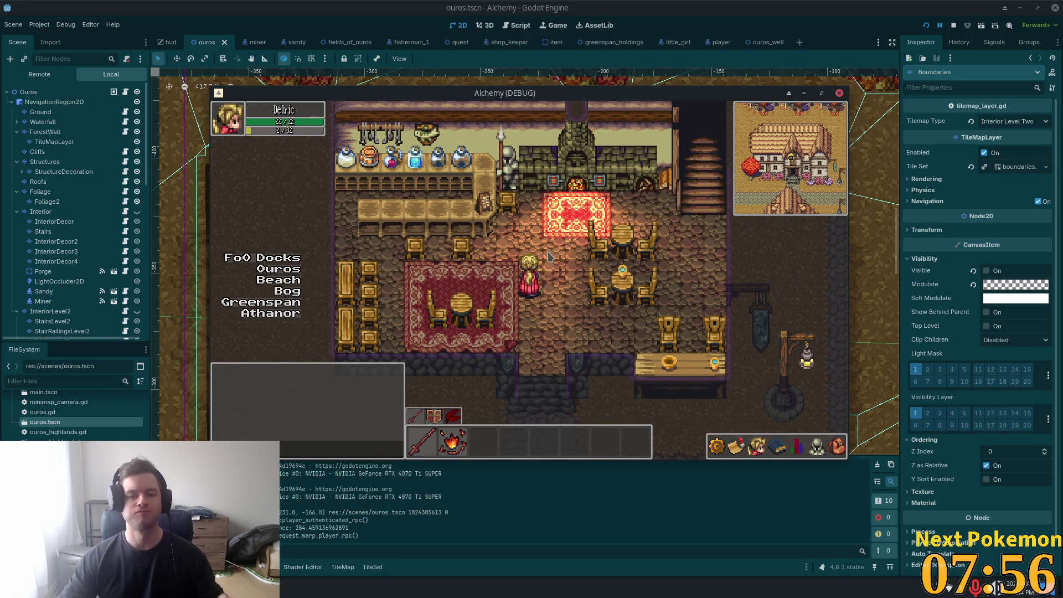
Step: Walk out of the forge interior and up and left through town
key(Down)
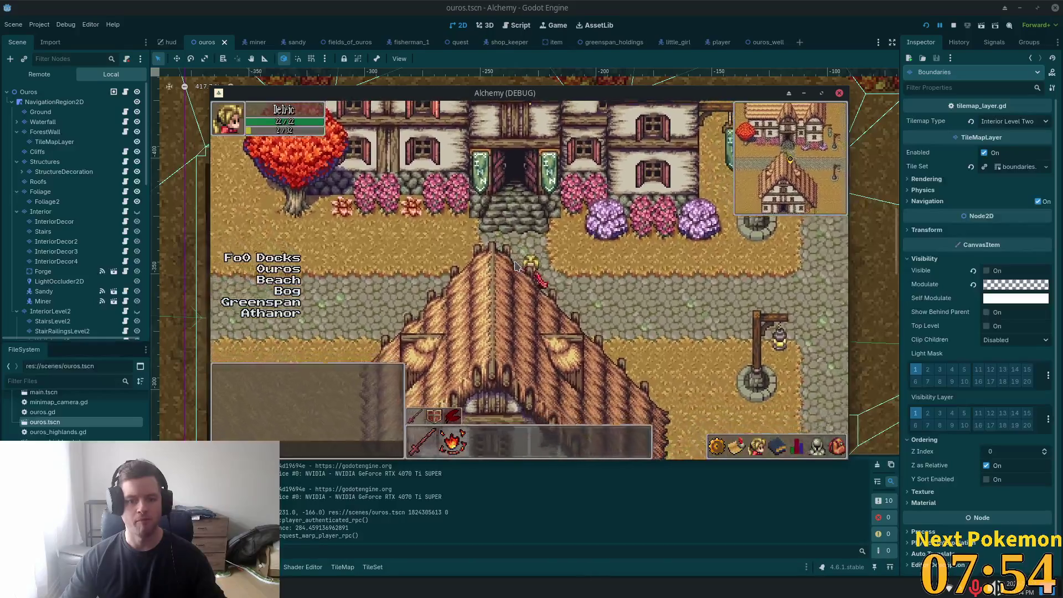
key(Down)
key(Up)
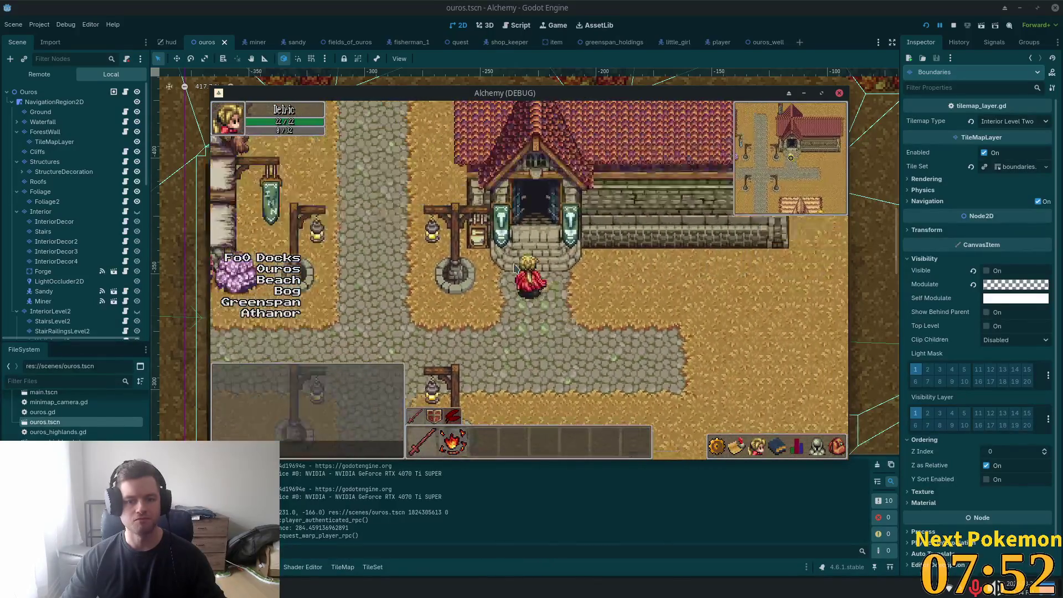
key(Up)
key(Down)
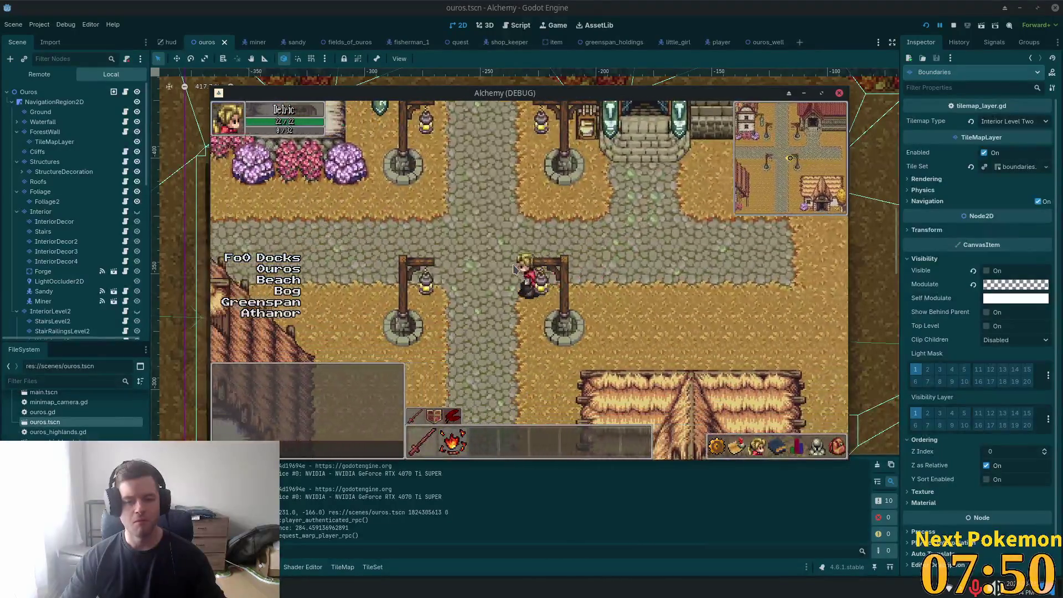
key(Up)
key(Left)
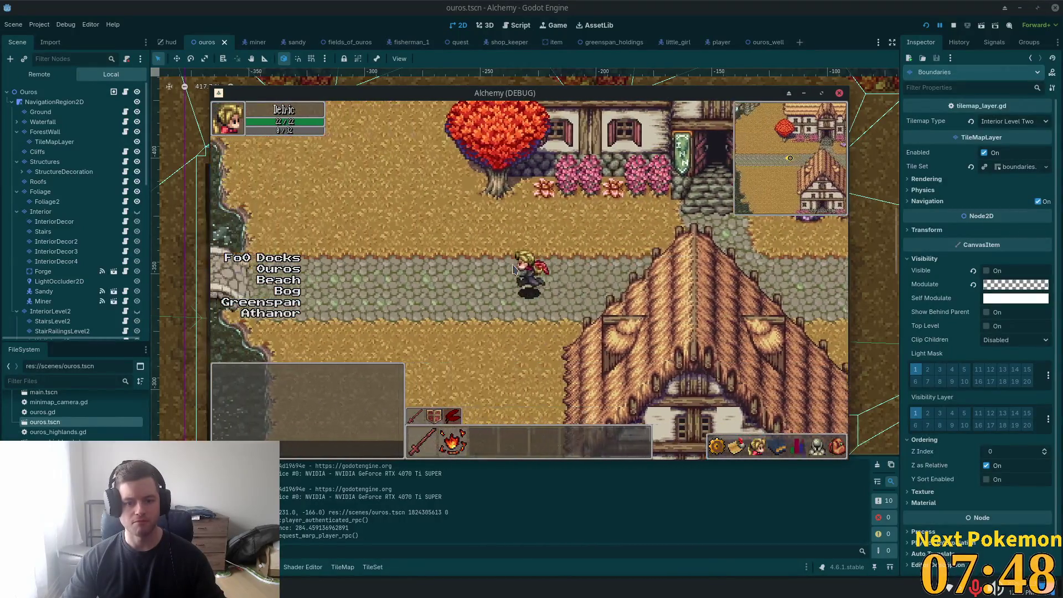
key(Down)
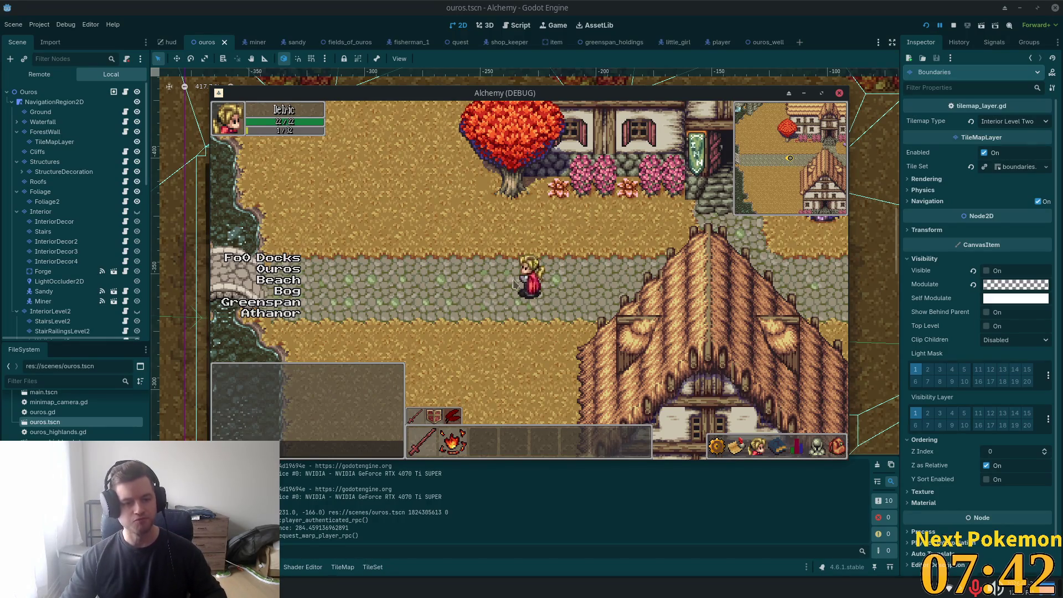
Step: Walk past the street lamps, thatched house and farm along the road into the Fields of Ouros grass
key(Right)
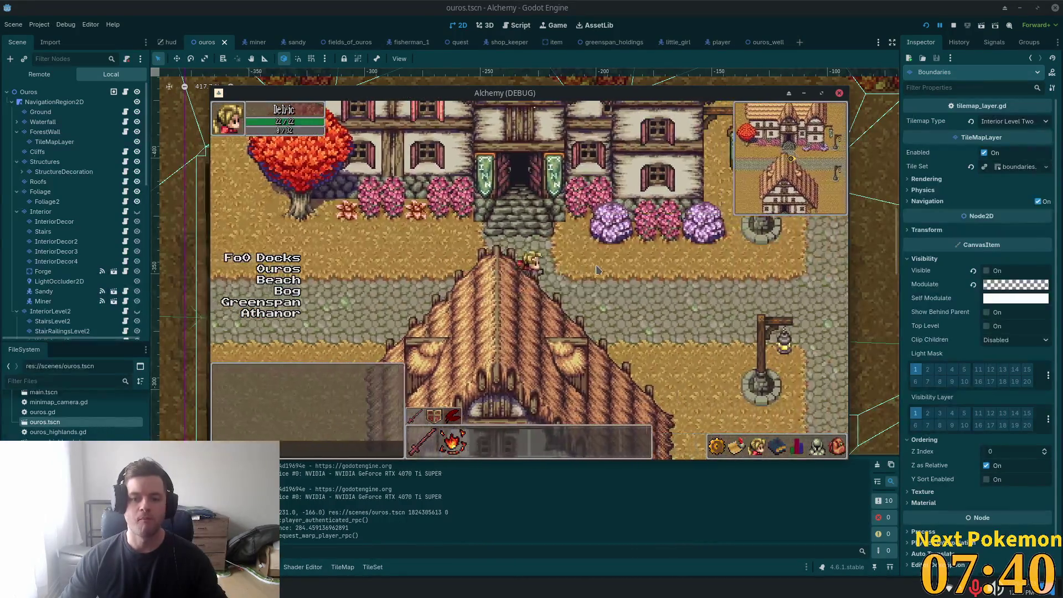
key(Down)
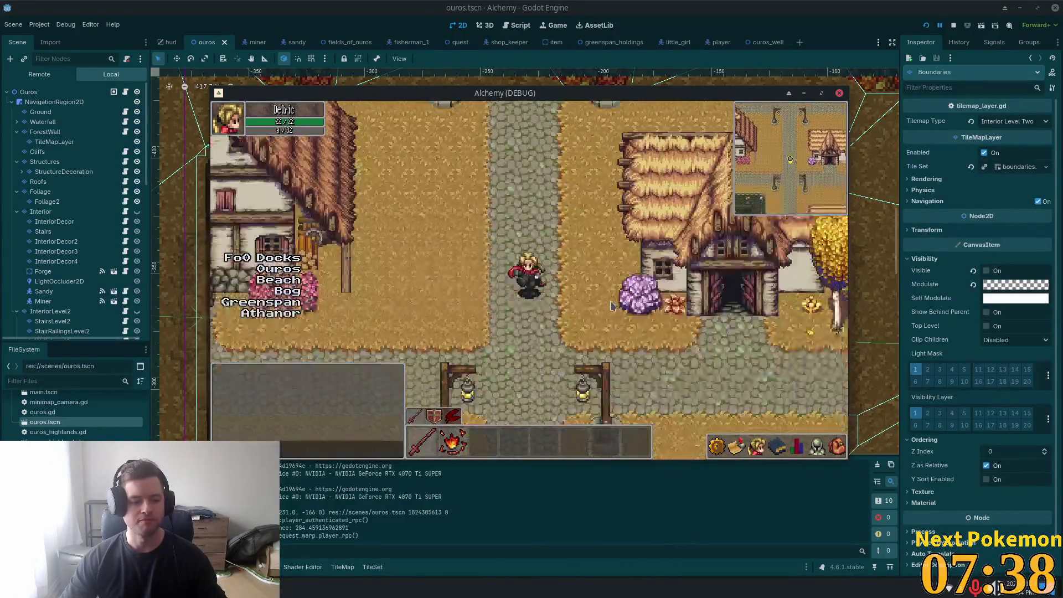
key(Right)
key(Right)
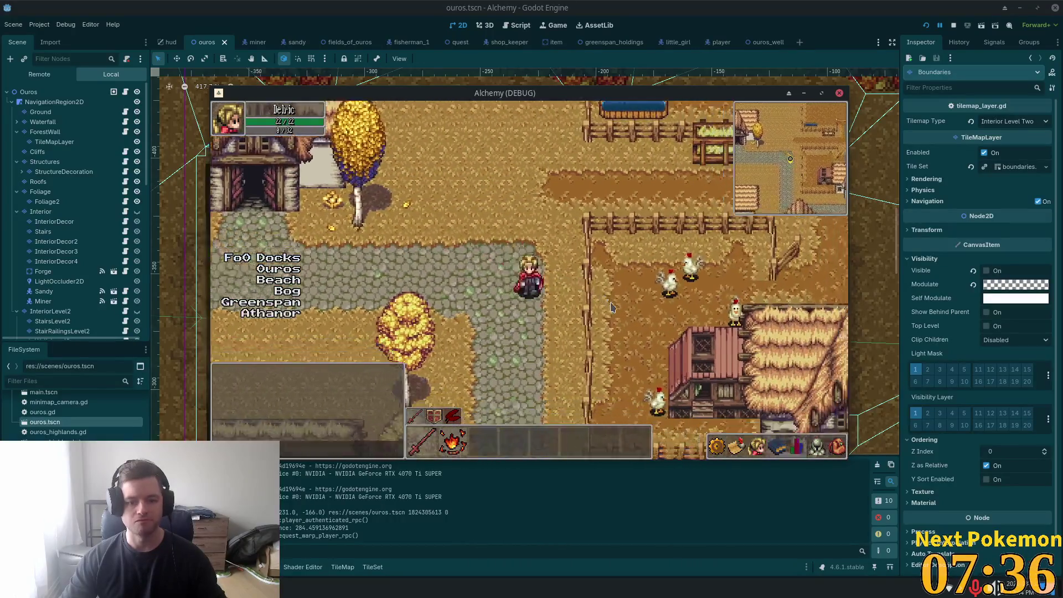
key(Down)
key(Down)
key(Right)
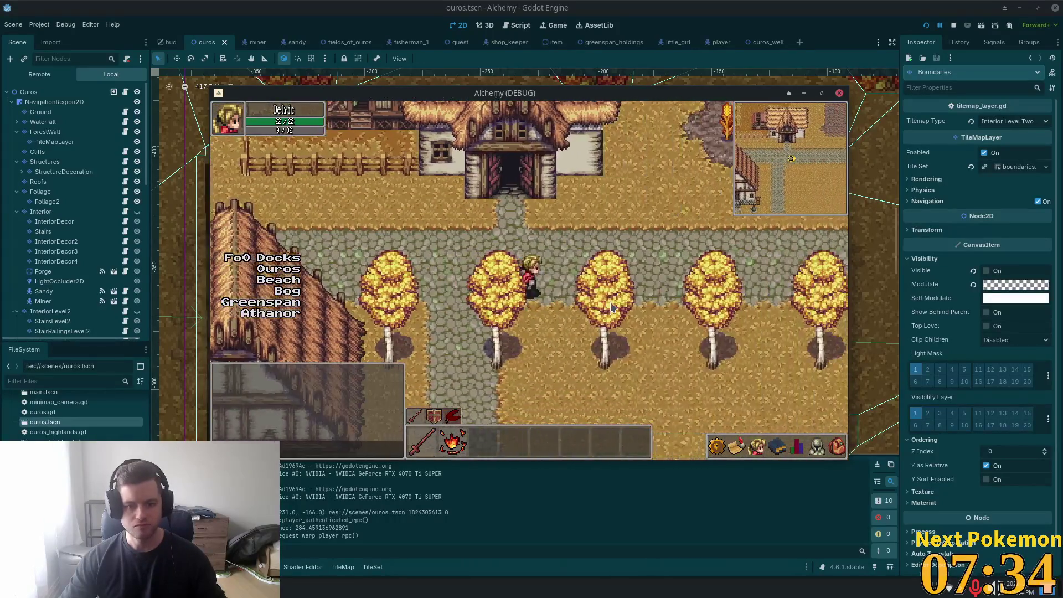
key(Right)
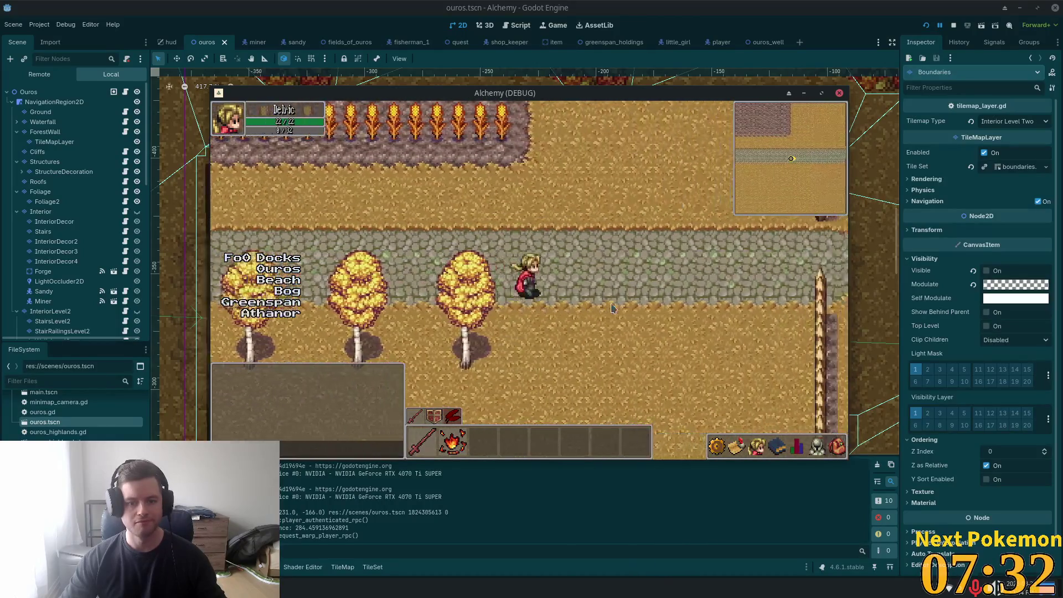
key(Right)
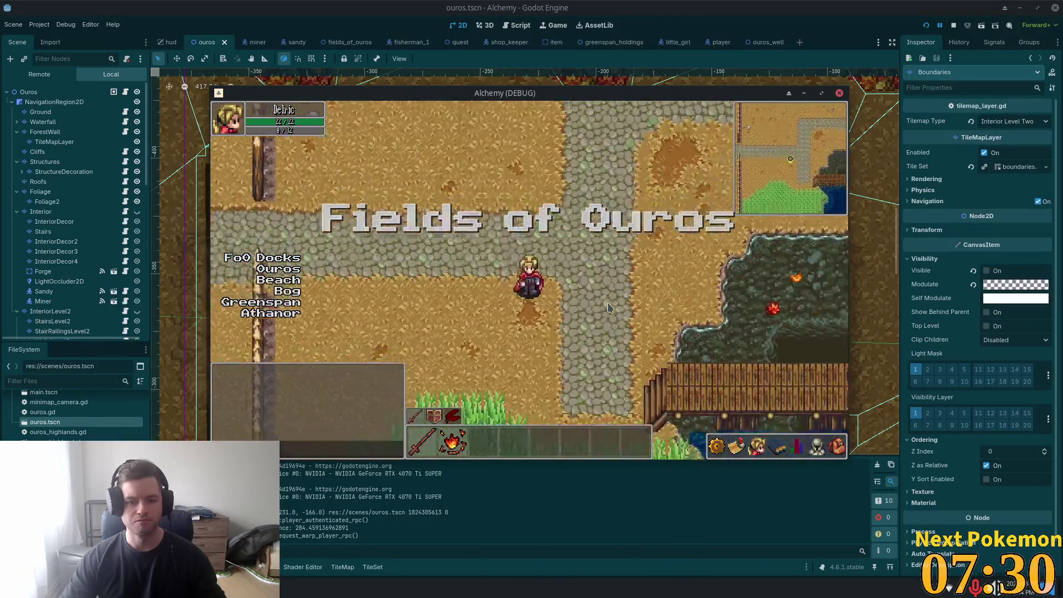
key(Right)
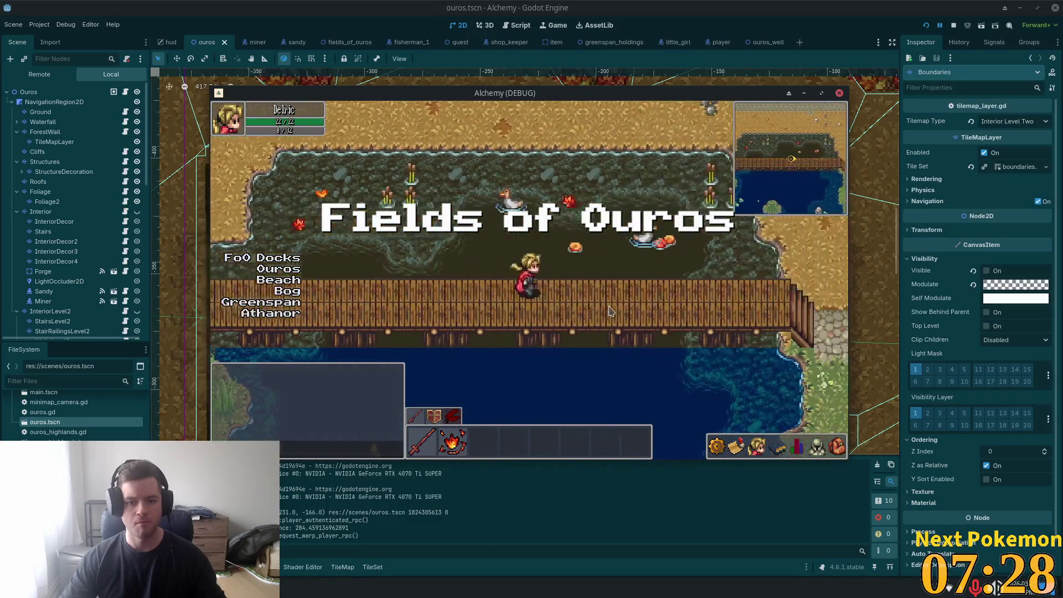
key(Down)
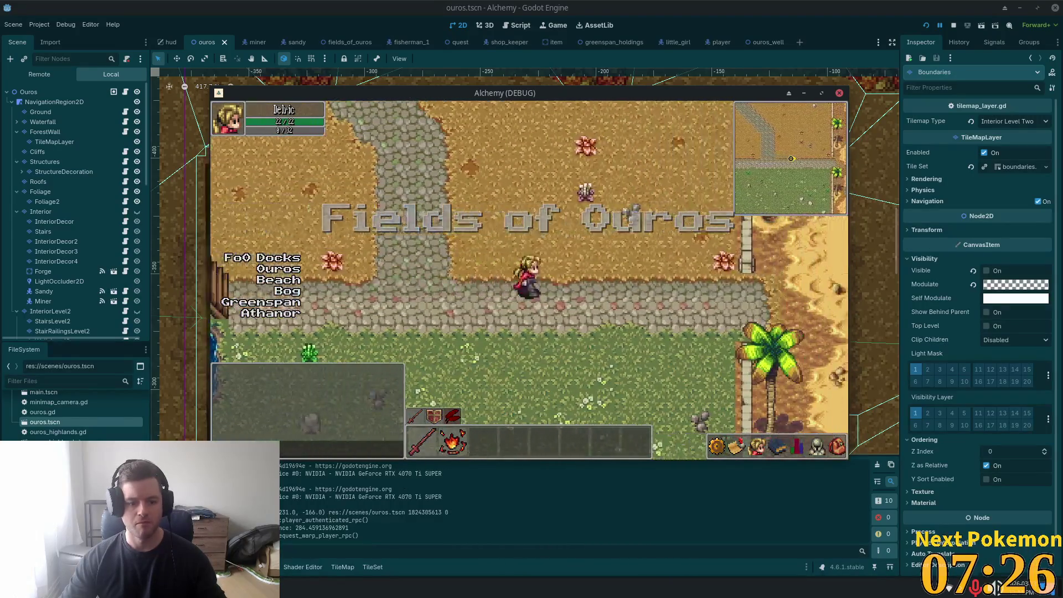
key(alt+Tab)
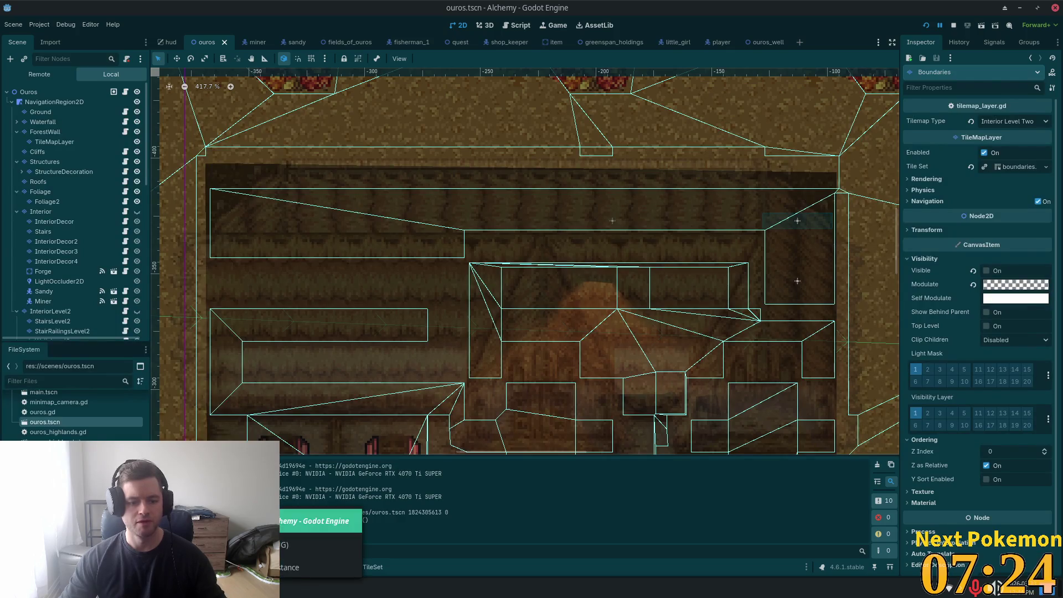
Step: Zoom the game out to the world overview and pan across the fields, desert and northwest grasslands
key(alt+Tab)
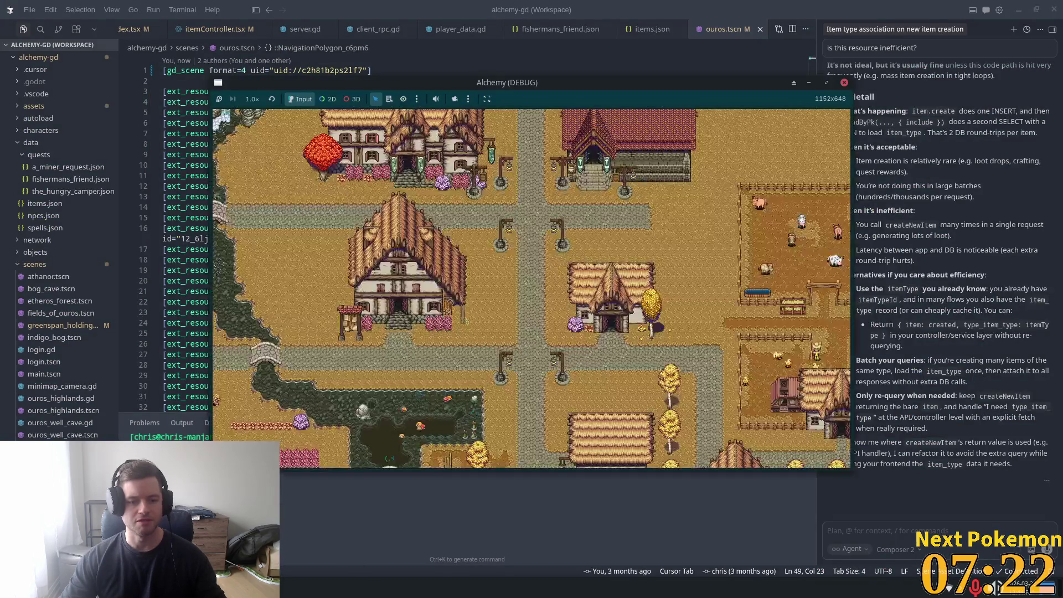
key(Down)
key(Left)
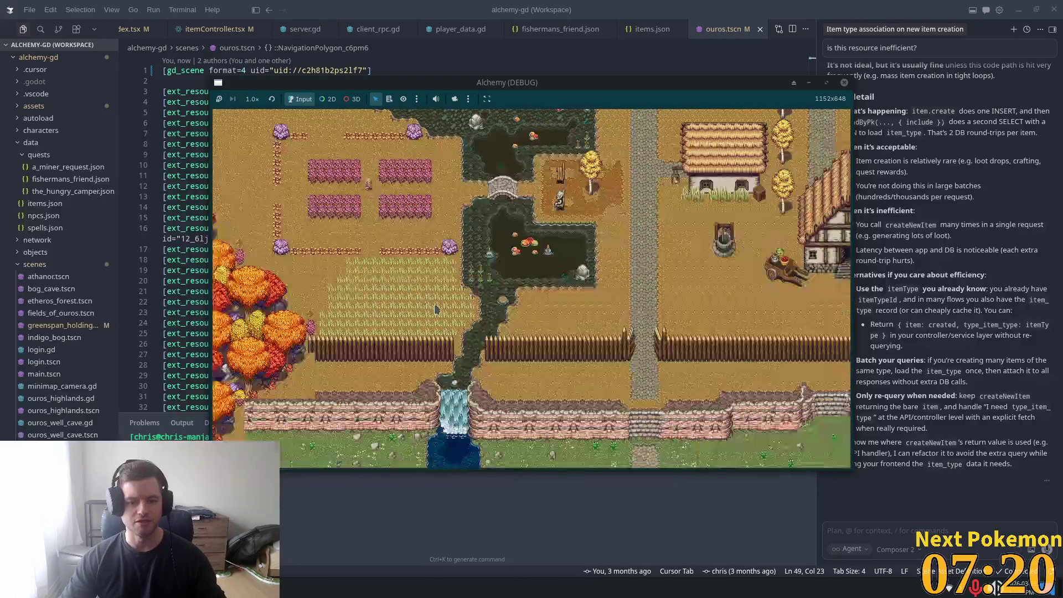
scroll(435, 309, down, 10)
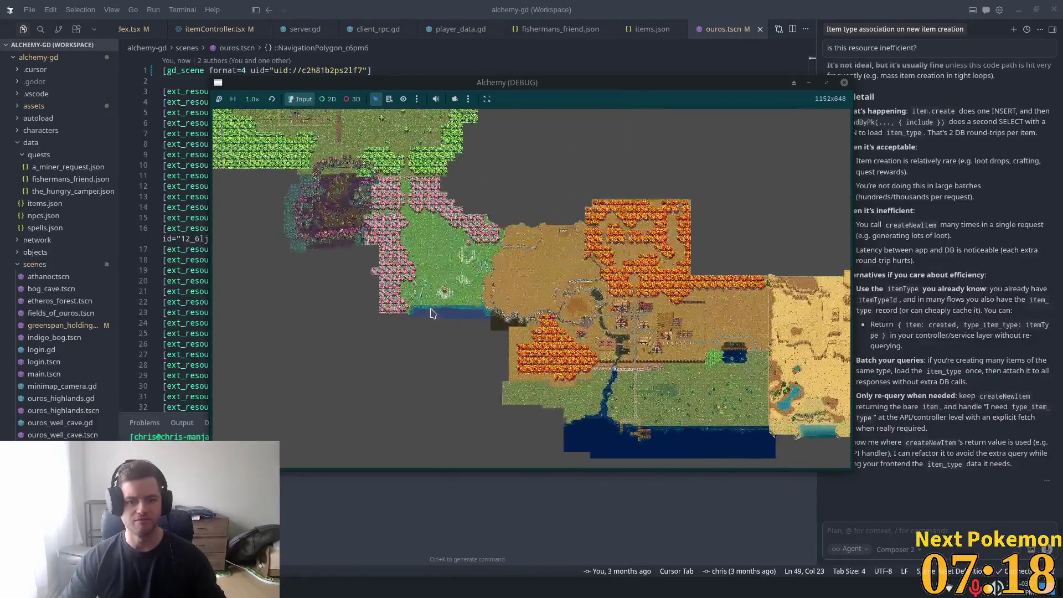
key(Right)
key(Down)
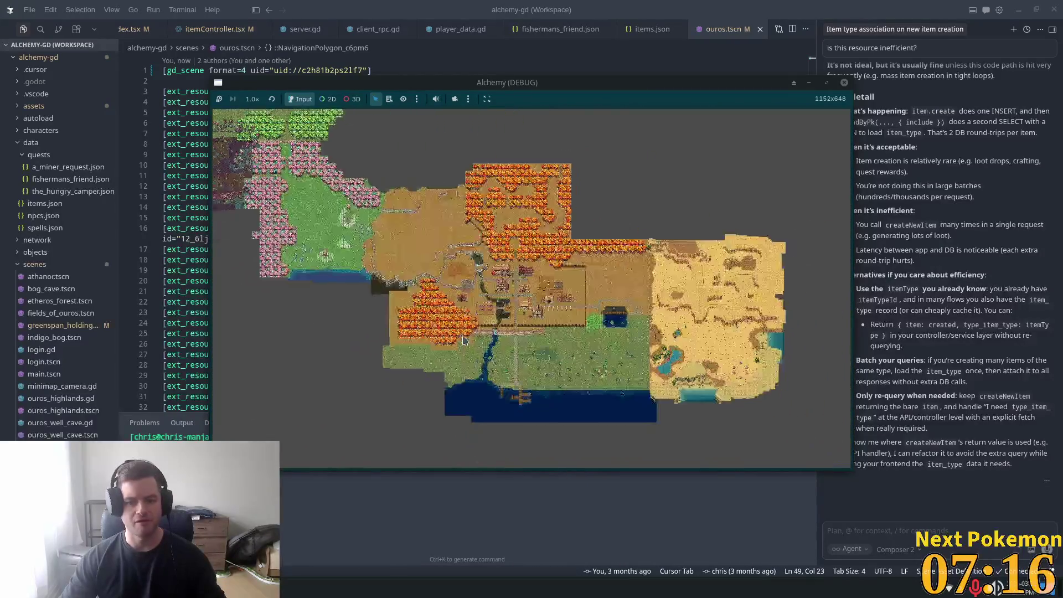
key(Up)
key(Left)
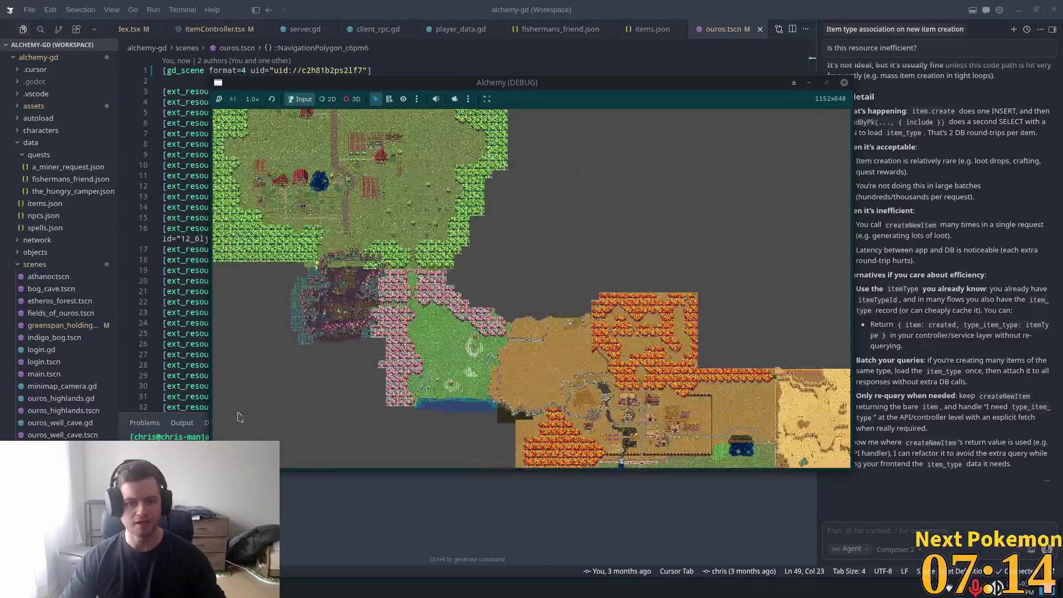
Step: Toggle back to the close-up view with M, return to the editor, and show the live scene tree
key(m)
key(m)
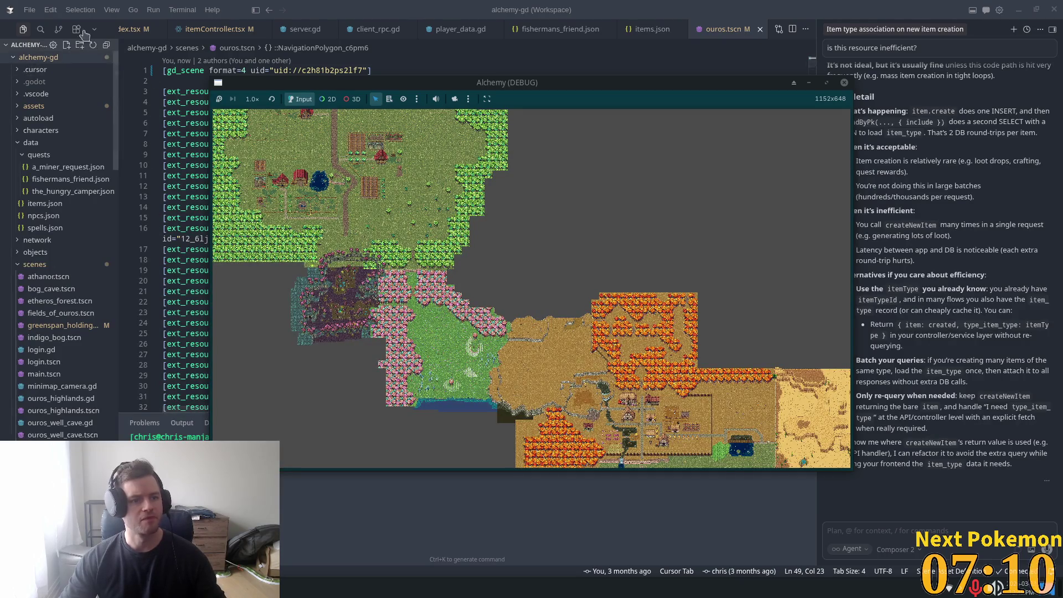
key(alt+Tab)
click(40, 74)
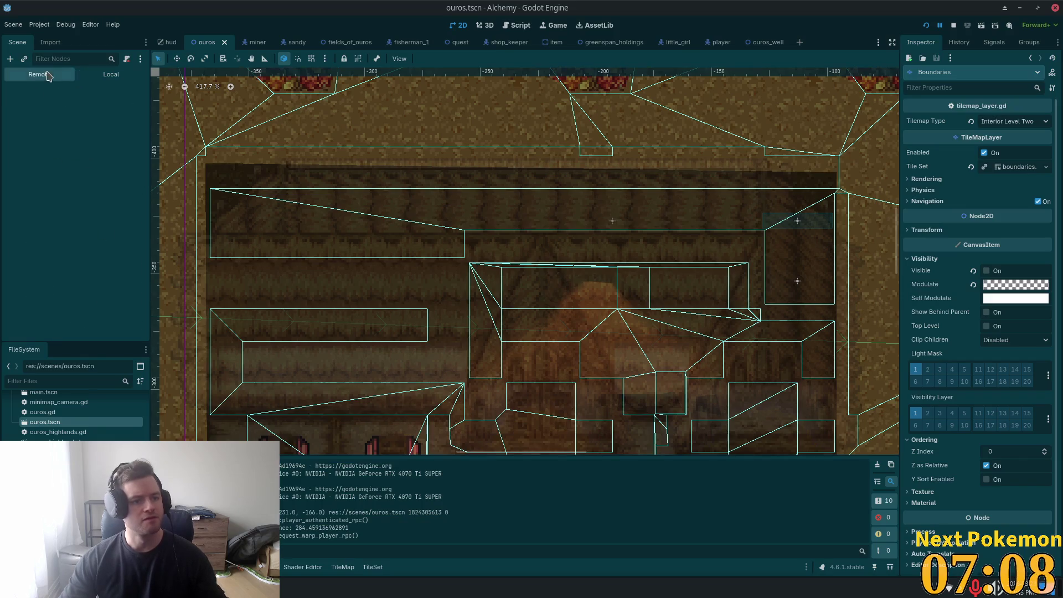
key(alt+d)
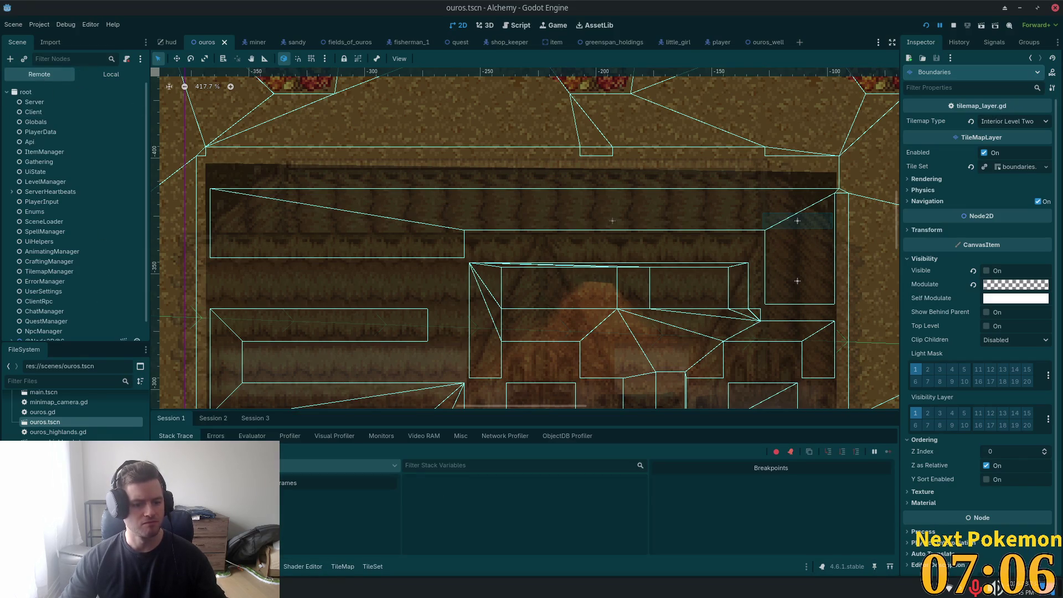
key(alt+o)
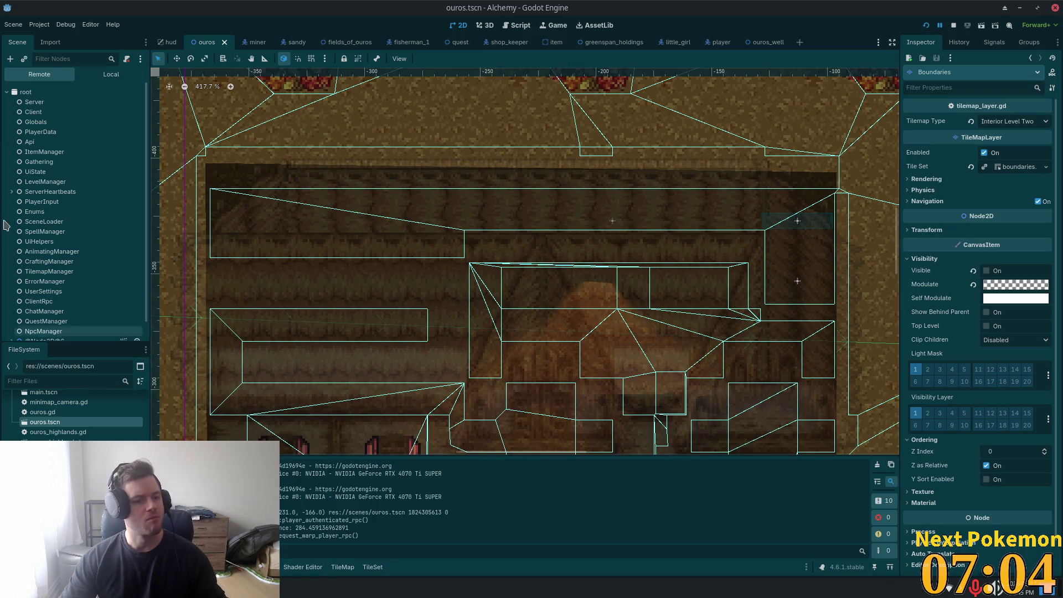
scroll(60, 129, down, 1)
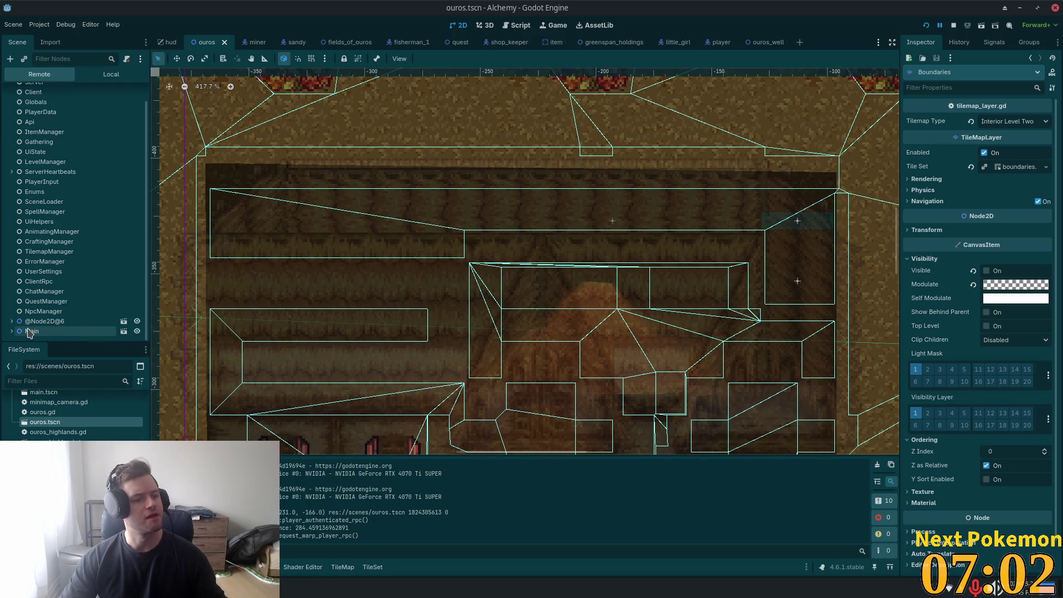
scroll(21, 306, down, 5)
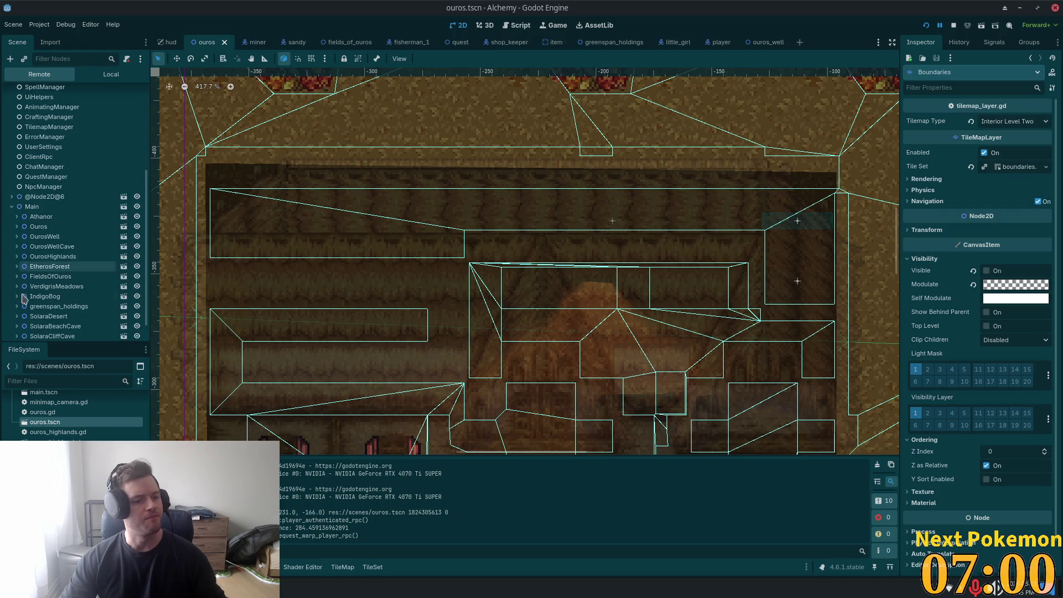
click(46, 198)
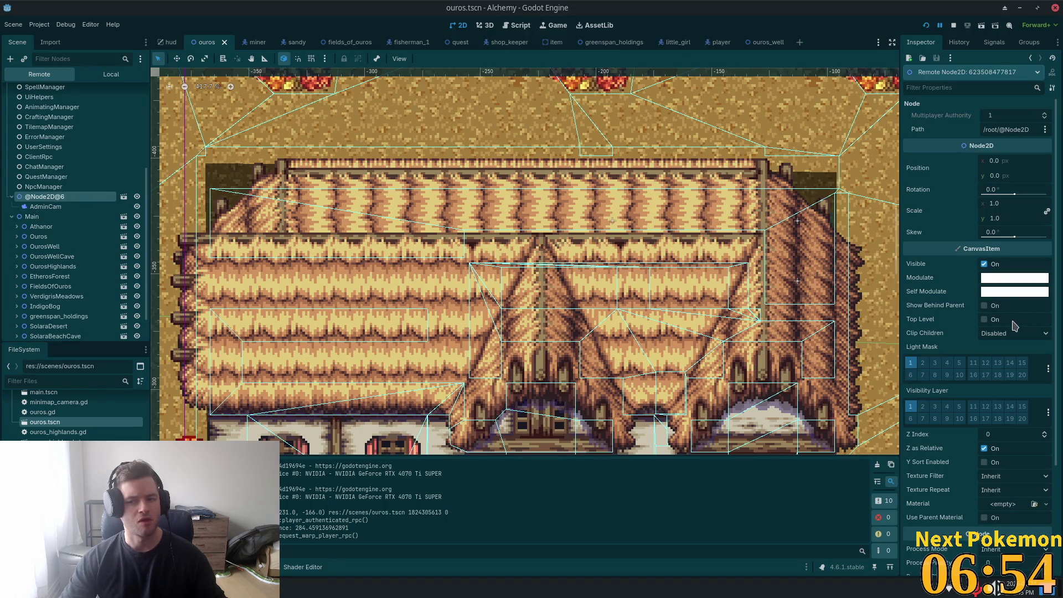
scroll(1013, 328, down, 5)
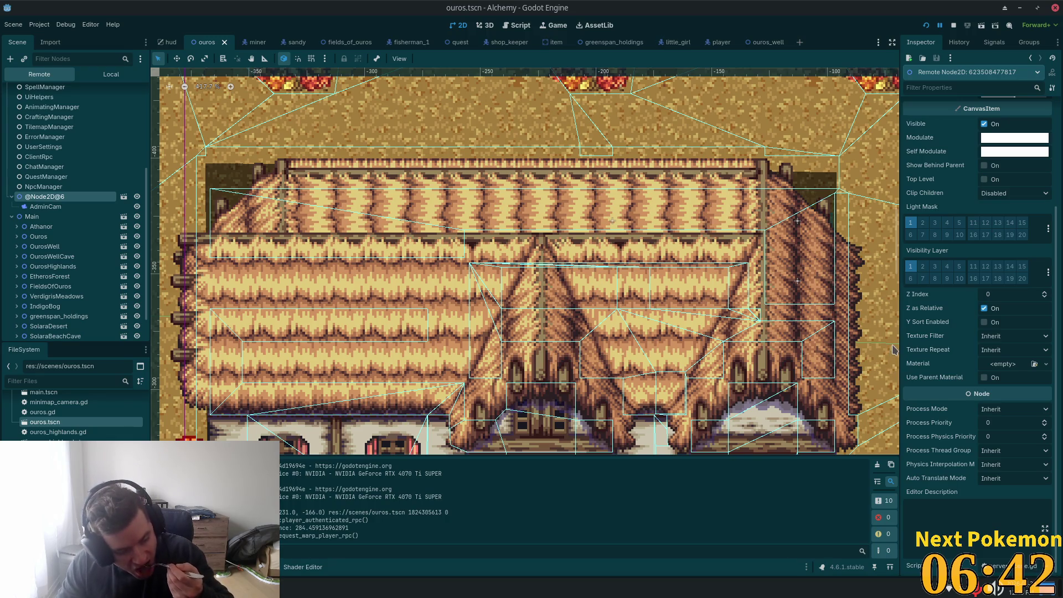
Step: Zoom further out over the town and expand, then collapse, the Athanor node in the Remote tree
mouse_move(911, 338)
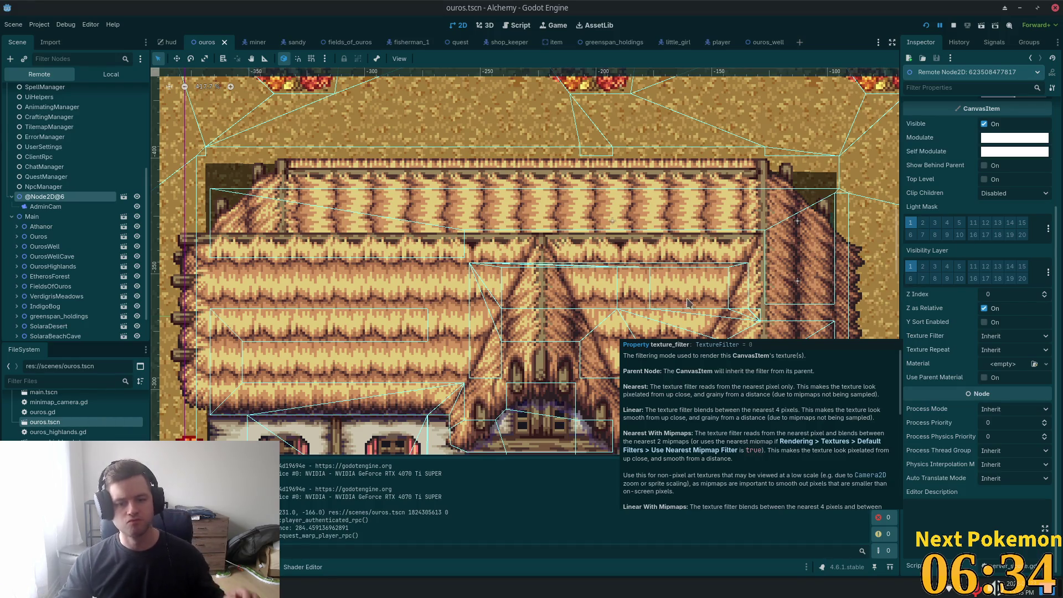
scroll(389, 294, down, 5)
scroll(364, 272, down, 5)
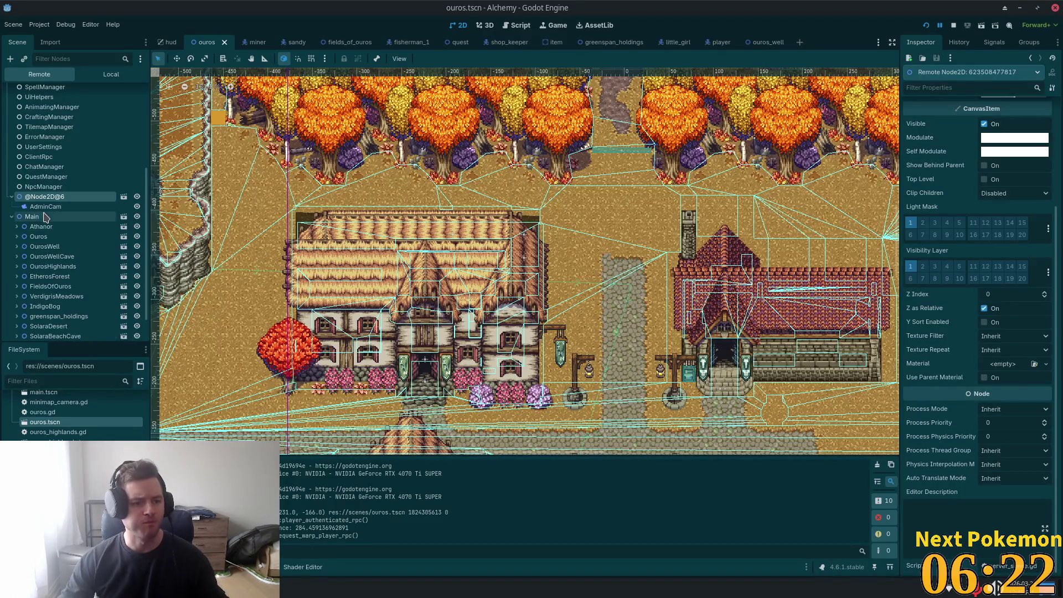
scroll(44, 227, down, 3)
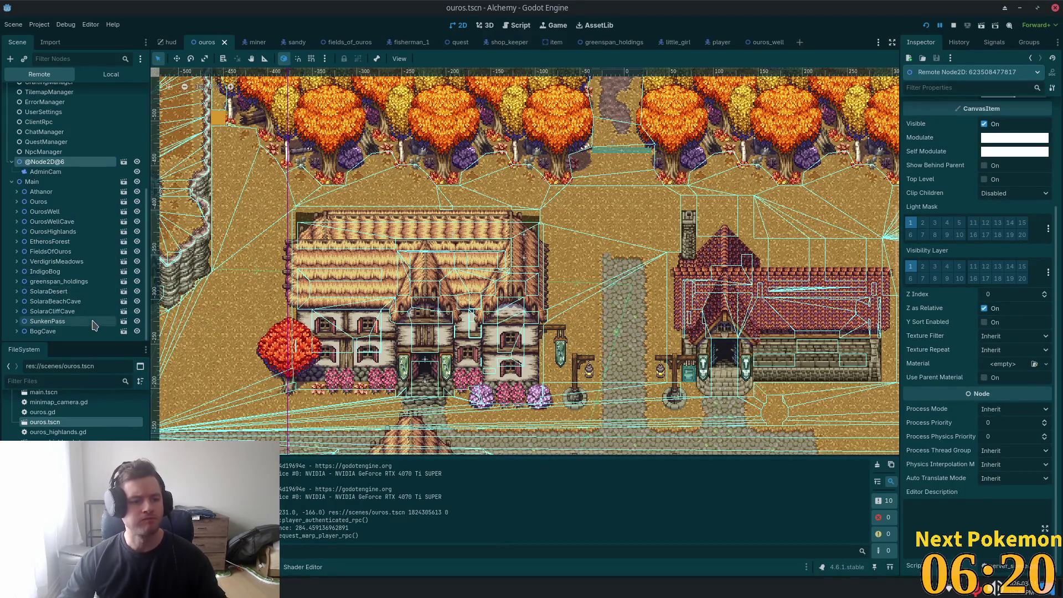
click(17, 192)
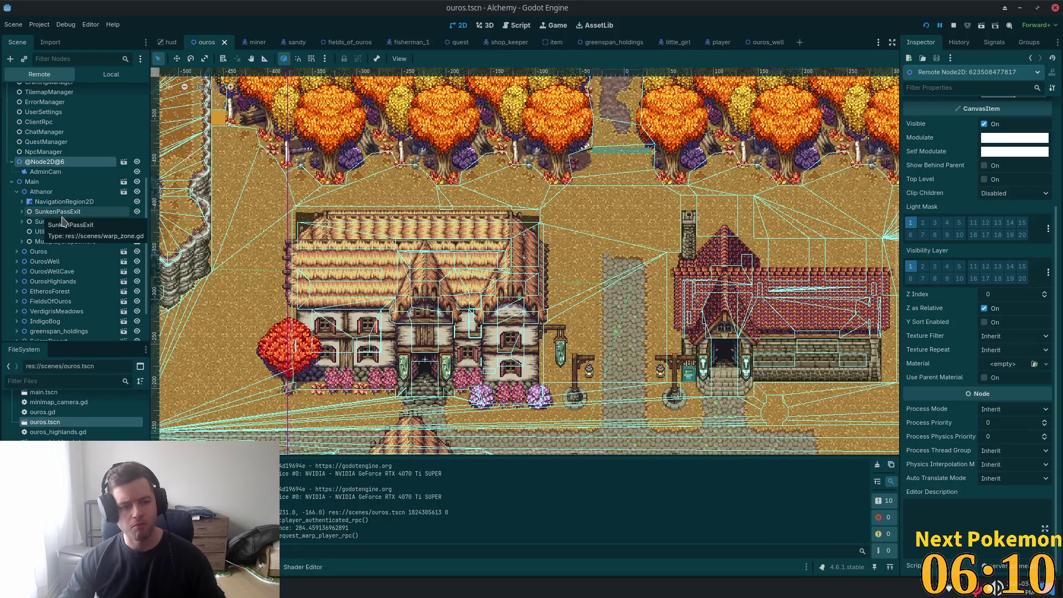
scroll(61, 228, down, 3)
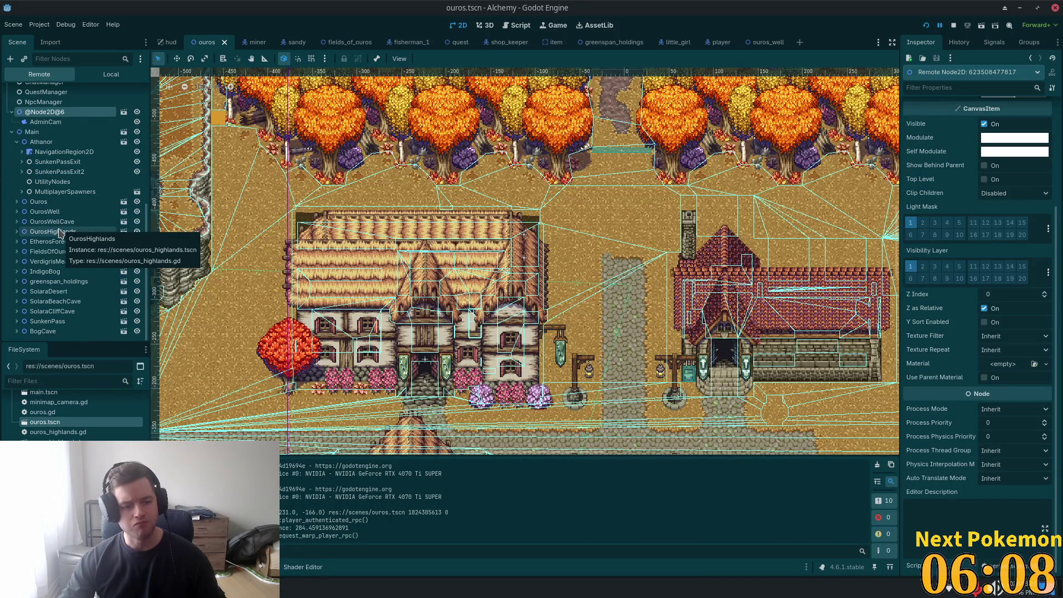
click(17, 142)
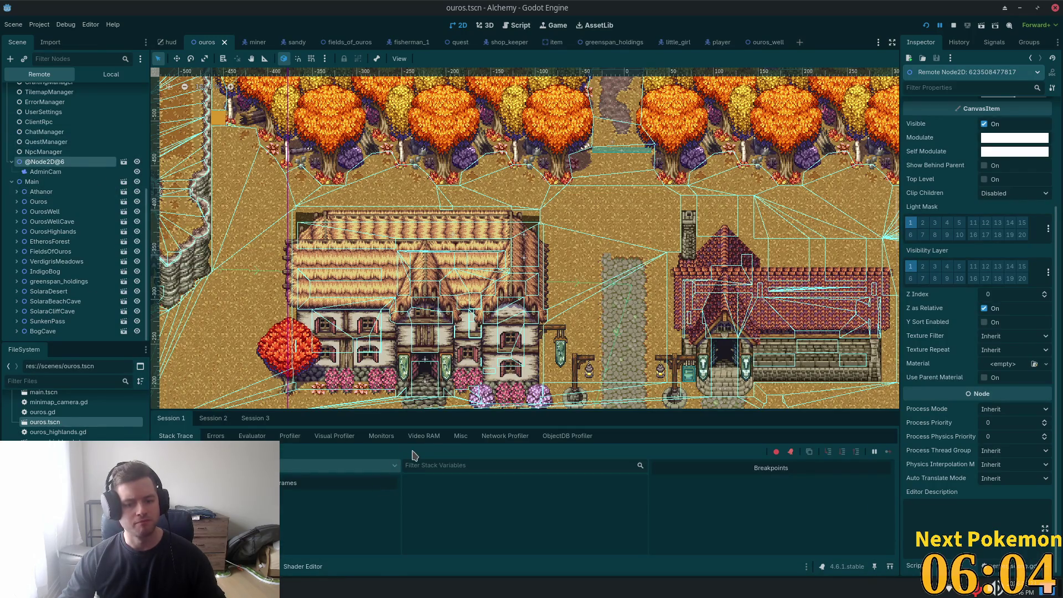
Step: Check the debugger's Video RAM usage, then scroll through the performance Monitors
click(423, 436)
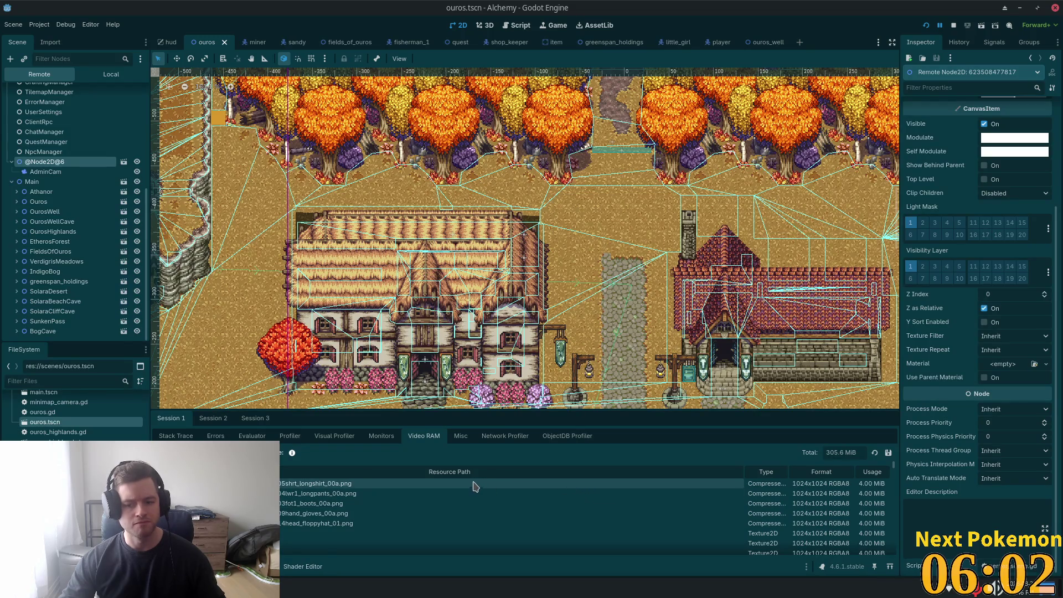
click(336, 437)
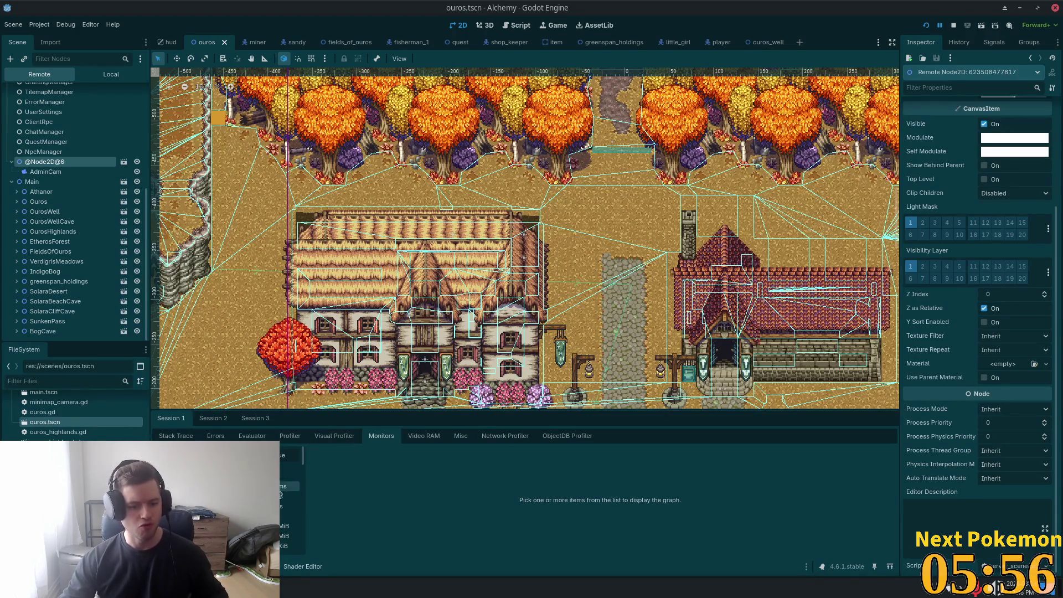
scroll(232, 498, down, 2)
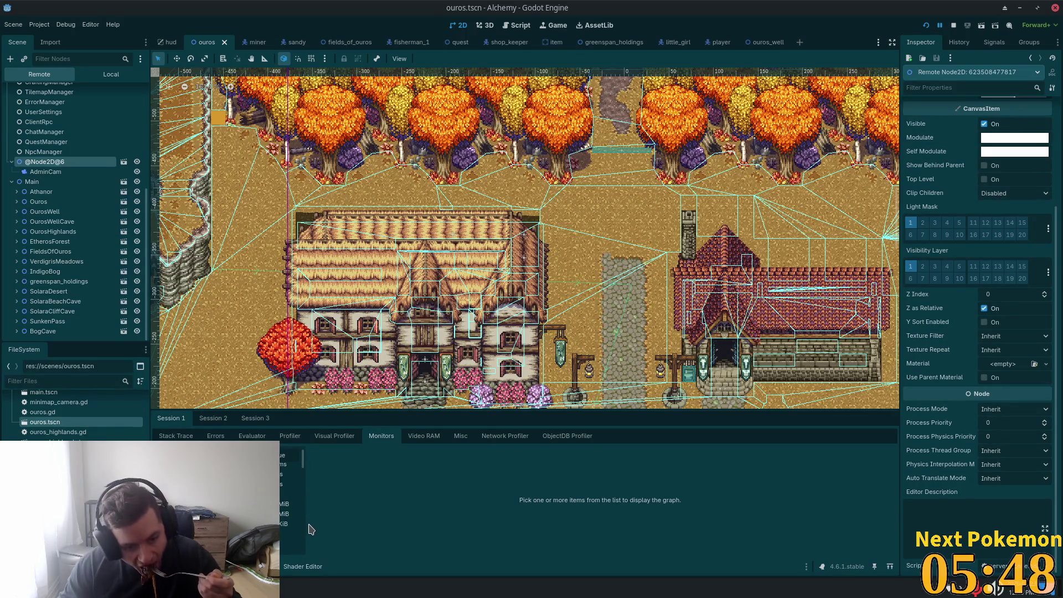
scroll(286, 526, down, 2)
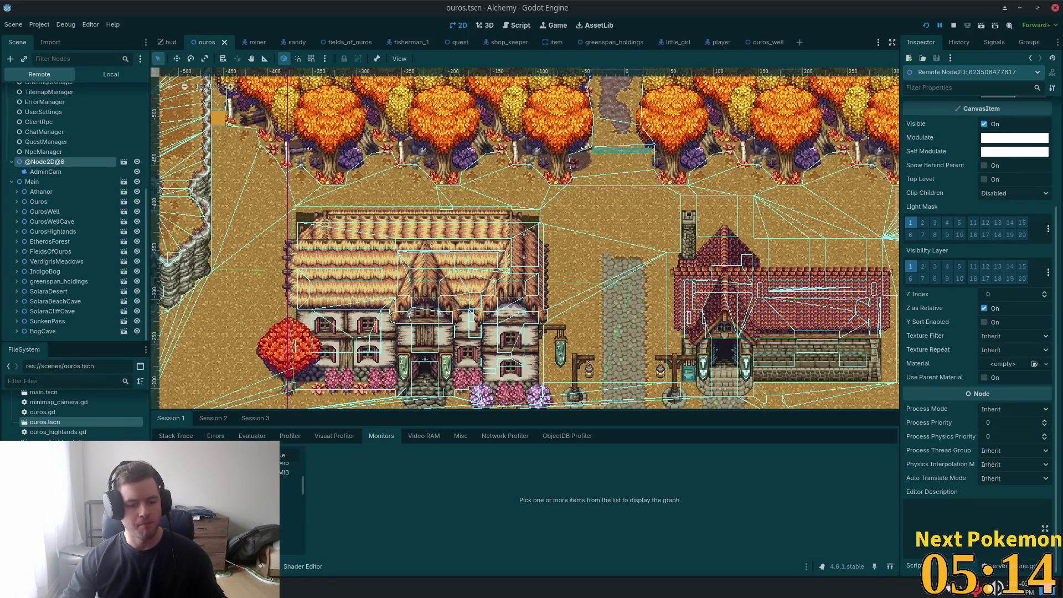
scroll(288, 504, down, 1)
scroll(288, 504, down, 2)
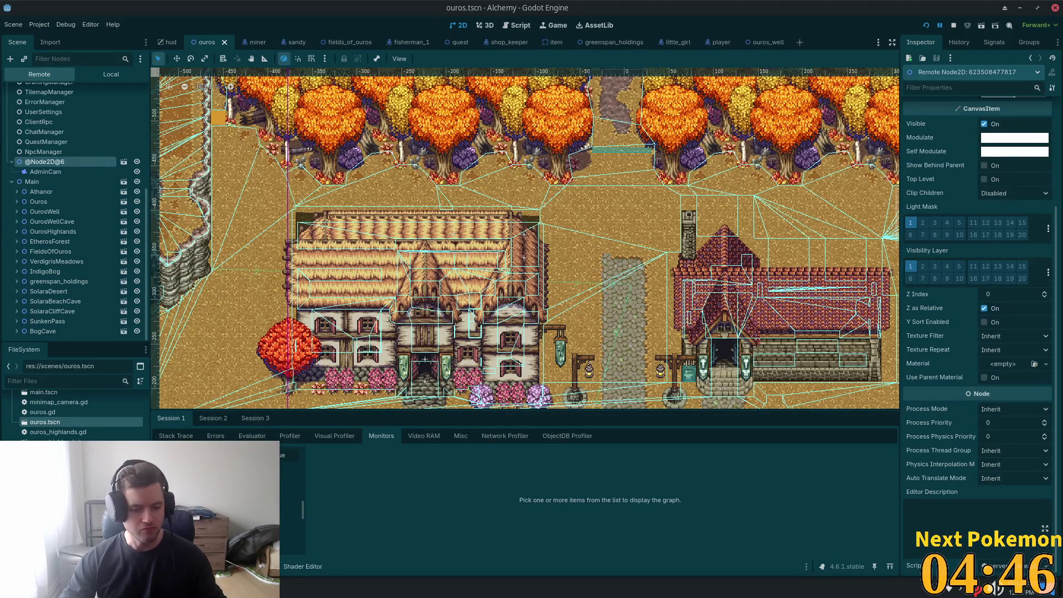
scroll(303, 510, down, 1)
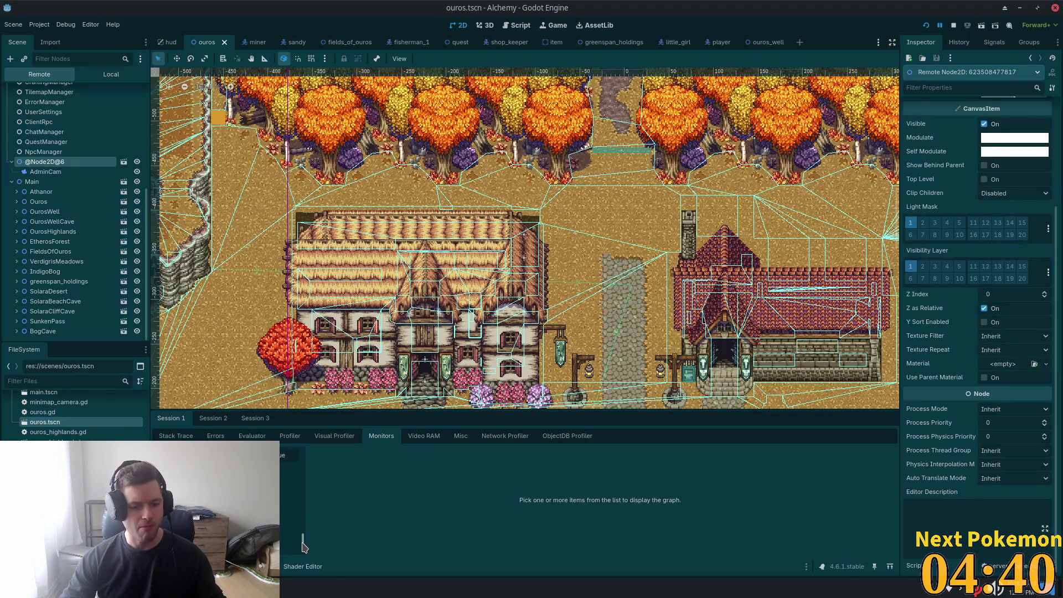
Step: Switch to the Visual Profiler, then the Profiler tab, and bring the game window forward
click(335, 437)
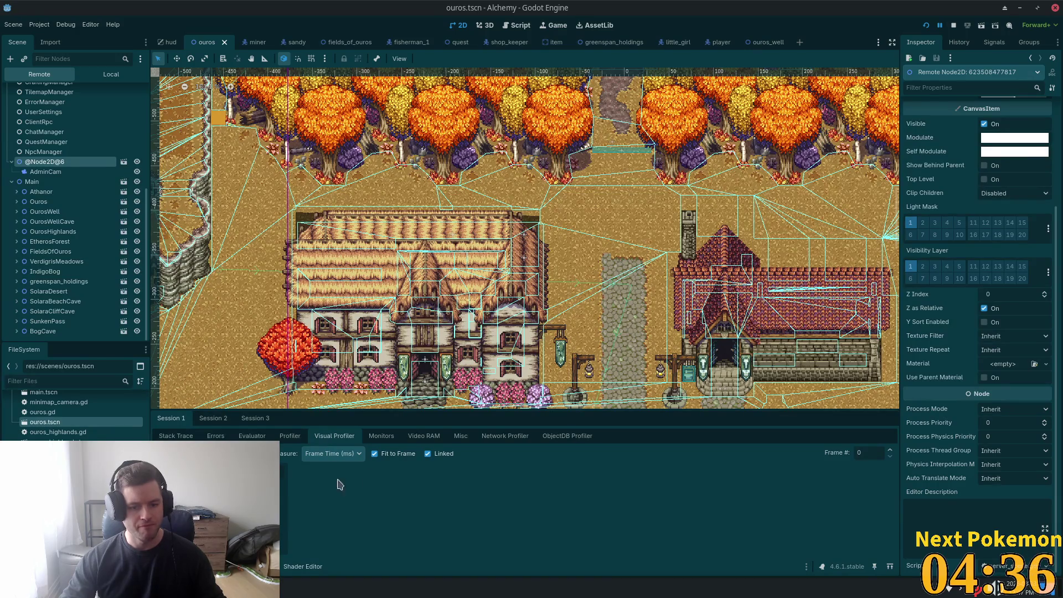
click(293, 437)
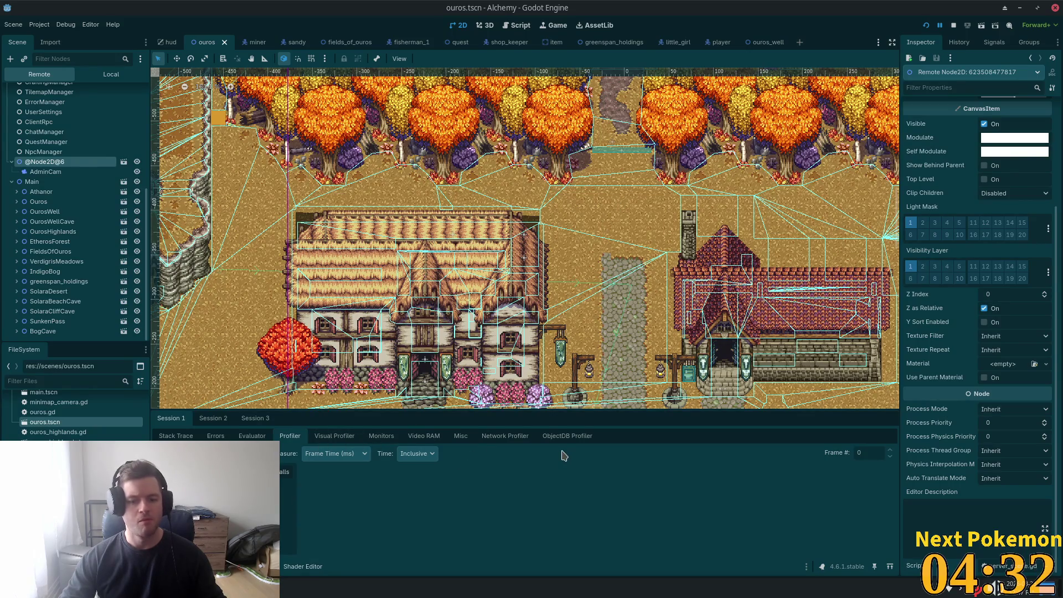
key(alt+Tab)
Step: Run the player west off the dock into Ouros, then north into the tavern
key(a)
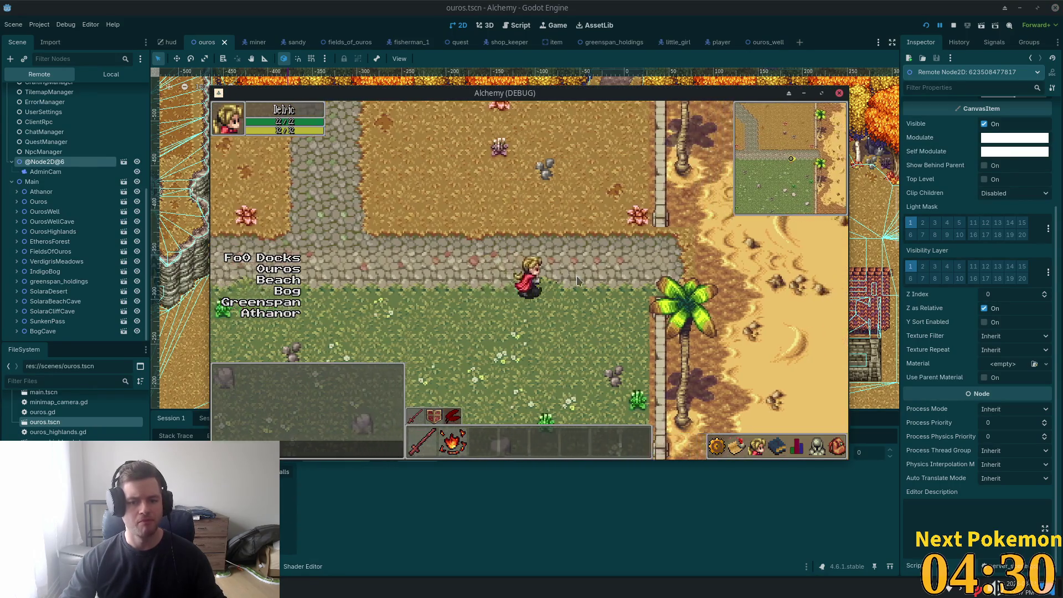
key(a)
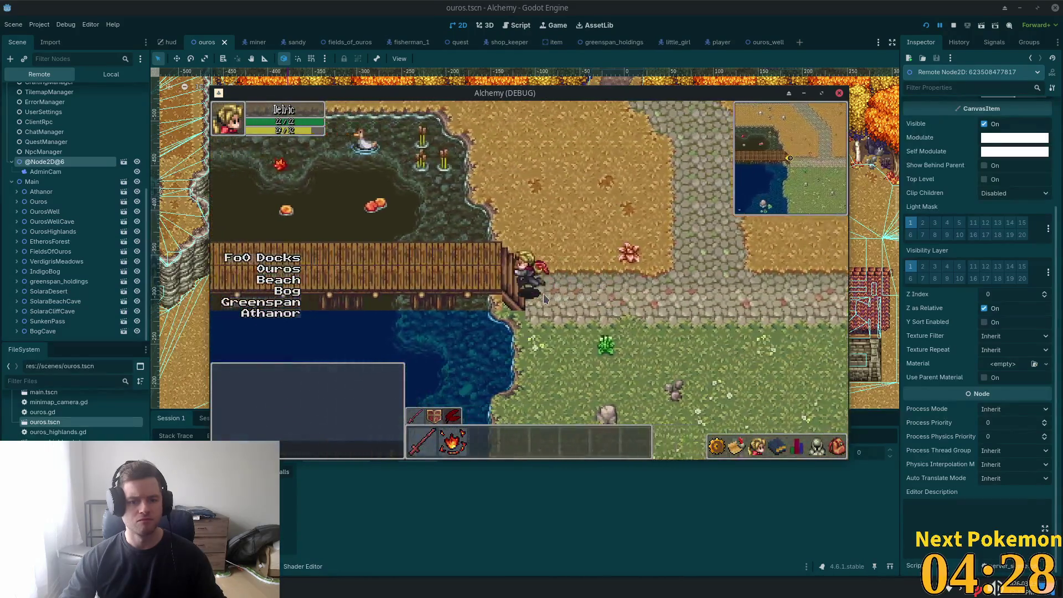
key(a)
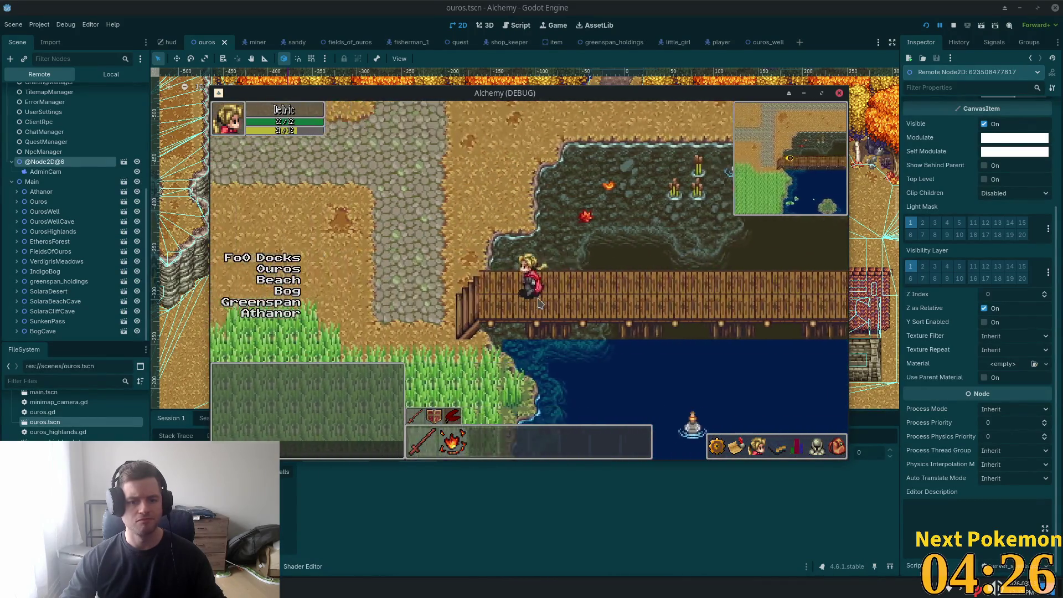
key(a)
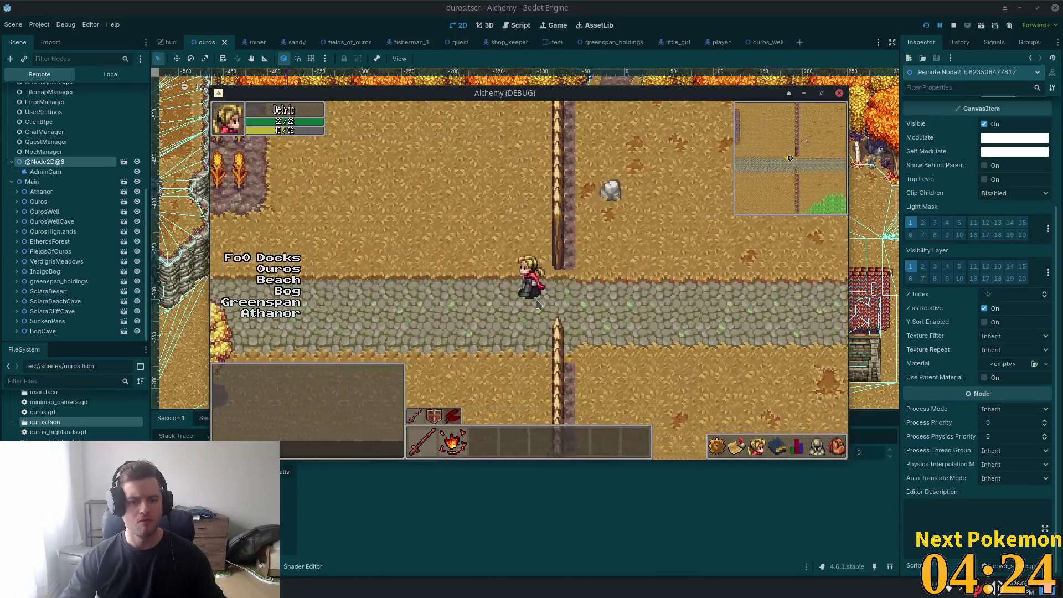
key(a)
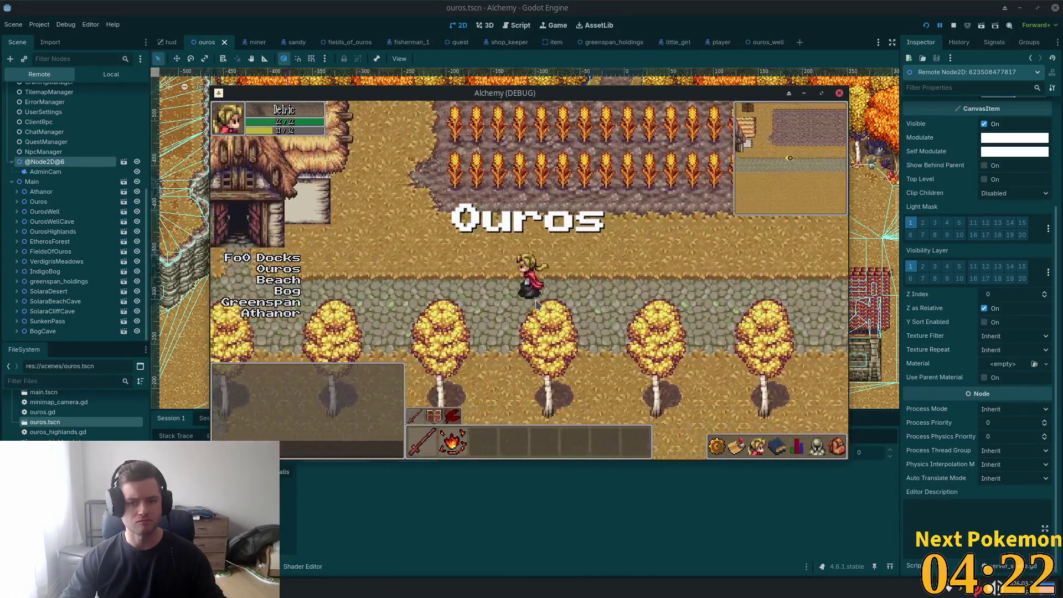
key(w)
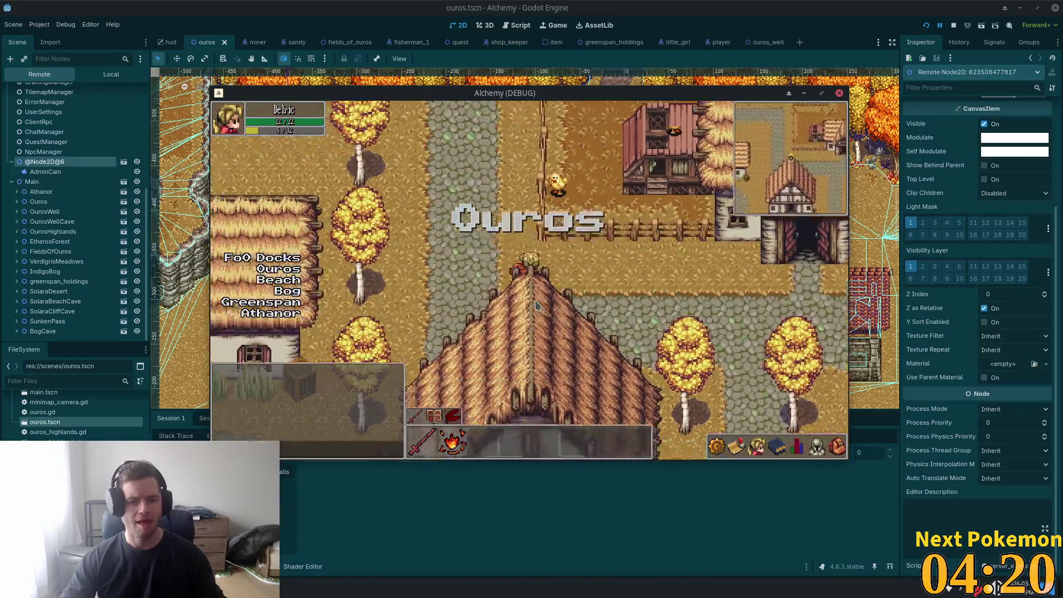
key(w)
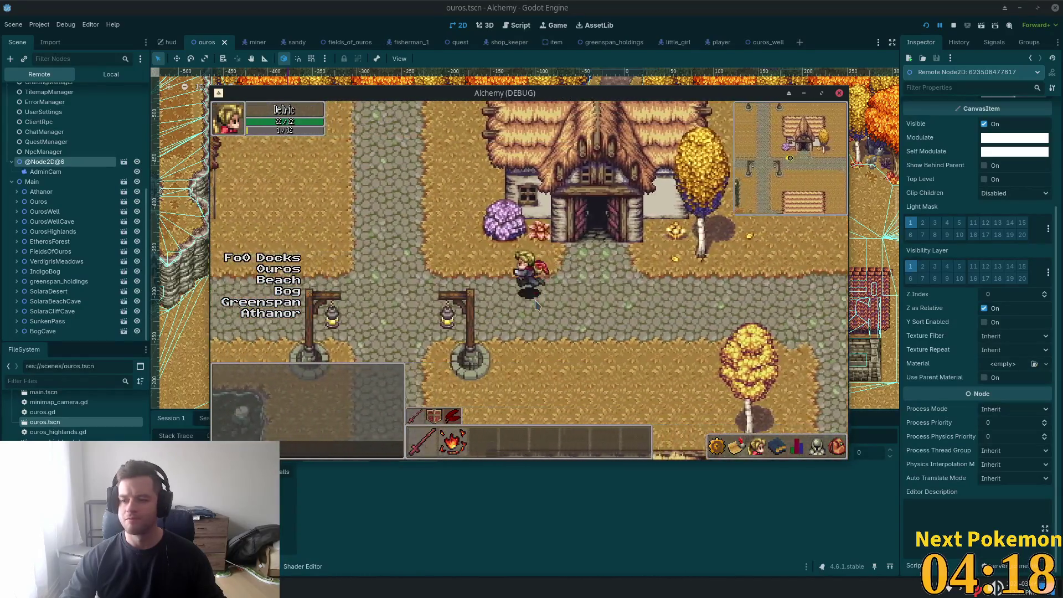
key(w)
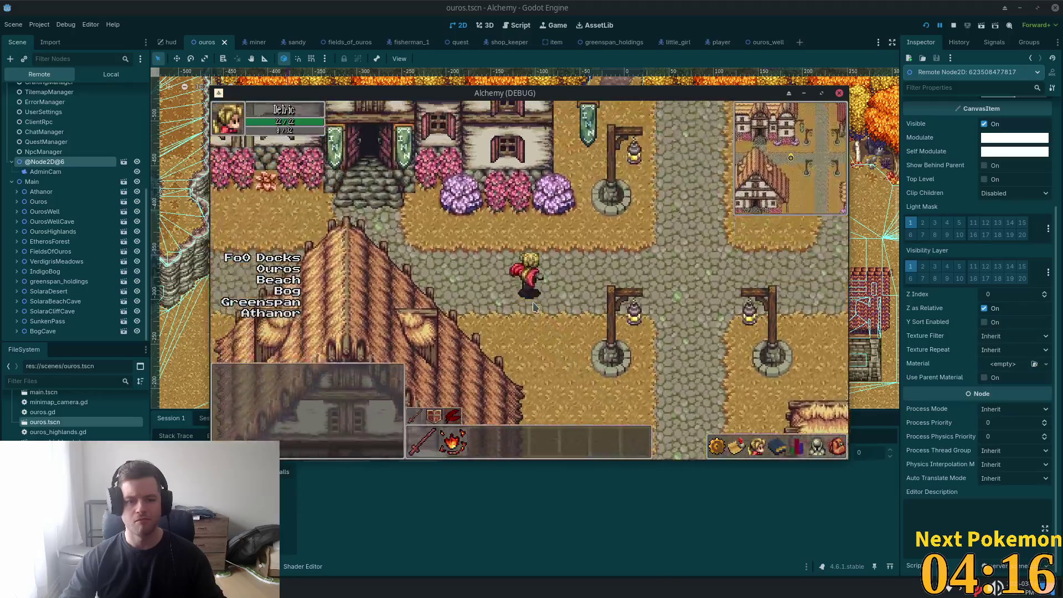
key(w)
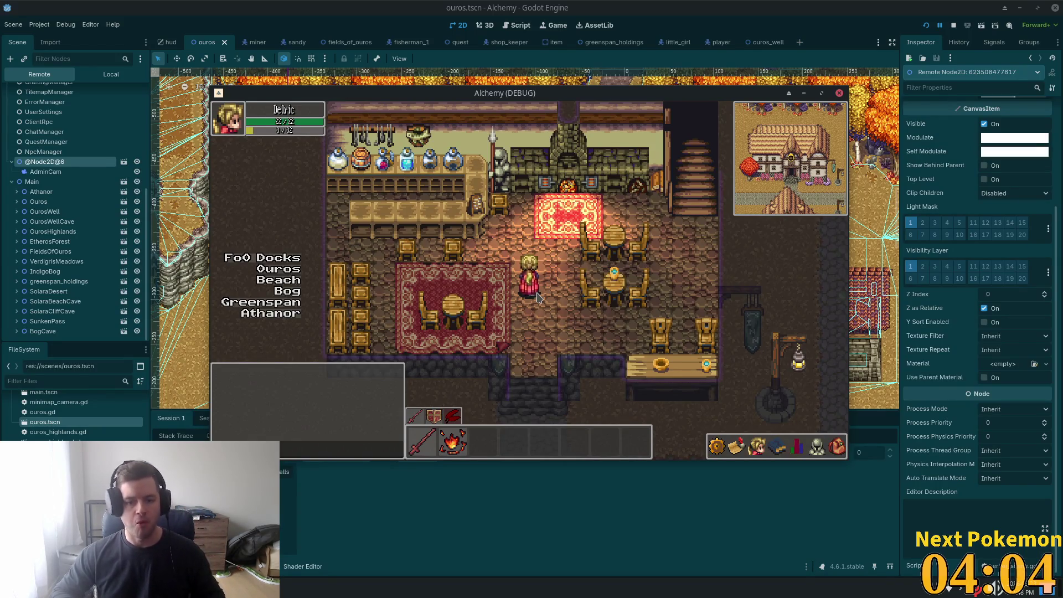
Step: Leave the inn and walk down and right into the blacksmith building
key(Down)
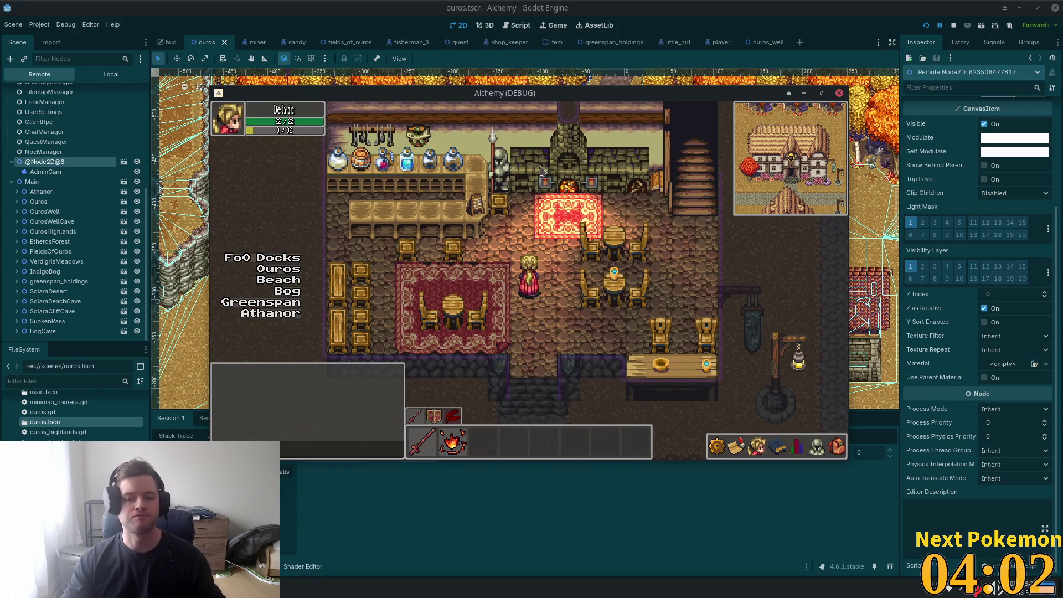
key(Up)
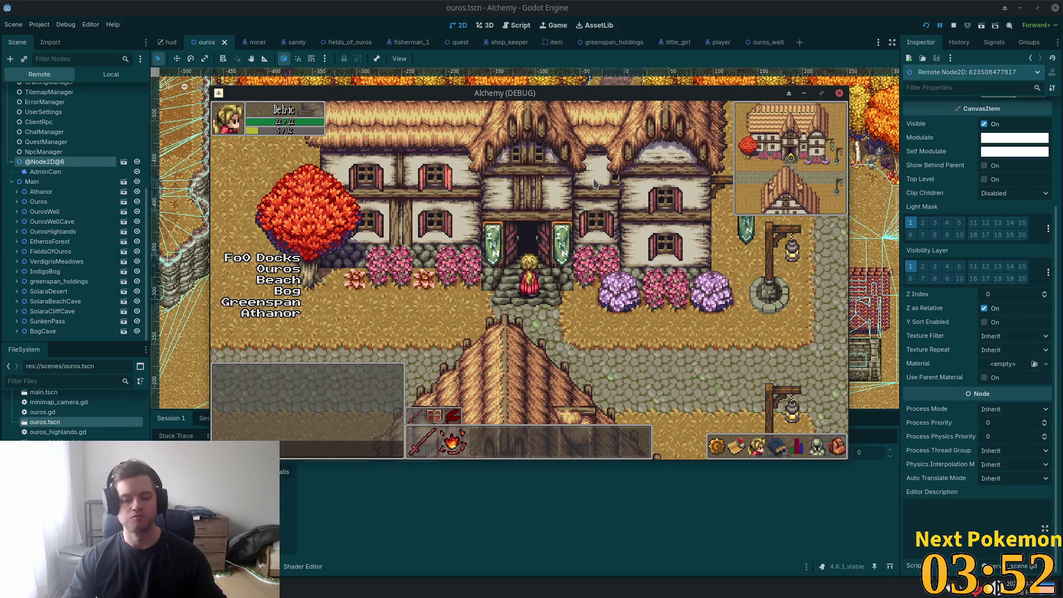
key(Down)
key(Right)
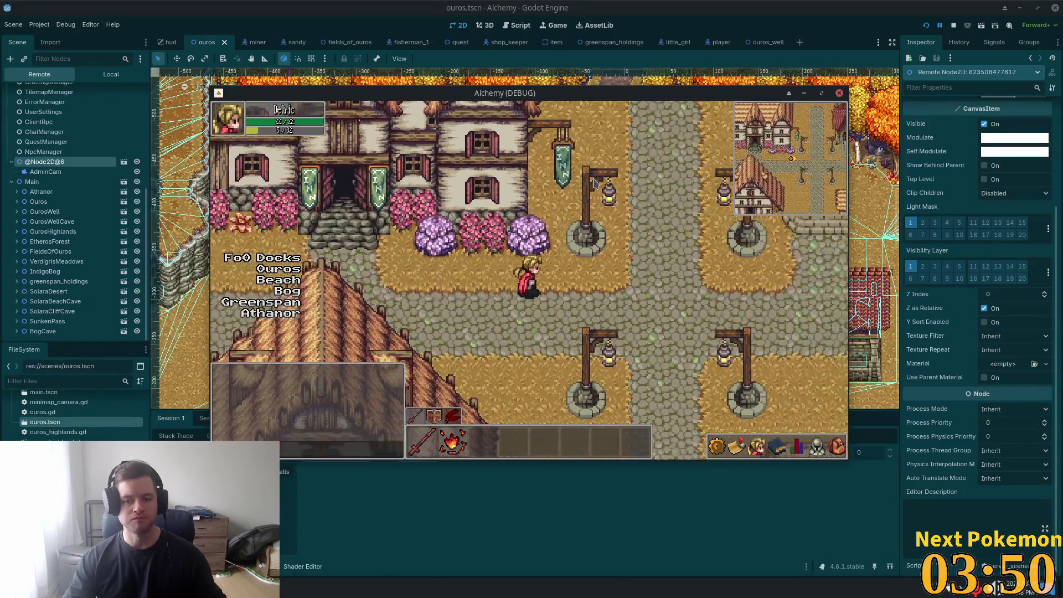
key(Up)
key(Right)
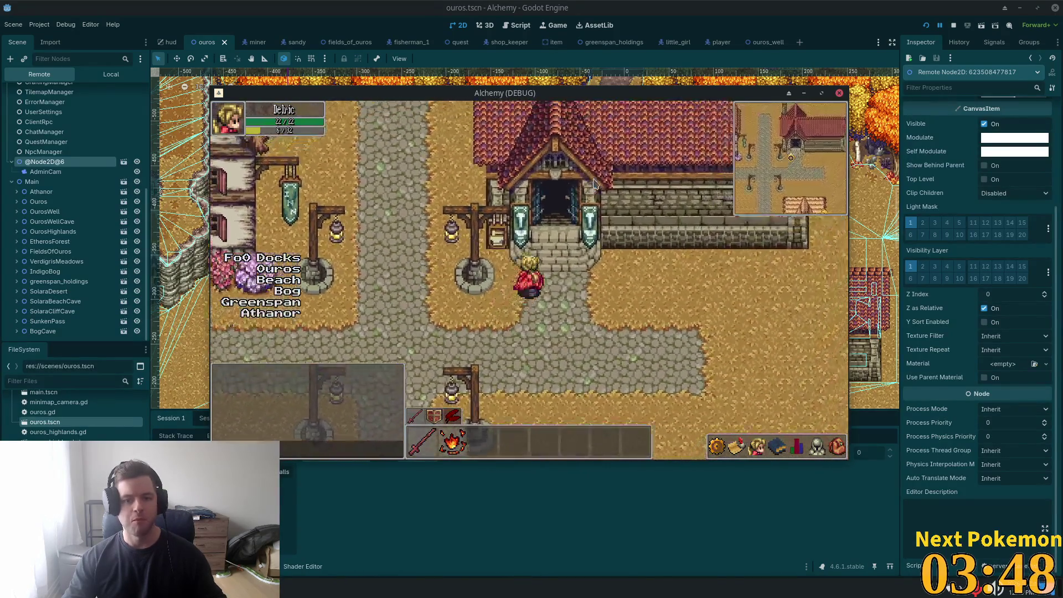
key(Up)
Step: Walk up to the Miner and the table to check its rendering, then bring the editor forward
key(Right)
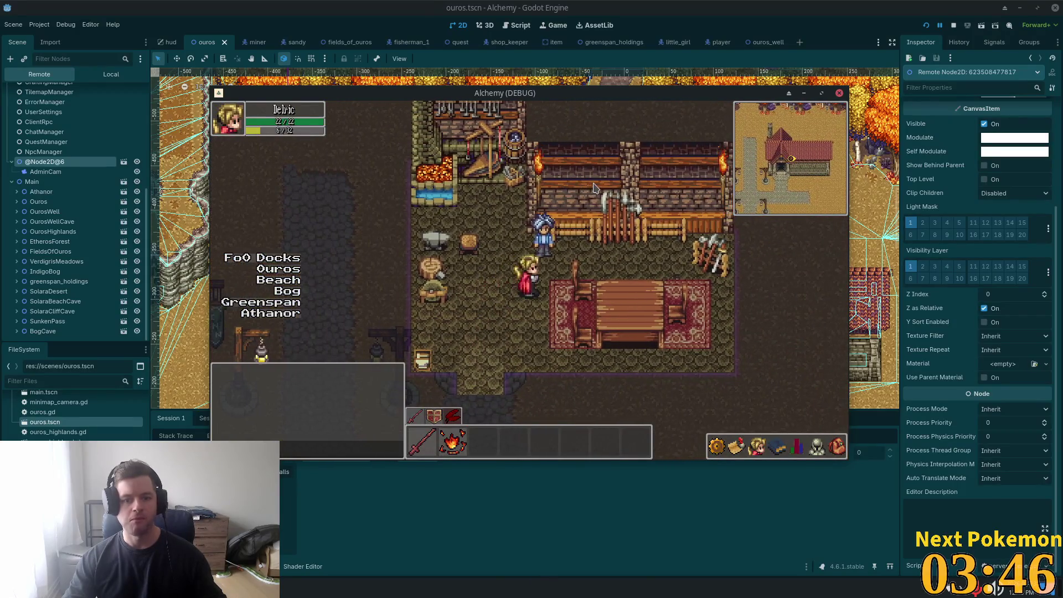
key(Right)
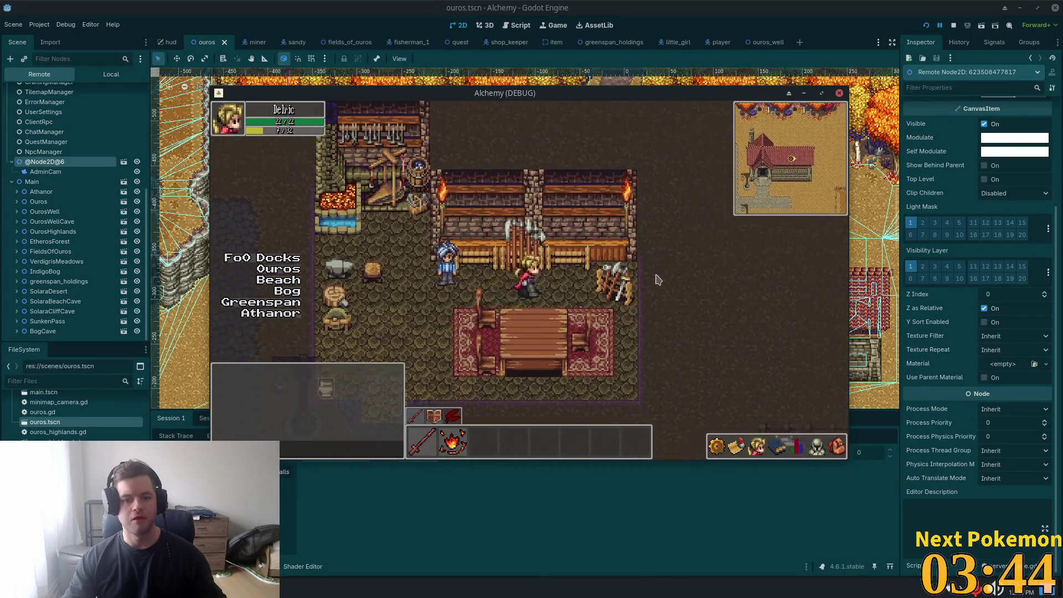
key(Right)
key(Down)
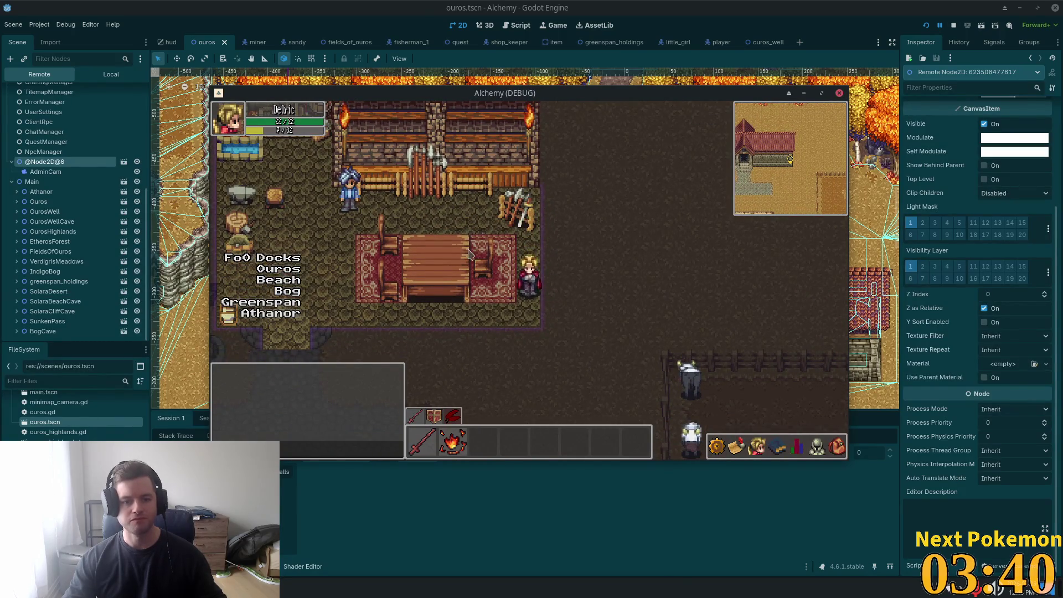
key(Left)
key(Up)
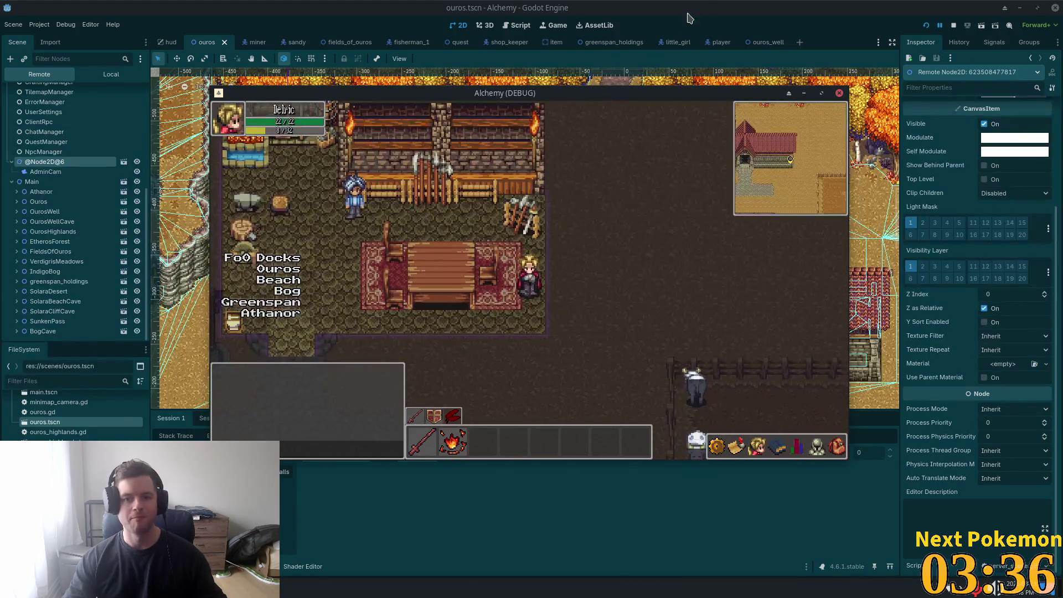
click(531, 77)
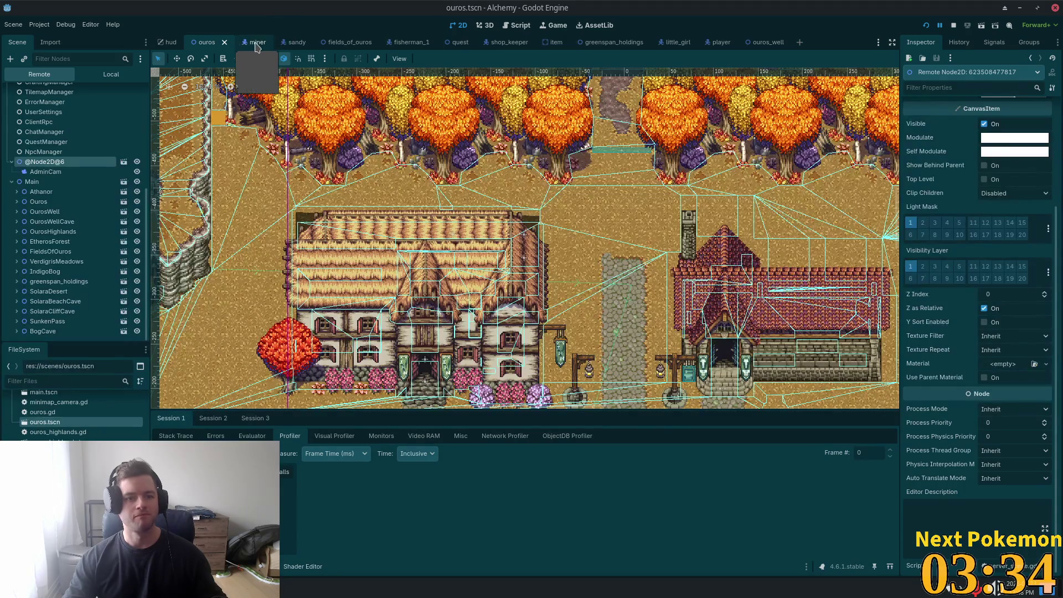
Step: In the miner scene, expand Visibility and Ordering to check the Miner's Z Index
click(254, 42)
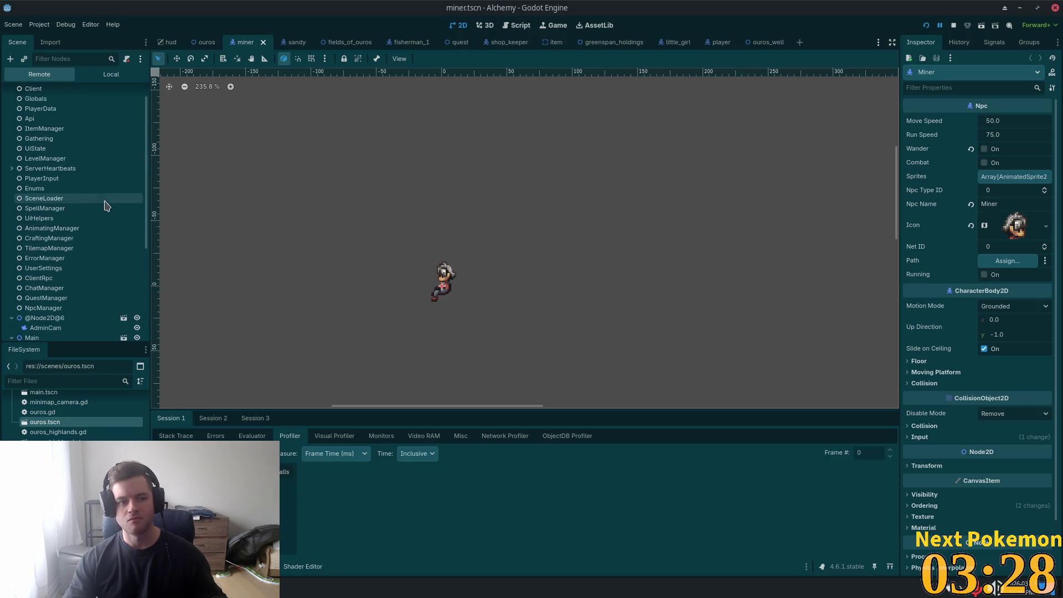
click(111, 74)
scroll(975, 399, down, 2)
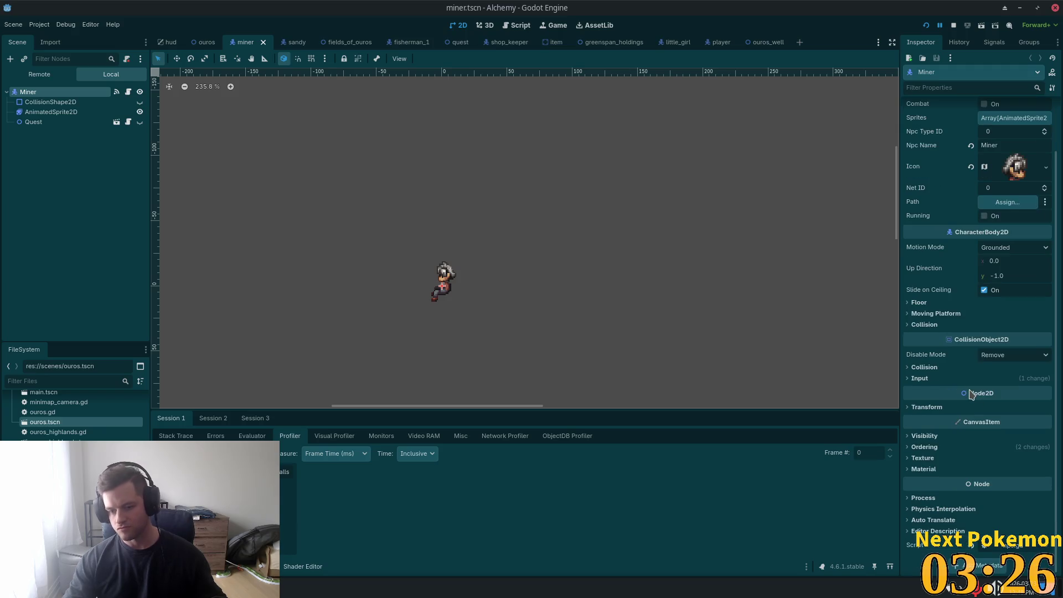
click(921, 437)
click(917, 437)
click(921, 447)
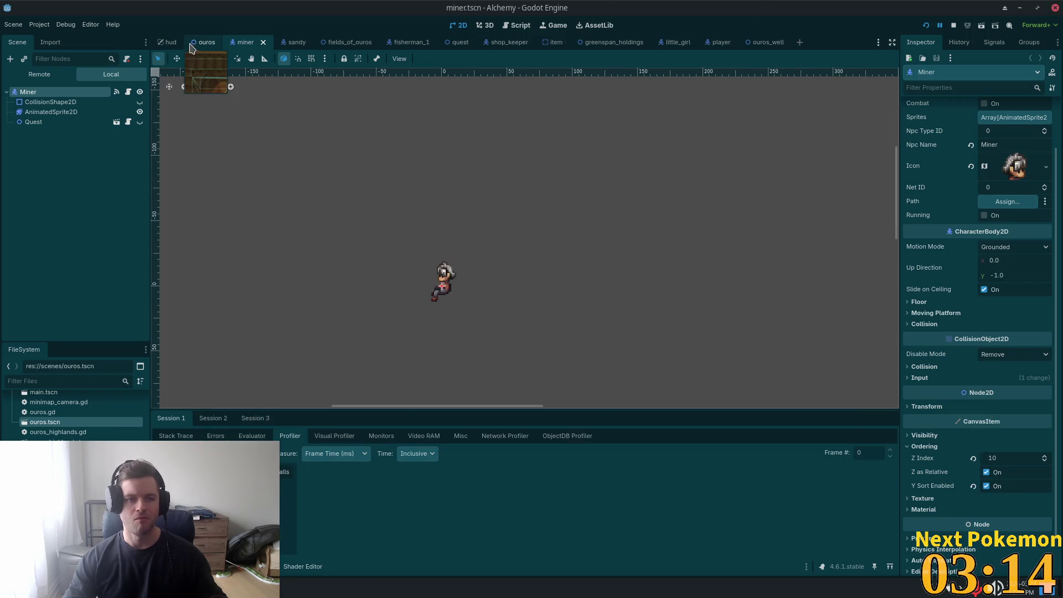
Step: In the ouros scene, filter for 'min' and set the Miner node's Z Index to 10
click(207, 42)
click(96, 60)
text(m)
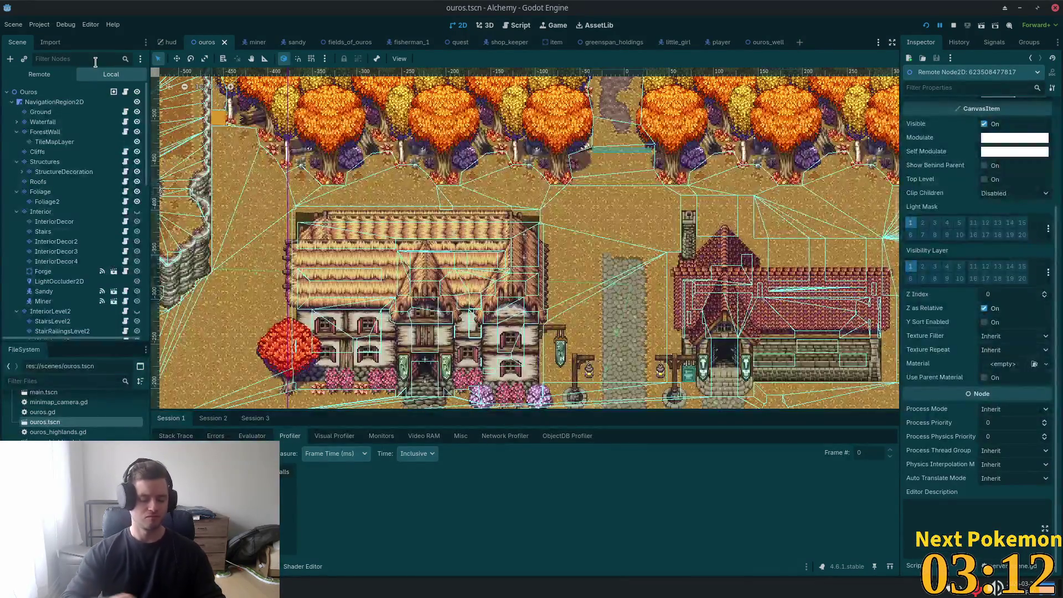
text(in)
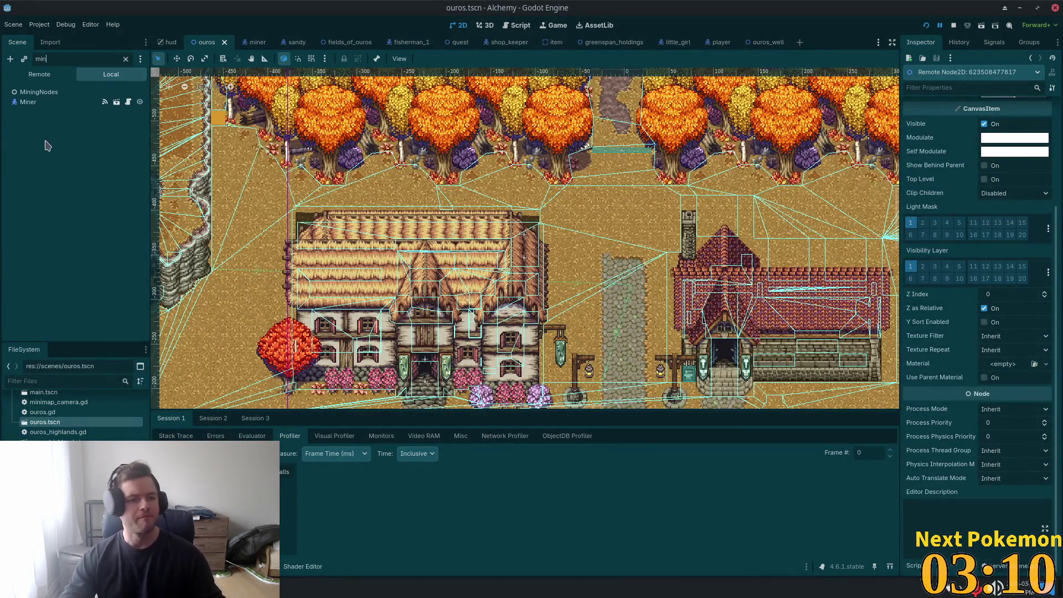
click(28, 102)
click(1013, 519)
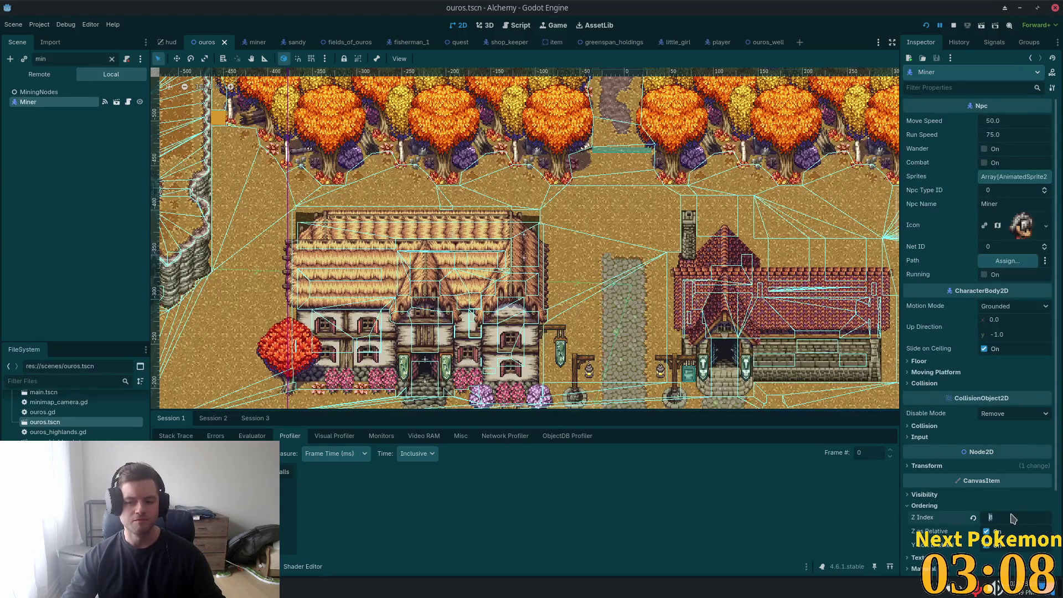
text(10)
key(Return)
Step: Bring the running game back and walk the player left and down past the table
key(F5)
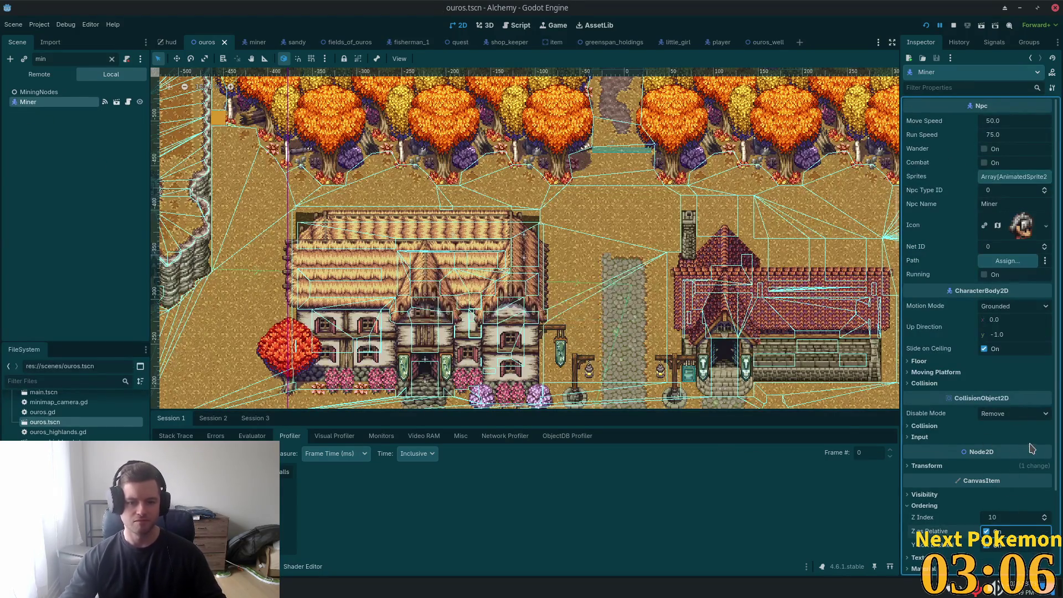
key(Left)
key(Down)
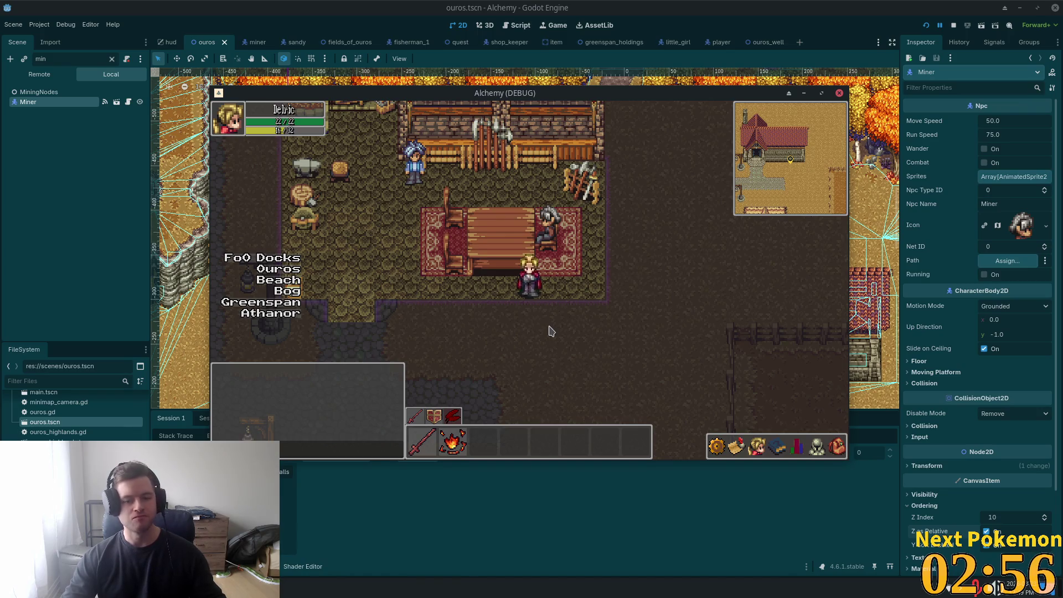
key(a)
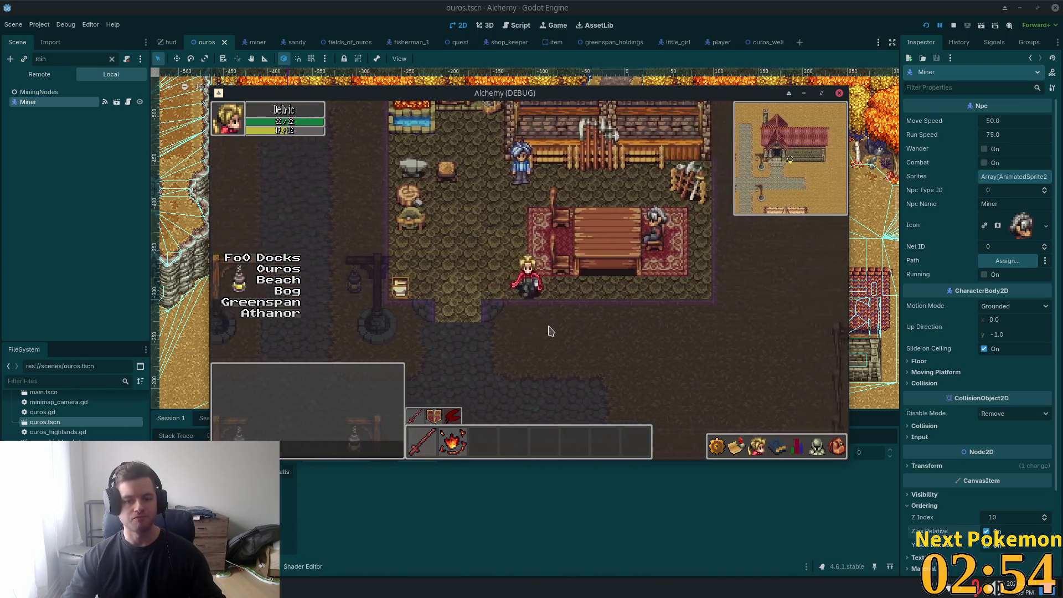
key(d)
key(a)
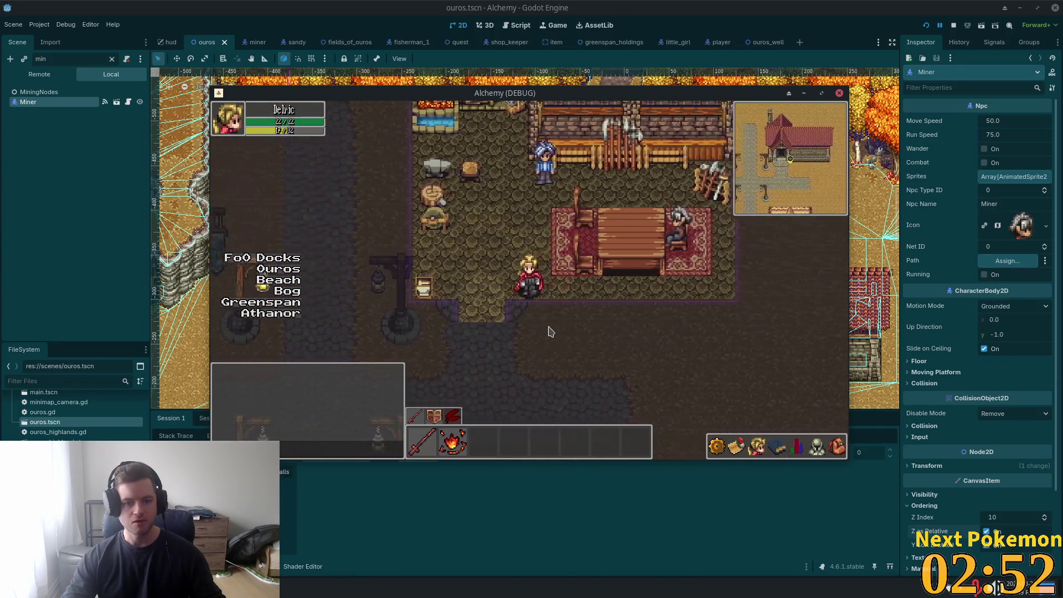
key(s)
key(w)
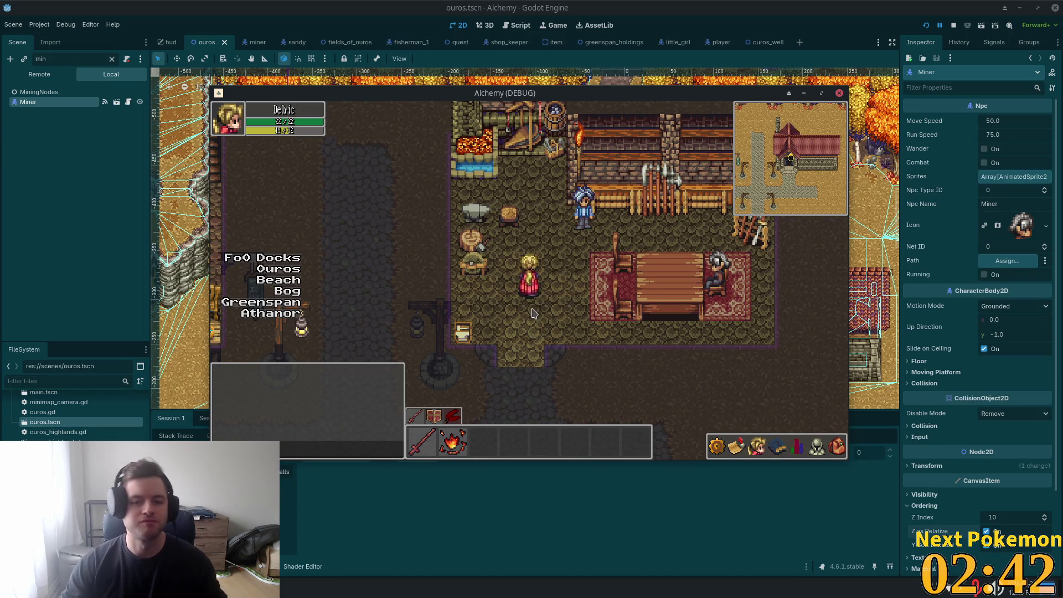
key(Down)
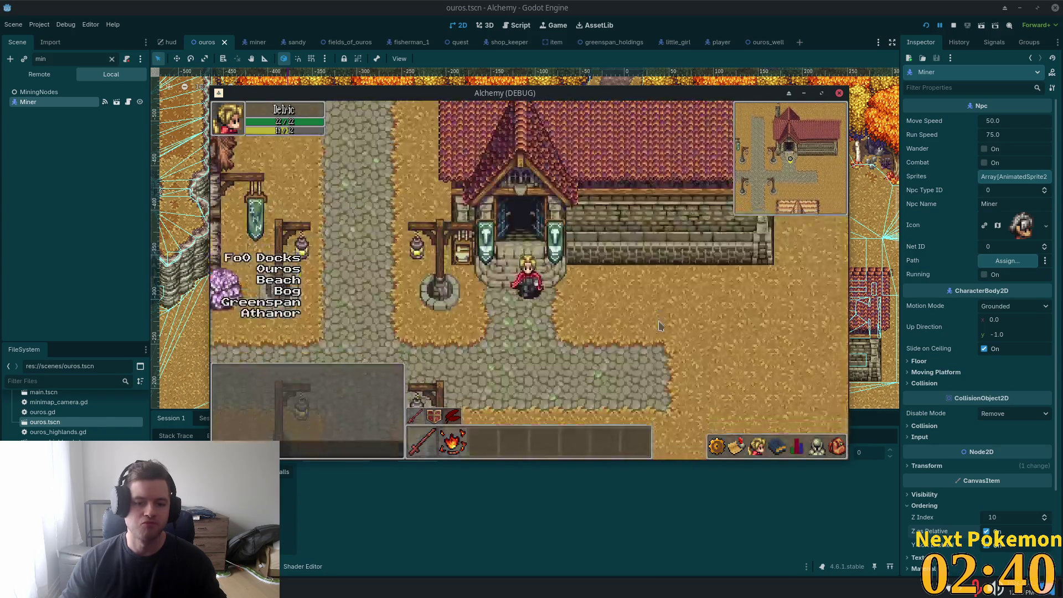
key(Up)
key(Up)
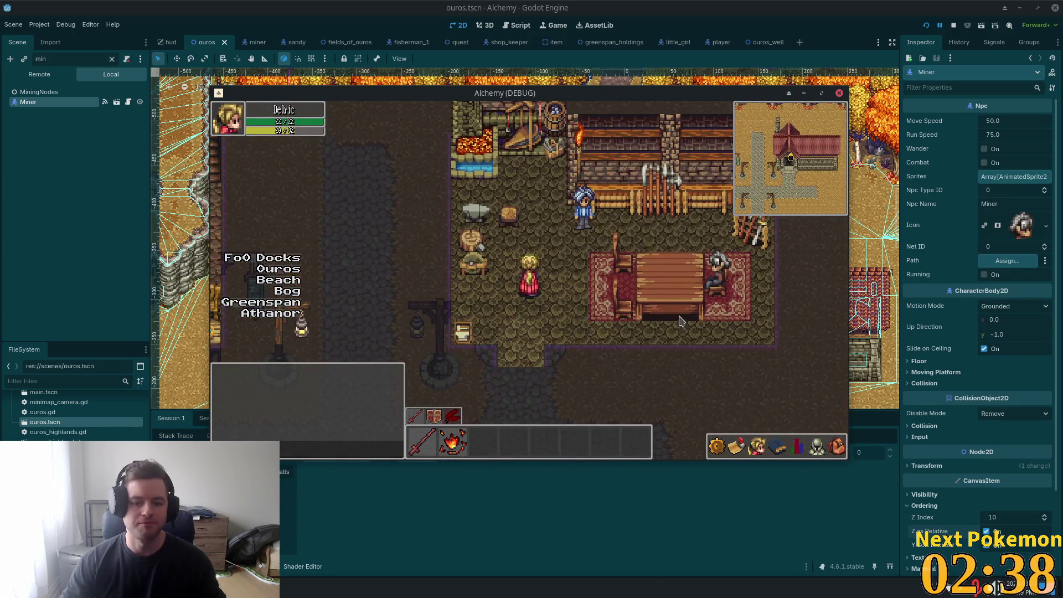
click(762, 4)
Step: Clear the Scene filter and make the Interior layer visible in the viewport
scroll(722, 274, down, 3)
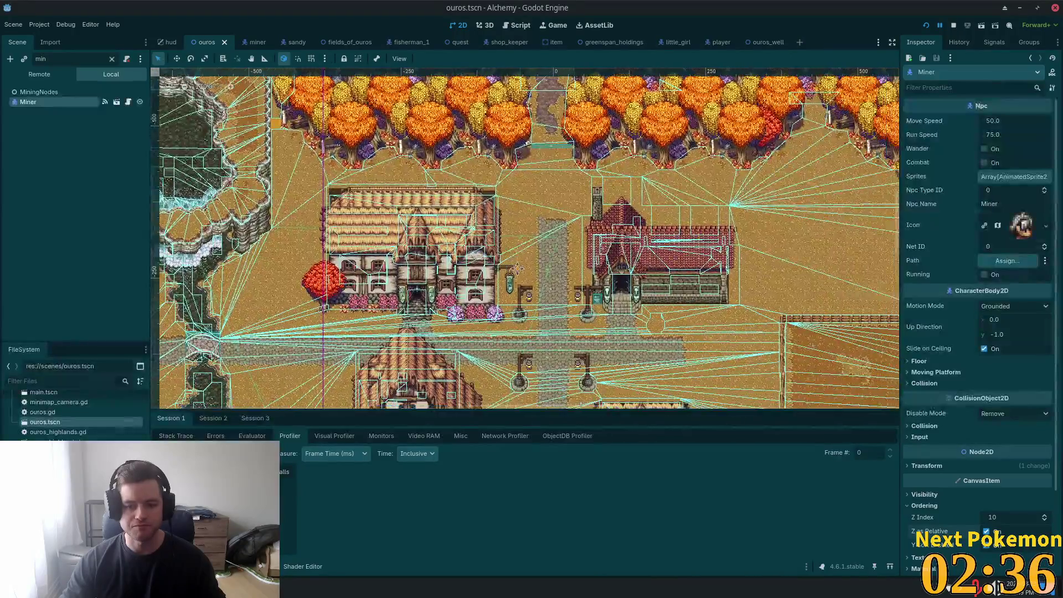
scroll(556, 224, up, 3)
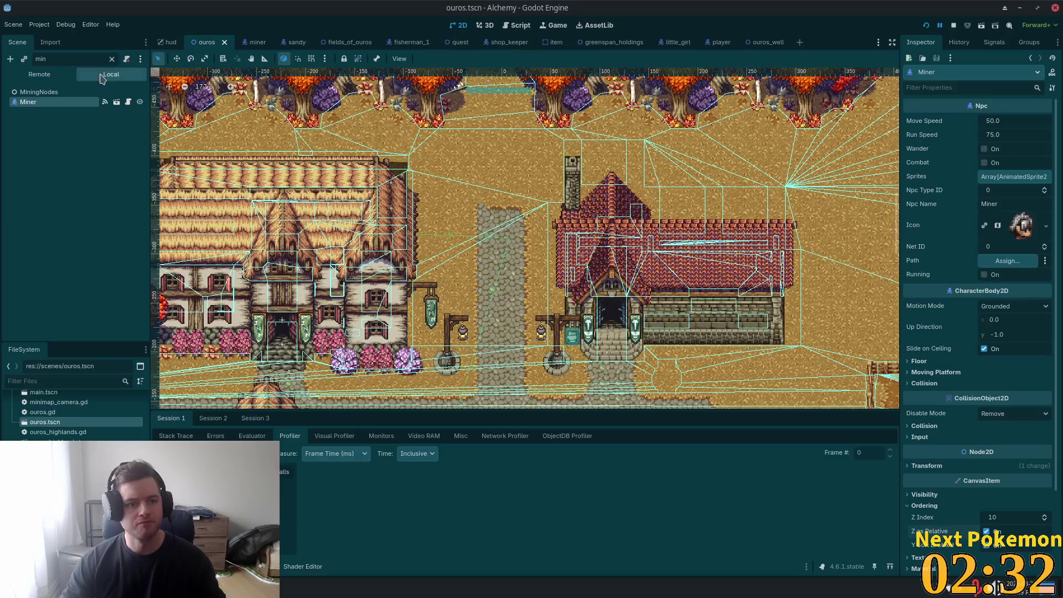
click(113, 58)
scroll(696, 277, up, 2)
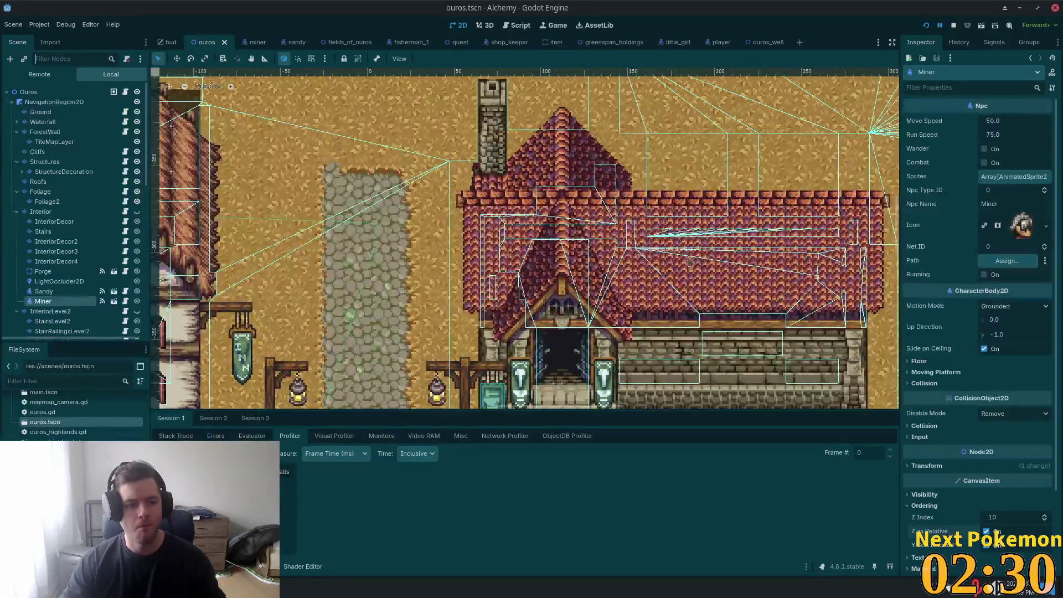
scroll(529, 239, up, 1)
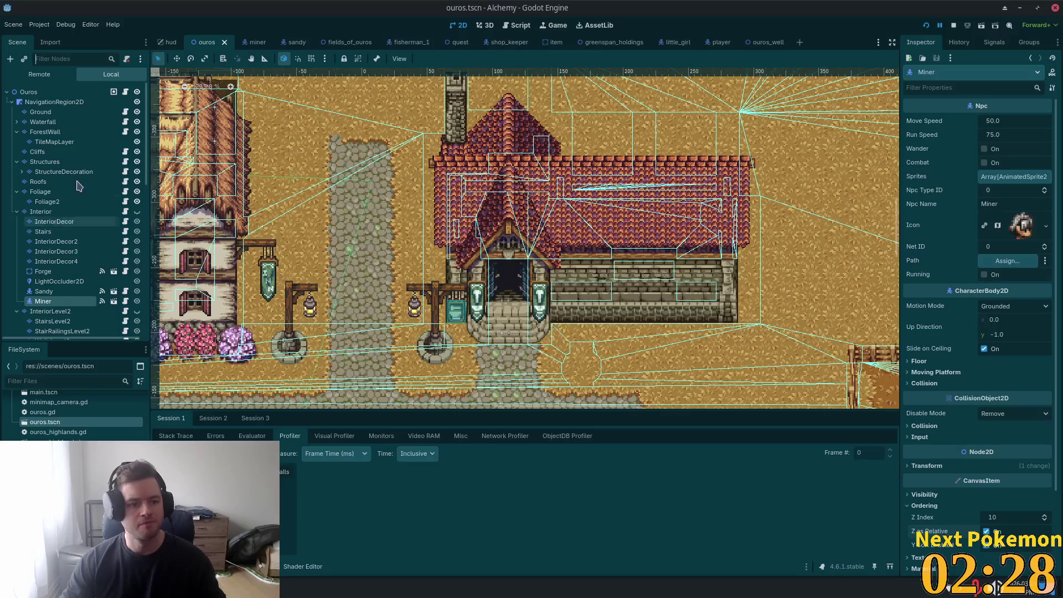
click(137, 212)
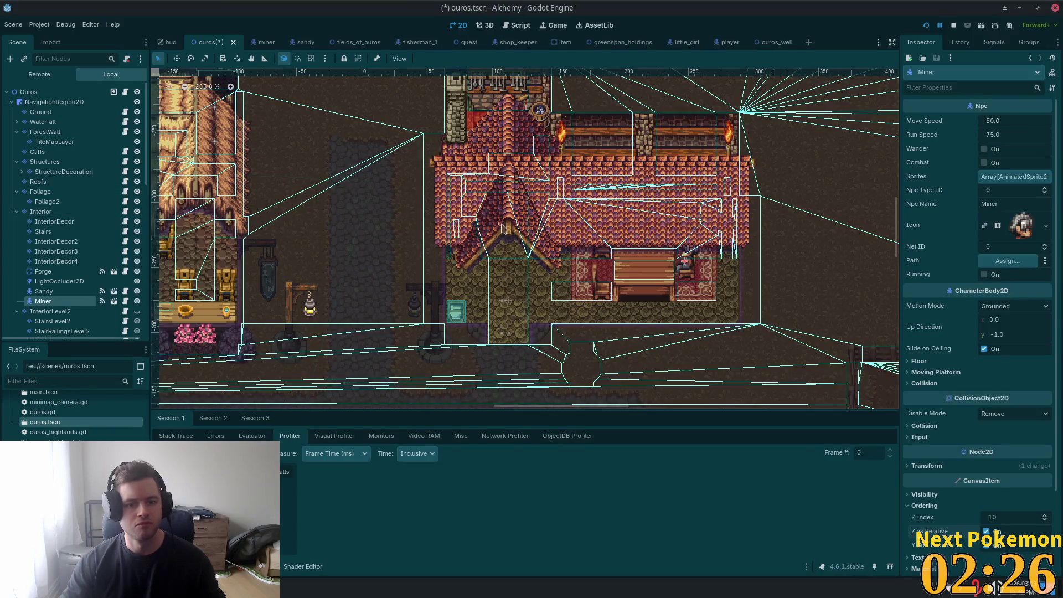
Step: Select Interior, move a block of blacksmith interior tiles up one tile, then reselect Miner
scroll(373, 296, down, 2)
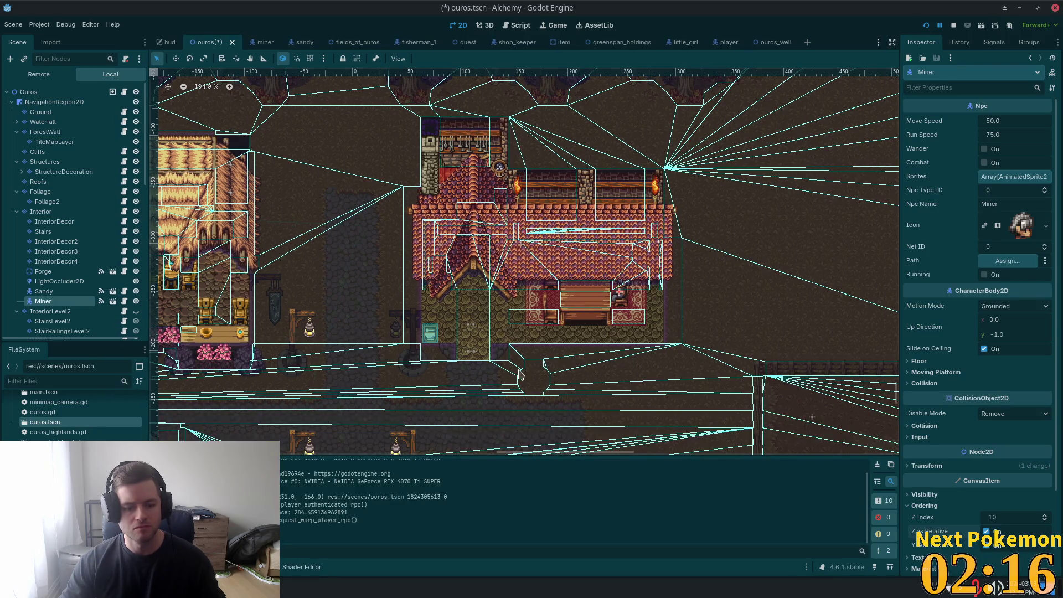
click(41, 211)
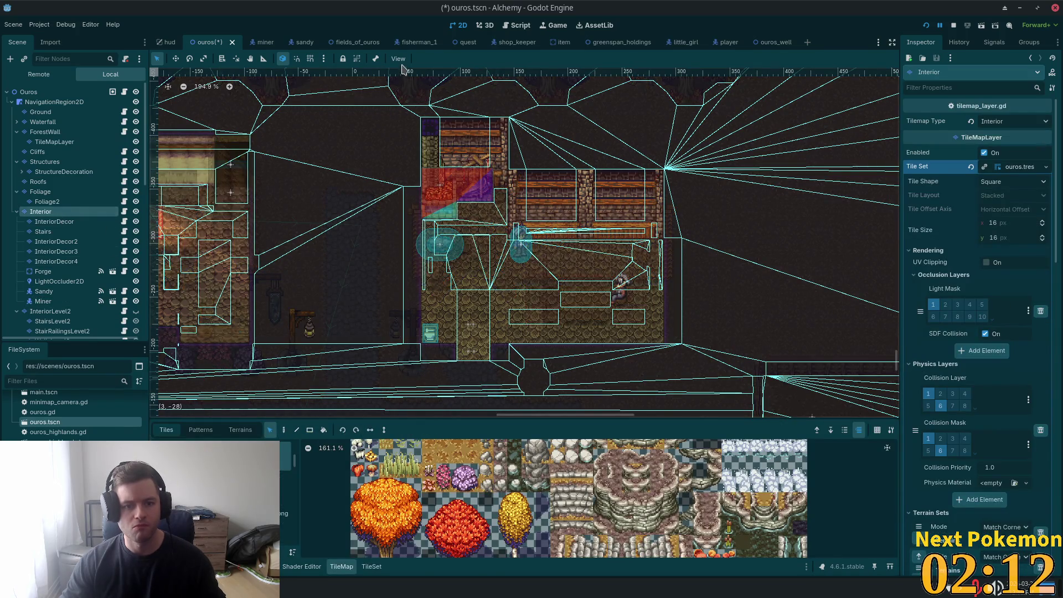
mouse_move(376, 109)
mouse_down()
mouse_move(715, 369)
mouse_move(716, 396)
mouse_up()
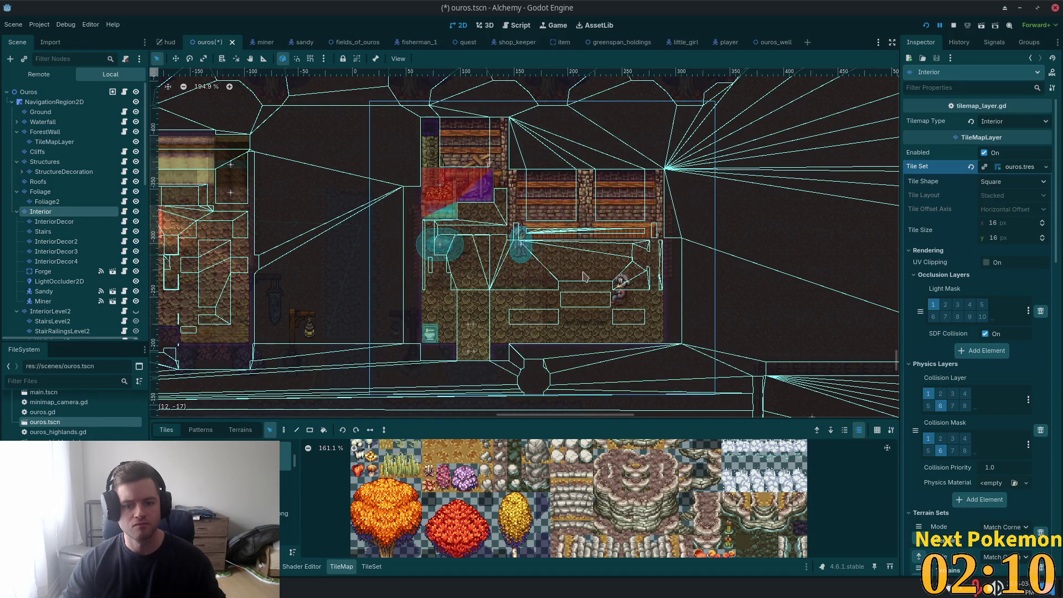
drag(586, 256, 586, 238)
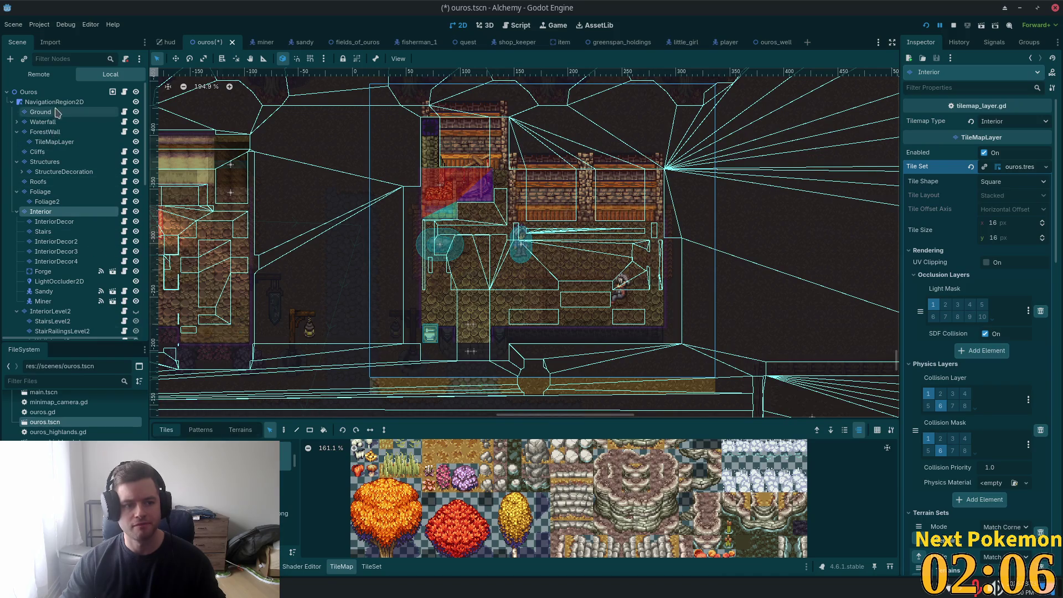
click(43, 301)
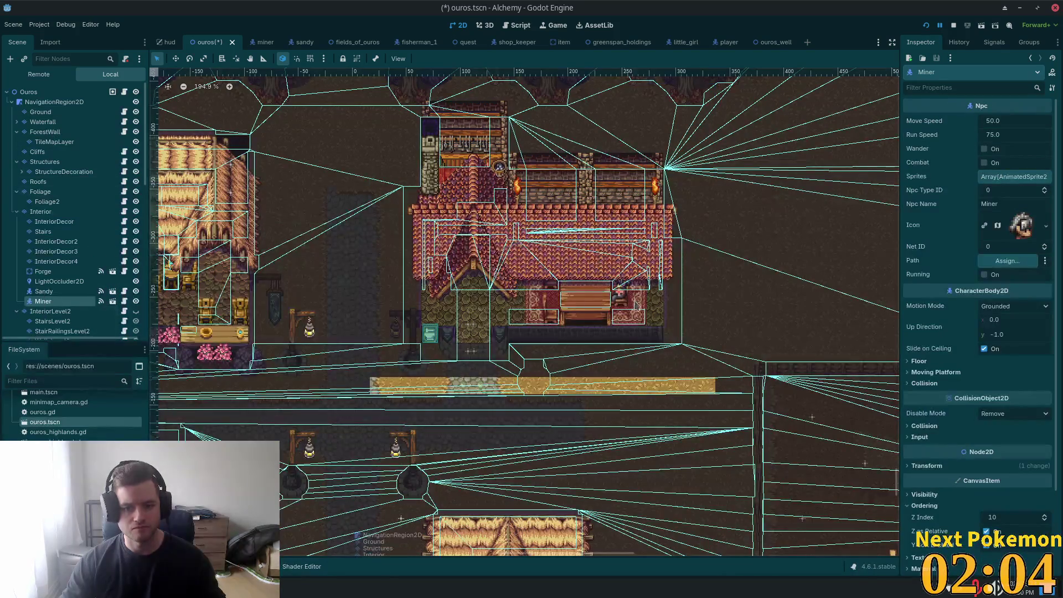
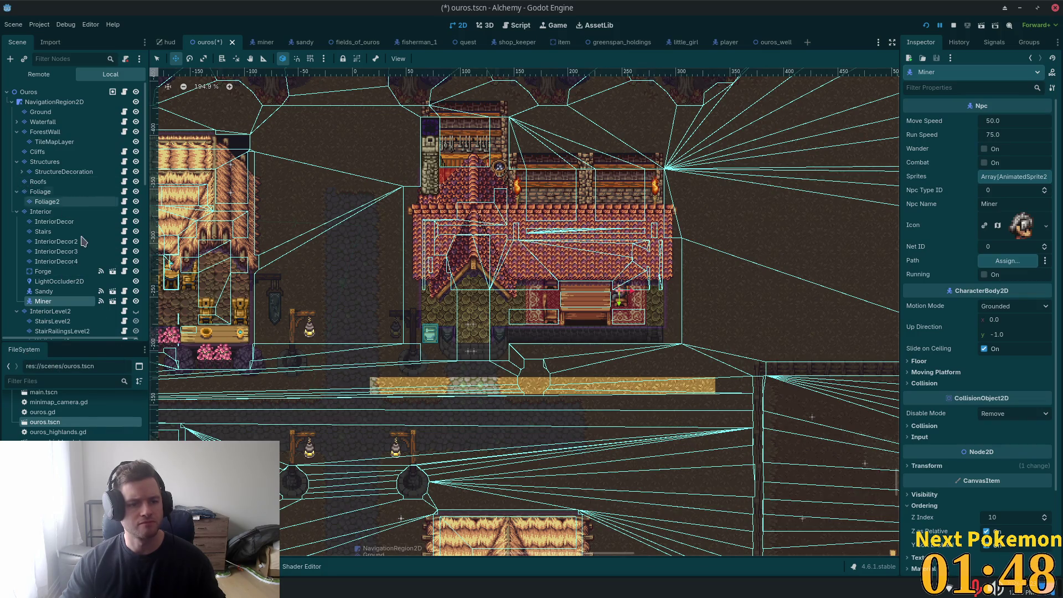
Step: Select and delete the room's InteriorDecor tiles, then undo the deletion
click(43, 212)
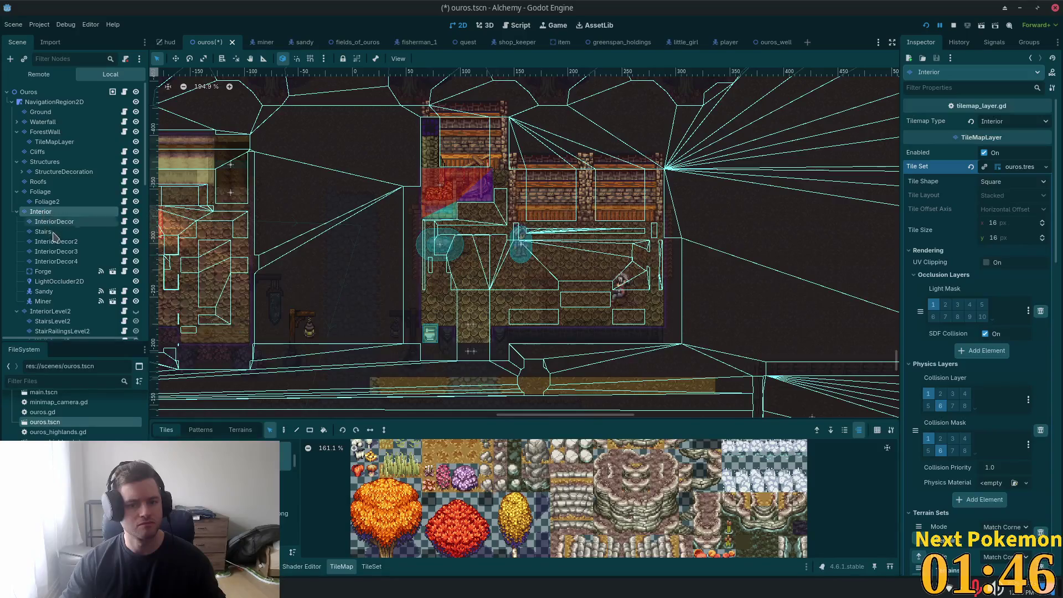
click(54, 221)
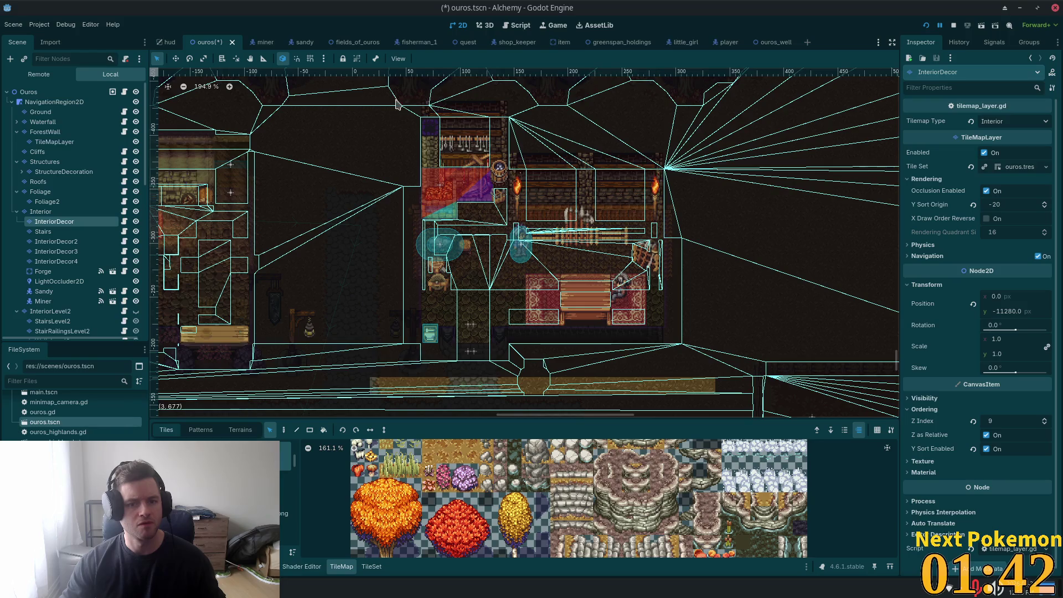
mouse_move(397, 104)
mouse_down()
mouse_move(748, 391)
mouse_move(723, 393)
mouse_up()
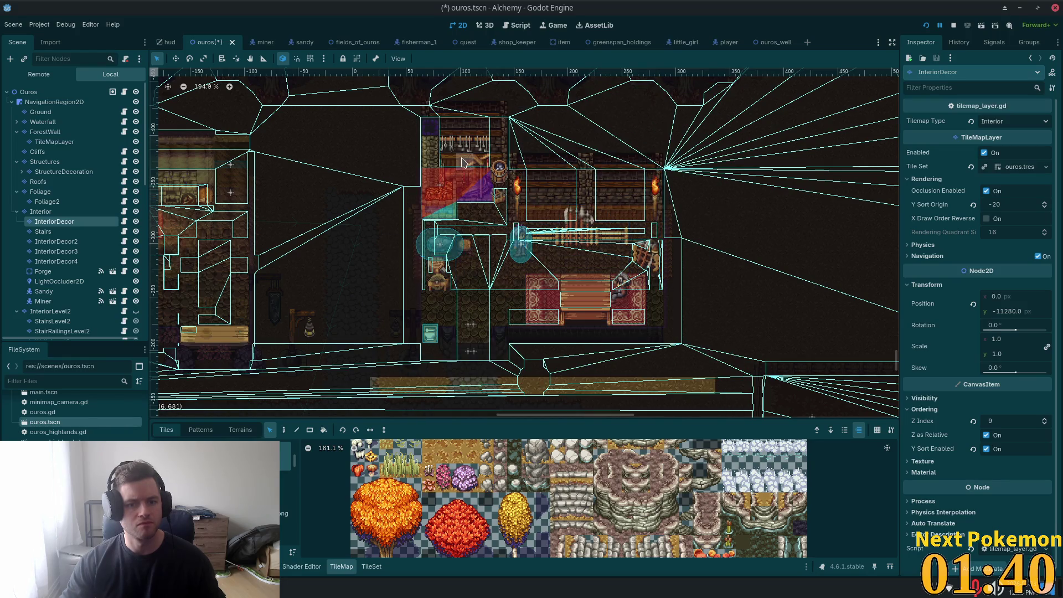
drag(357, 122, 886, 413)
key(Delete)
key(ctrl+z)
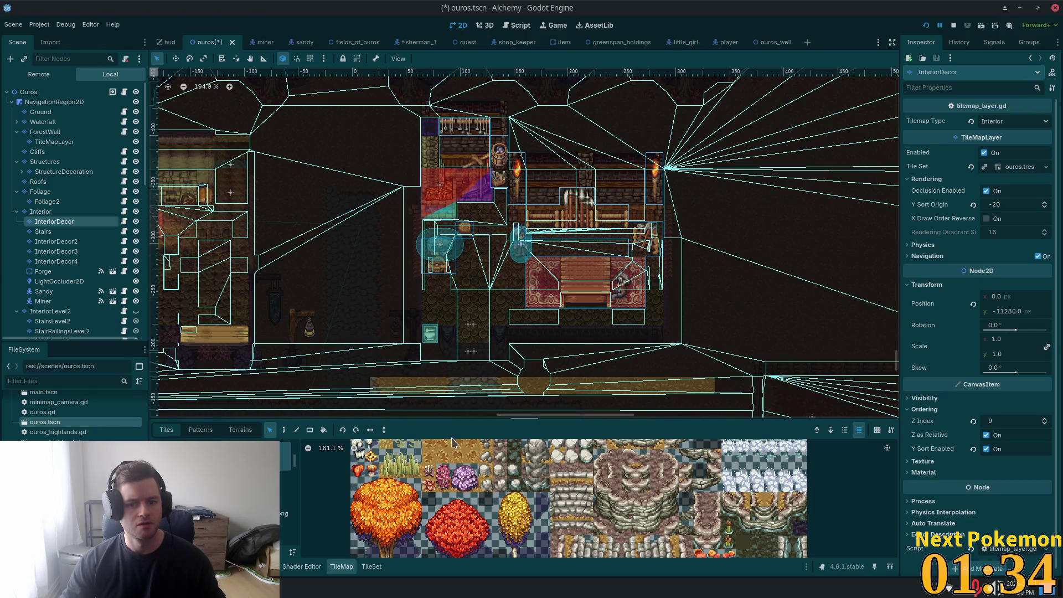
Step: Select the chair and NPC tiles on InteriorDecor2, then reselect the Miner NPC
click(41, 301)
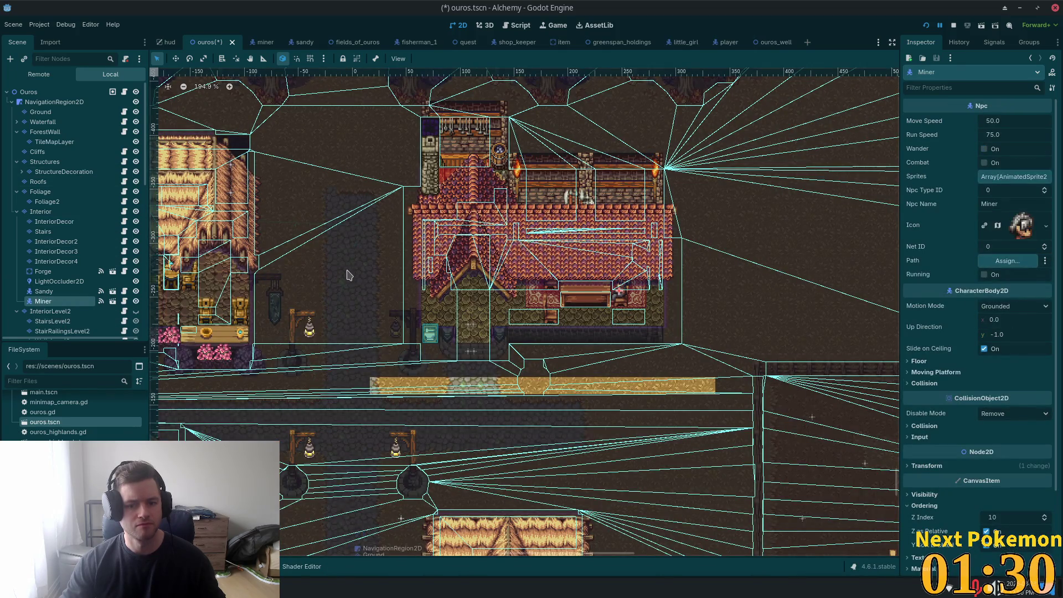
click(61, 242)
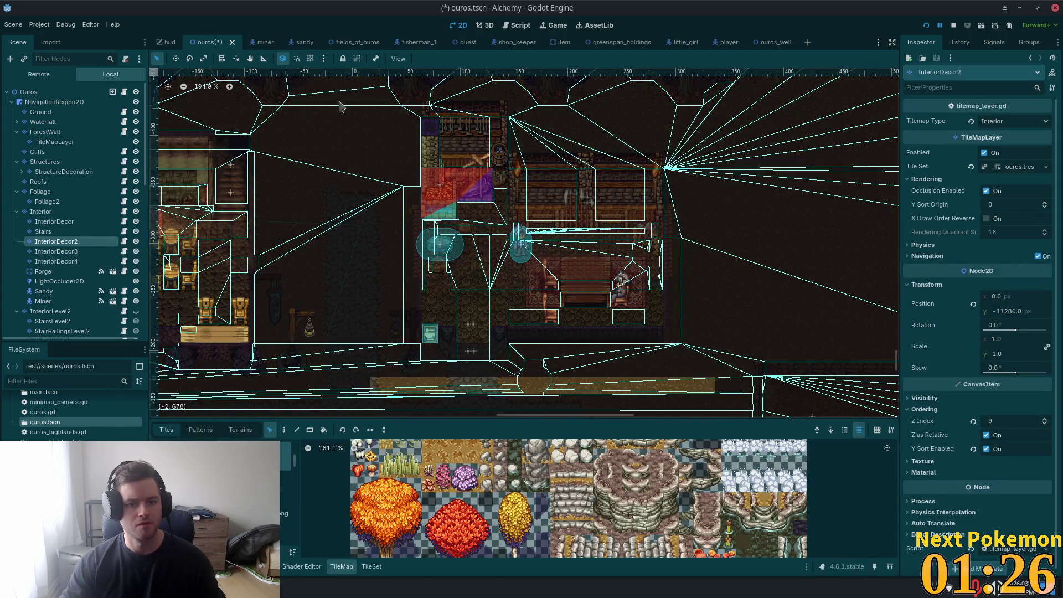
mouse_move(339, 101)
mouse_down()
mouse_move(714, 324)
mouse_move(751, 396)
mouse_up()
click(550, 268)
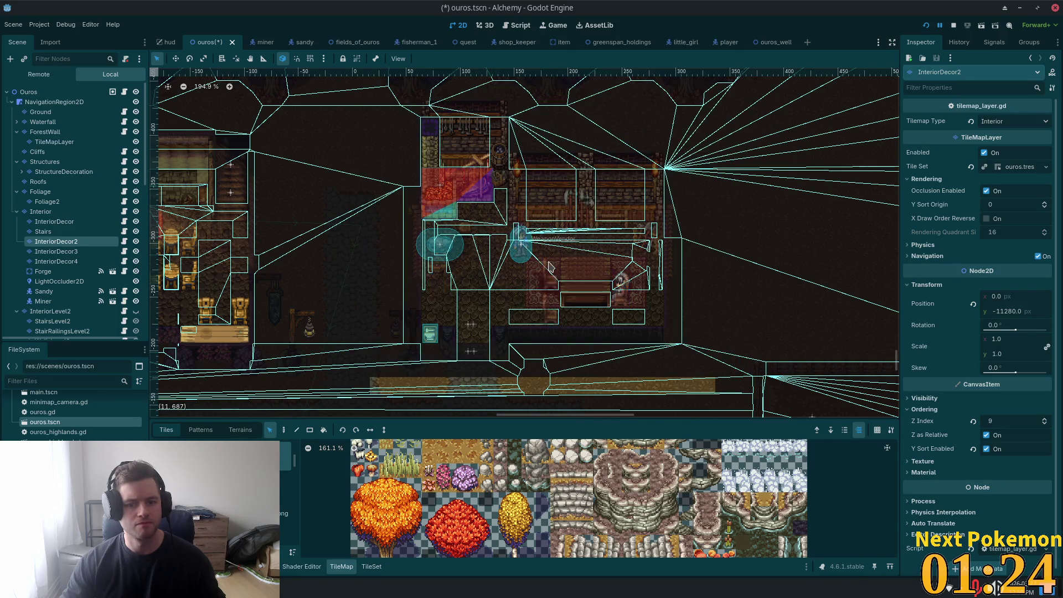
click(42, 301)
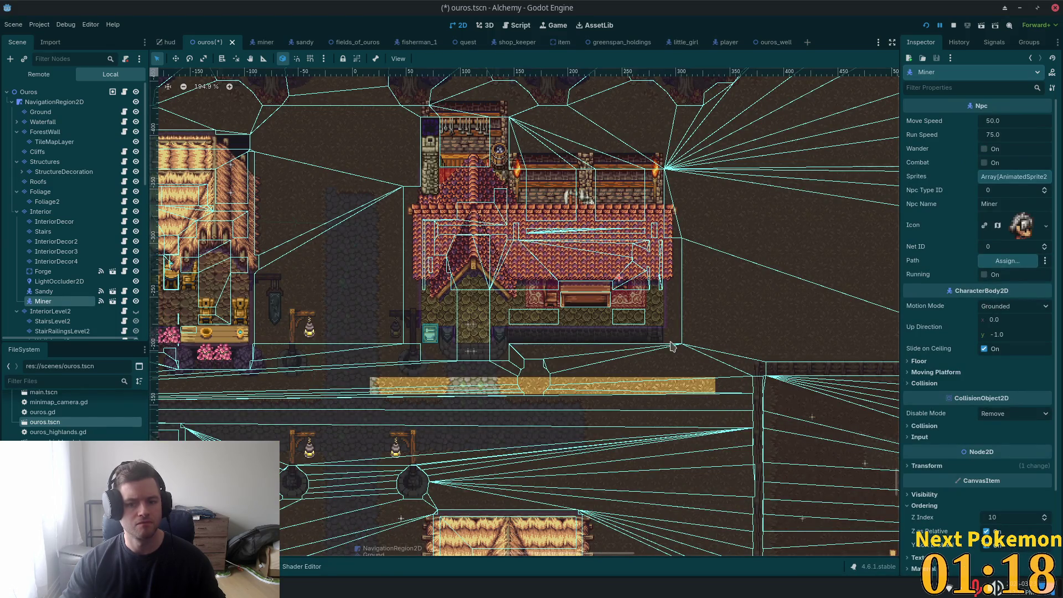
Step: Save the ouros scene, compare InteriorDecor layers' Z Index, and run the game with Interior hidden
key(ctrl+s)
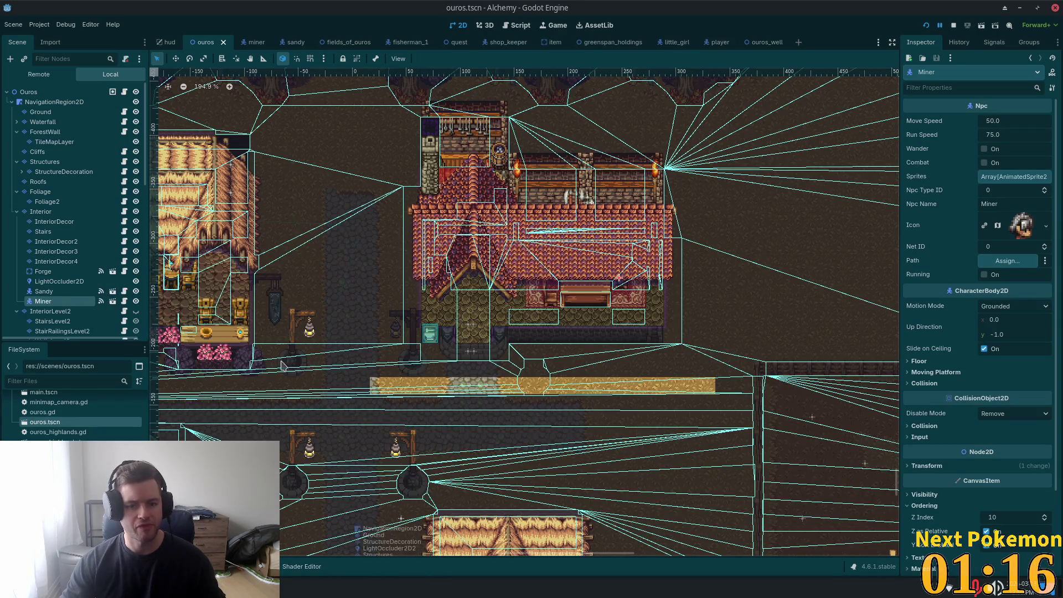
click(53, 254)
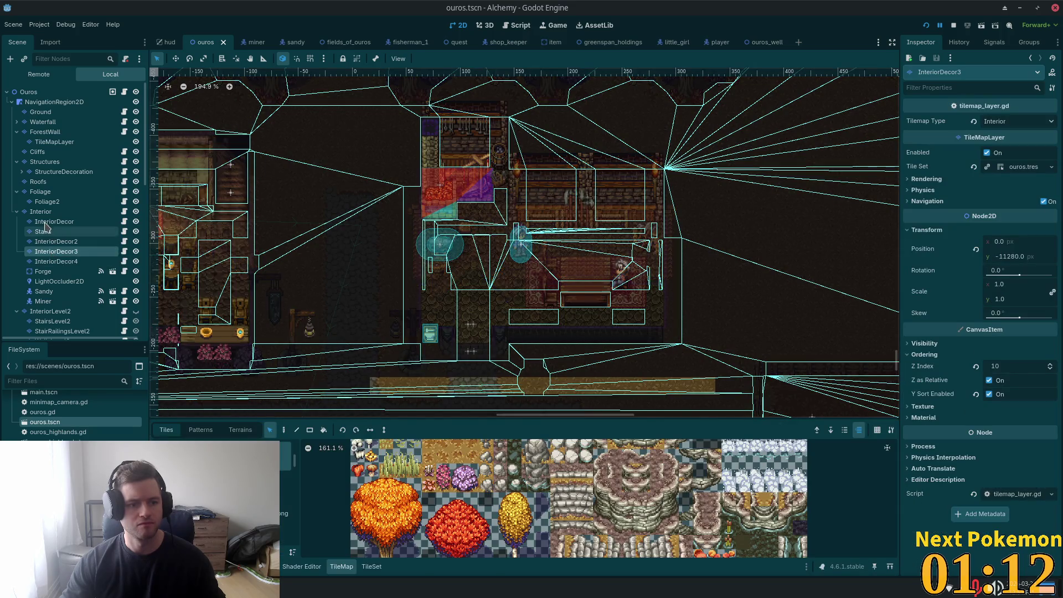
click(45, 222)
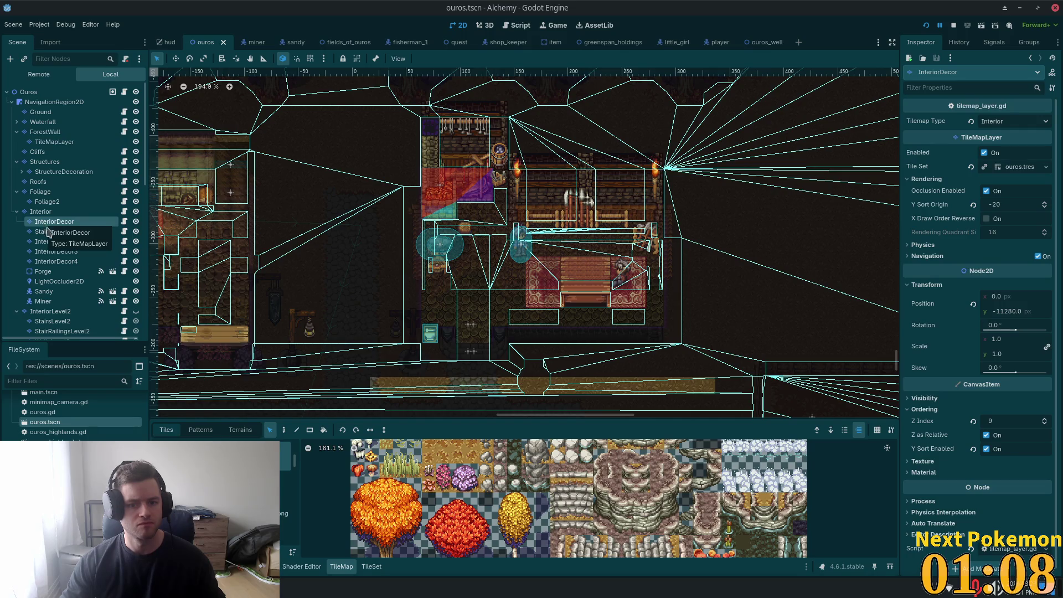
click(67, 244)
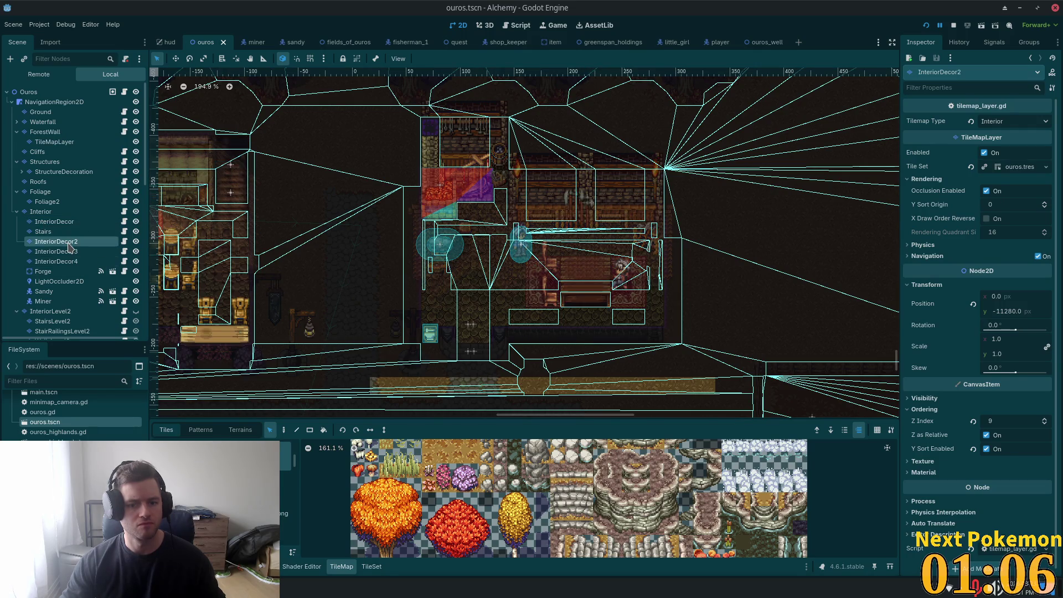
click(65, 252)
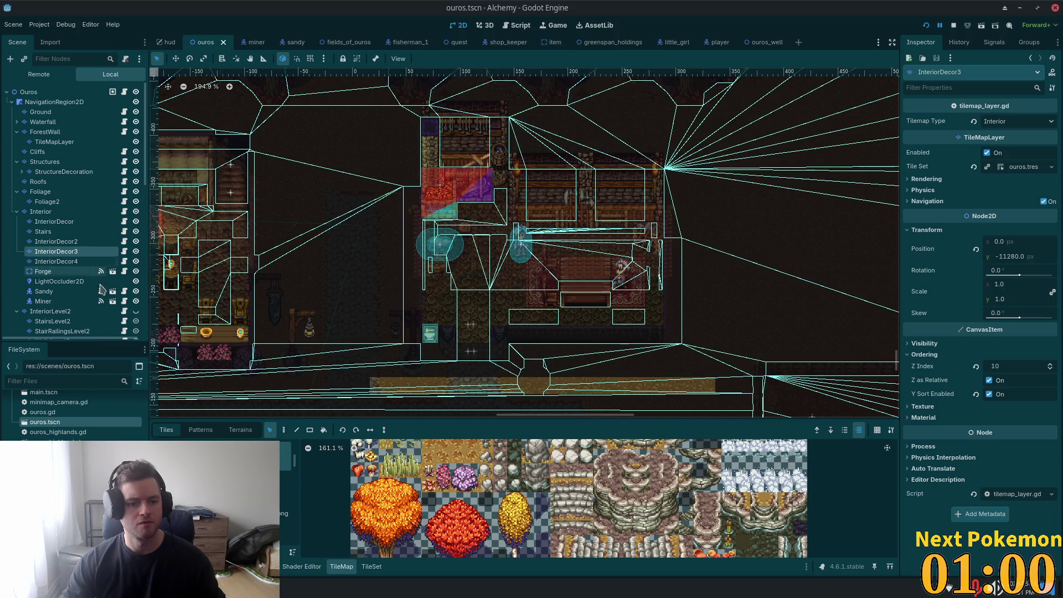
click(56, 262)
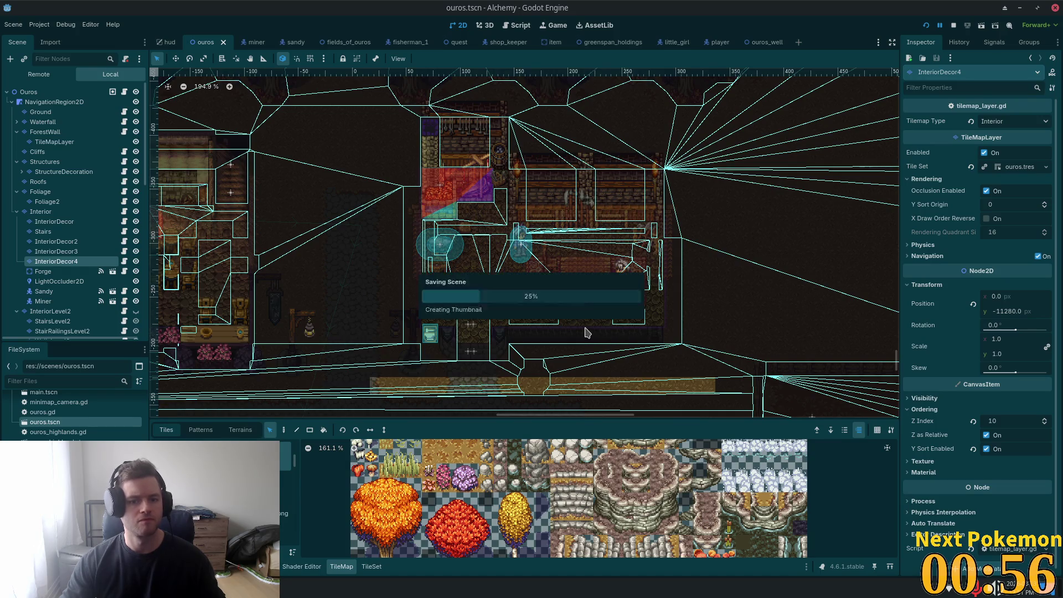
click(135, 212)
key(Down)
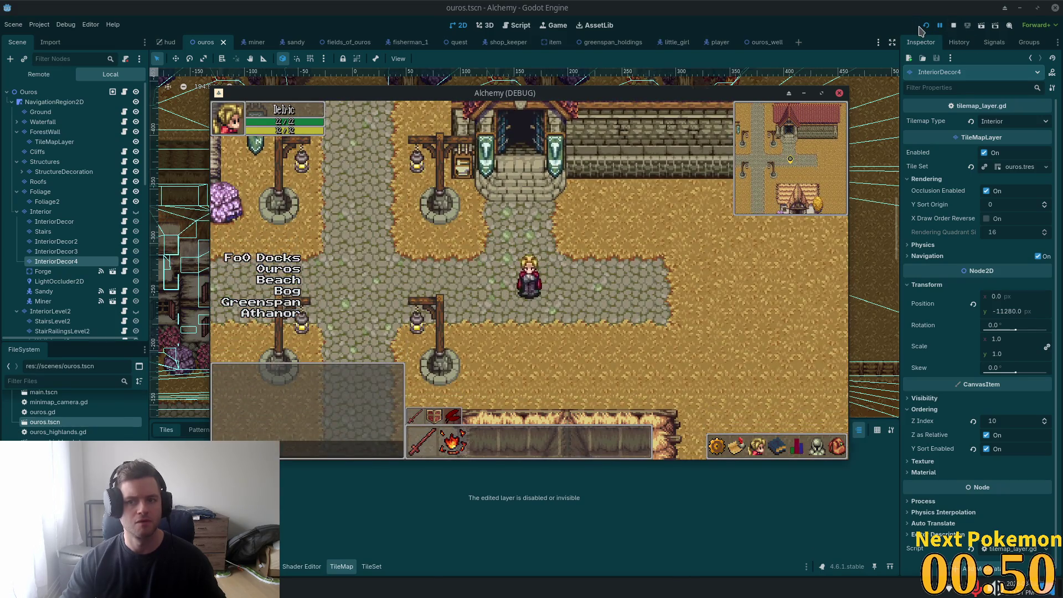
Step: Restart the game, walk the player into the inn and the forge, then return to the editor
click(952, 25)
click(927, 25)
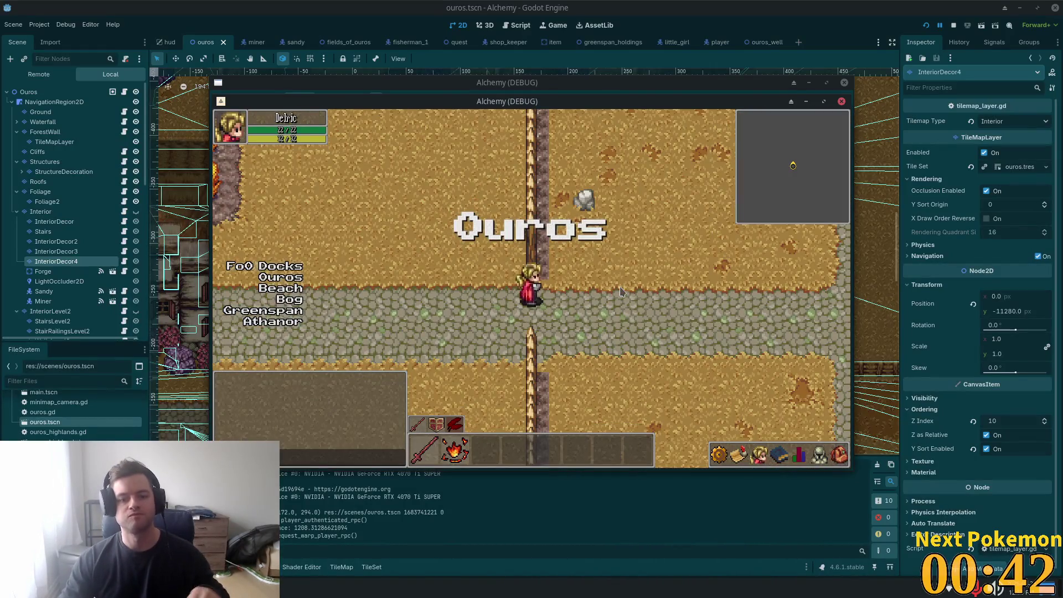
key(Left)
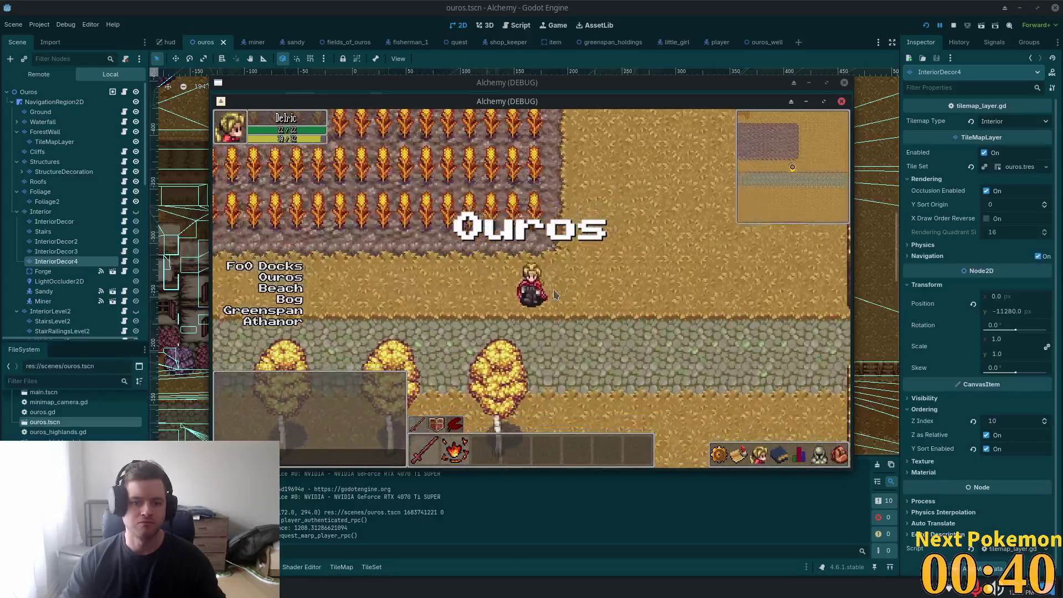
key(Up)
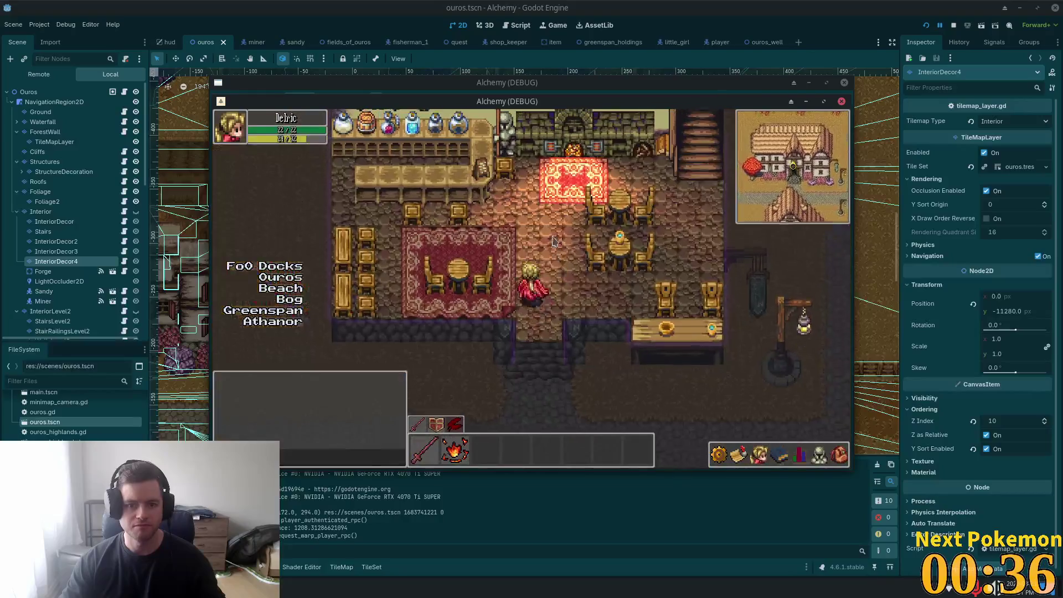
key(Left)
key(Down)
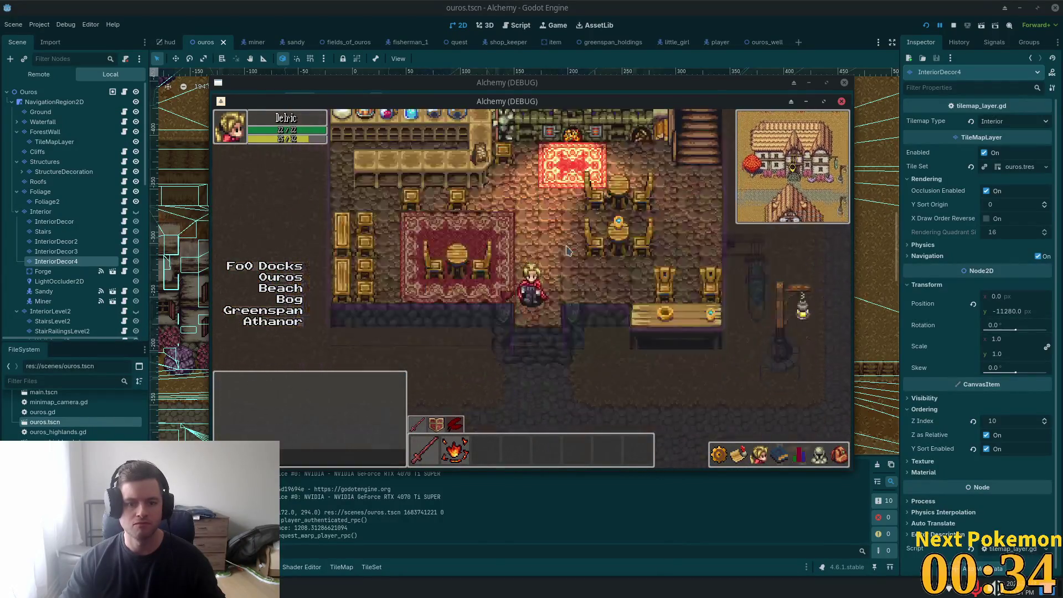
key(Right)
key(Up)
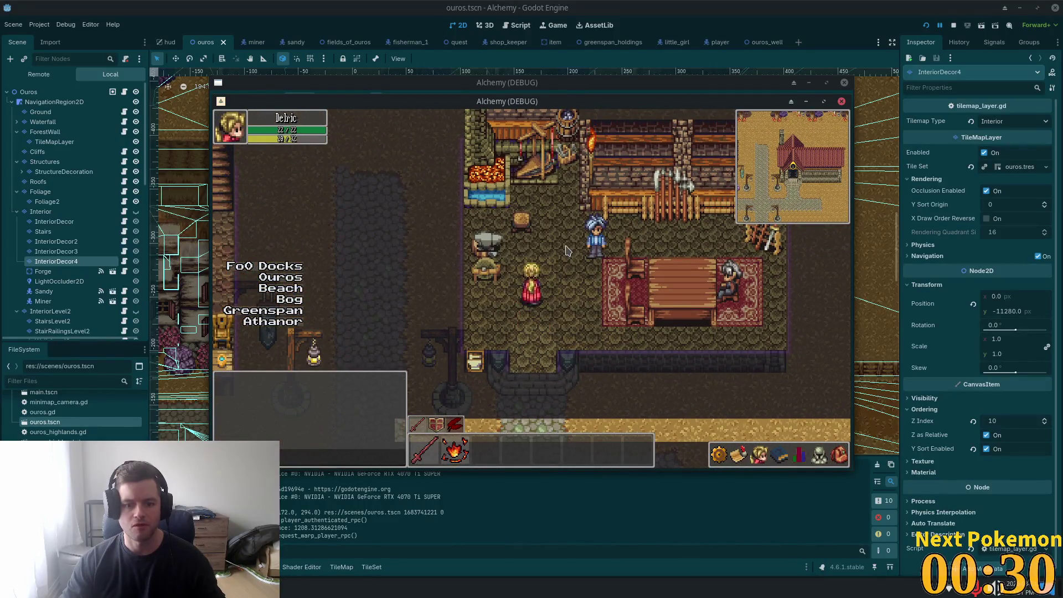
key(alt+Tab)
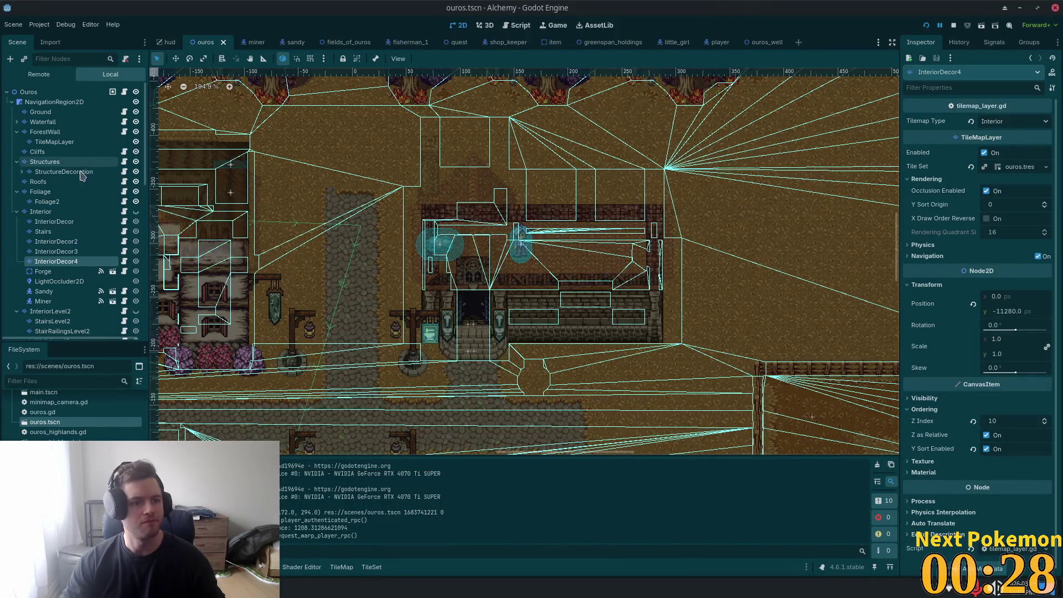
click(41, 211)
Step: Pick an interior-walls atlas tile and paint a short line of it on the Interior layer
scroll(368, 266, down, 3)
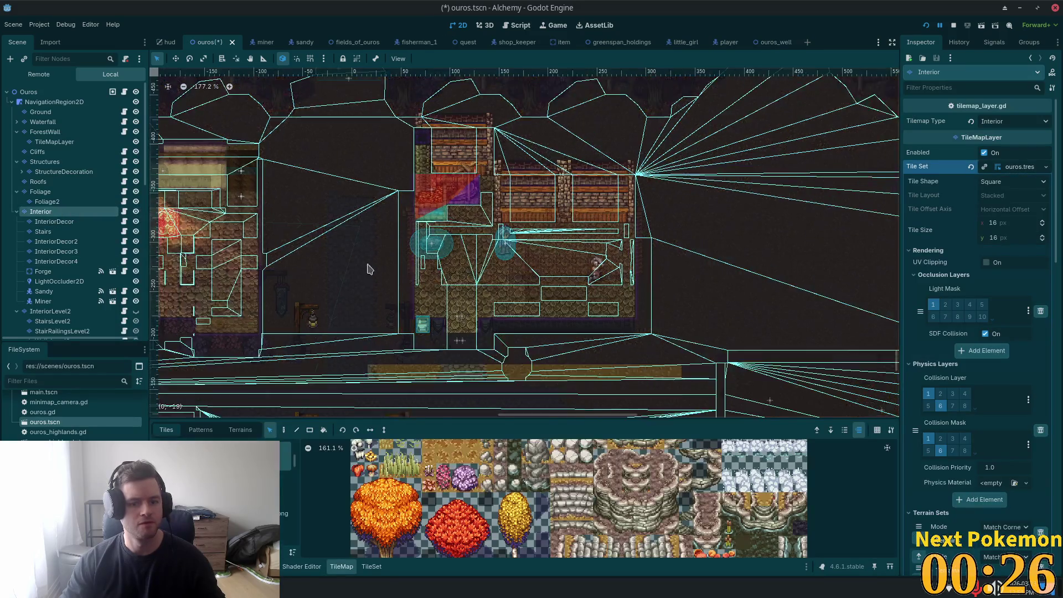
scroll(371, 214, down, 2)
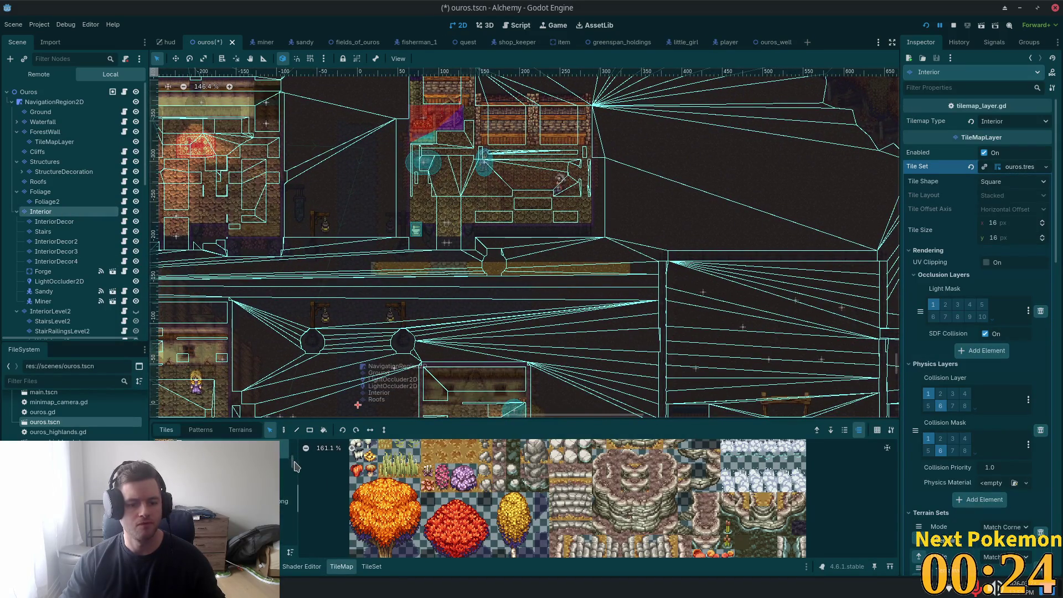
scroll(297, 501, down, 2)
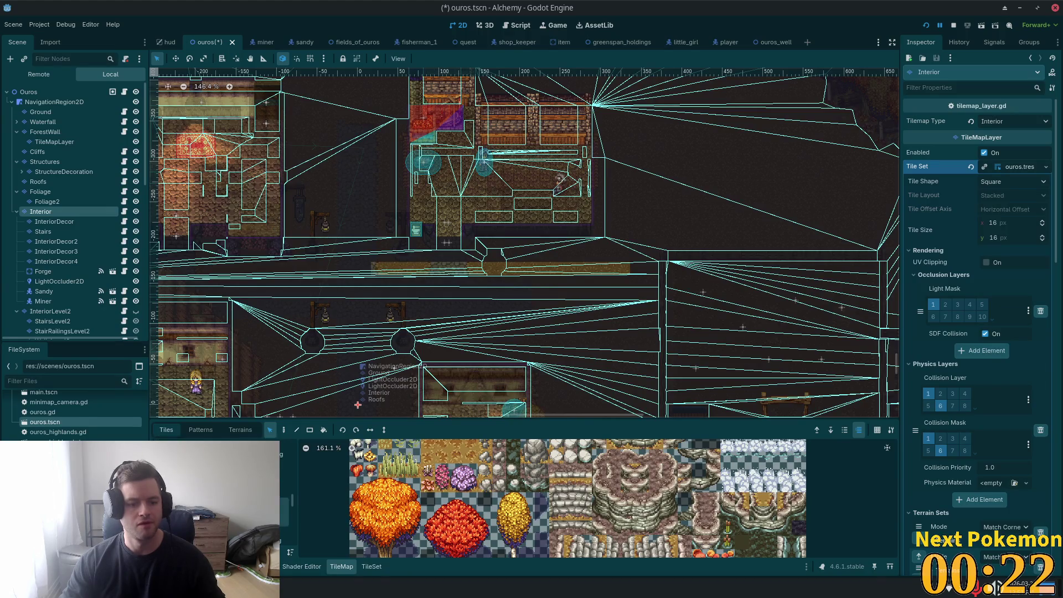
click(285, 535)
scroll(461, 484, down, 2)
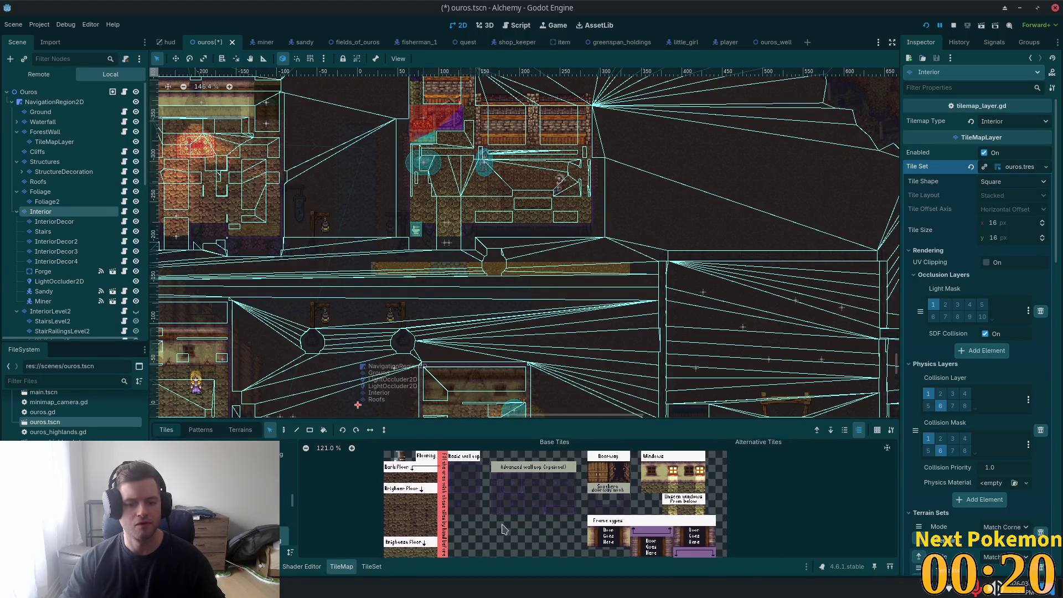
click(463, 480)
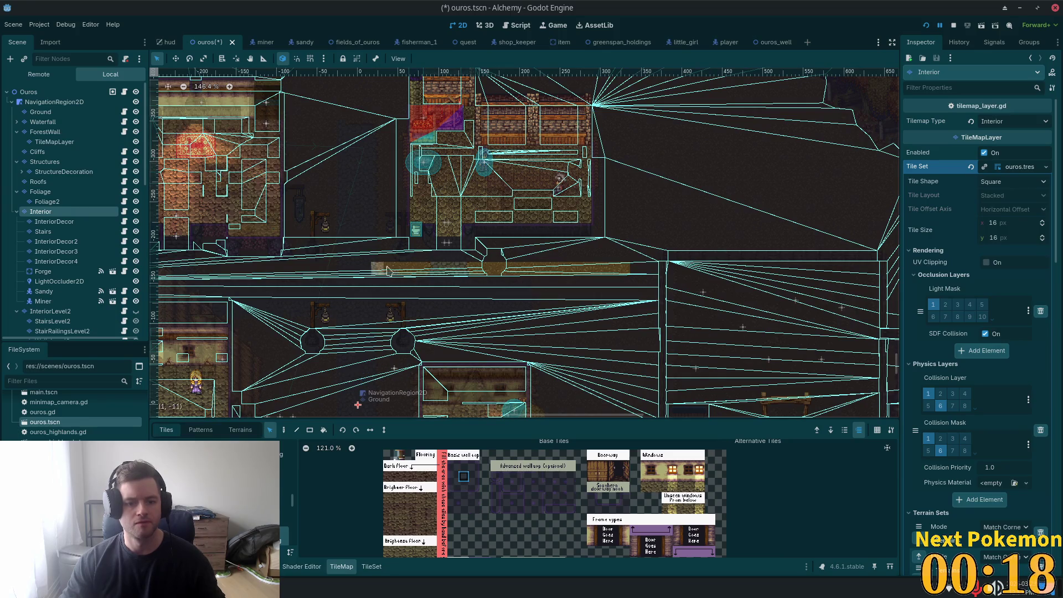
key(Escape)
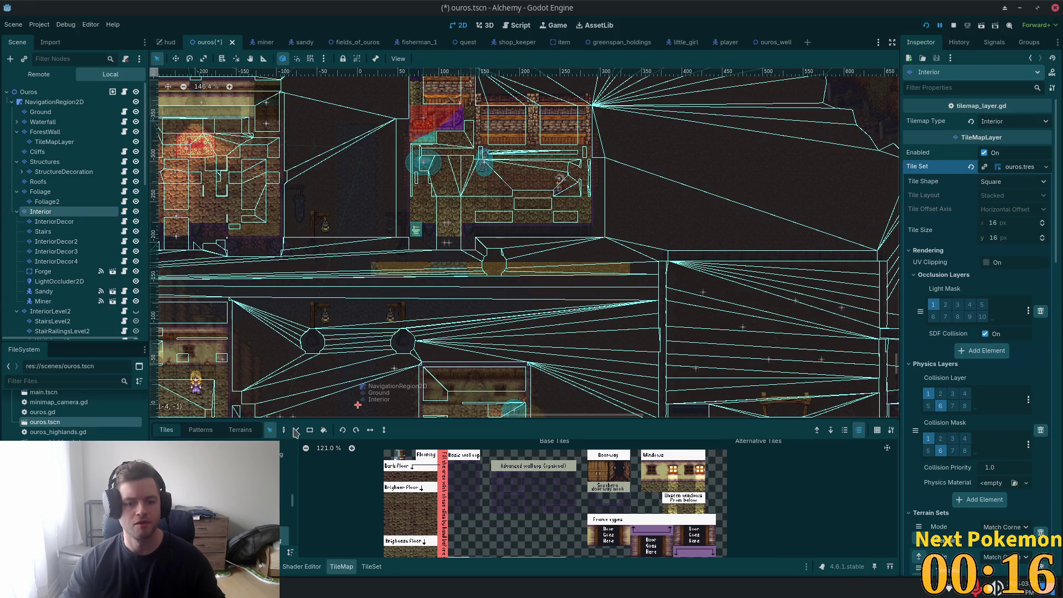
click(285, 432)
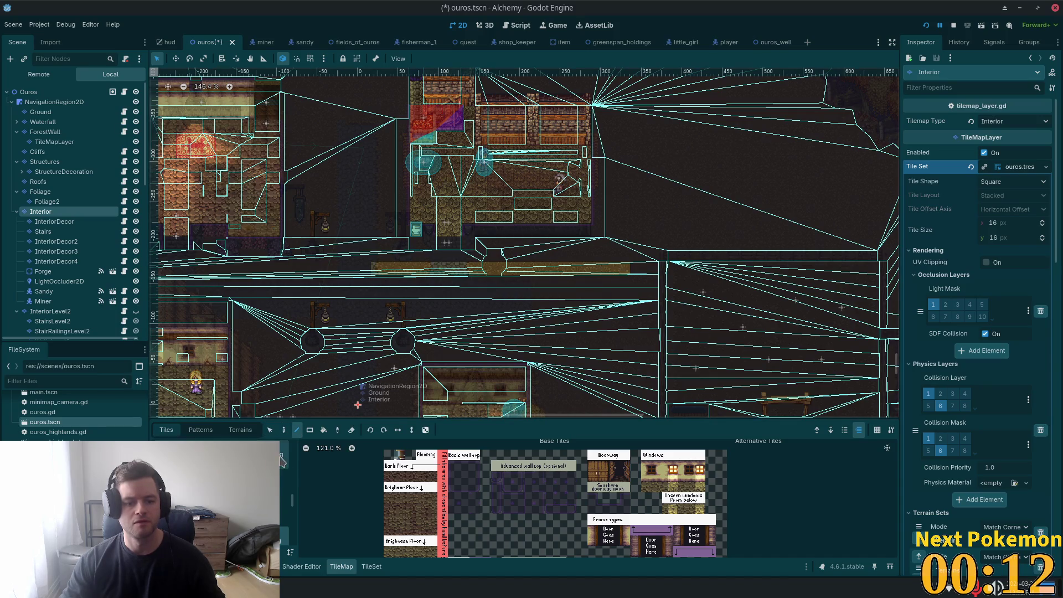
click(465, 475)
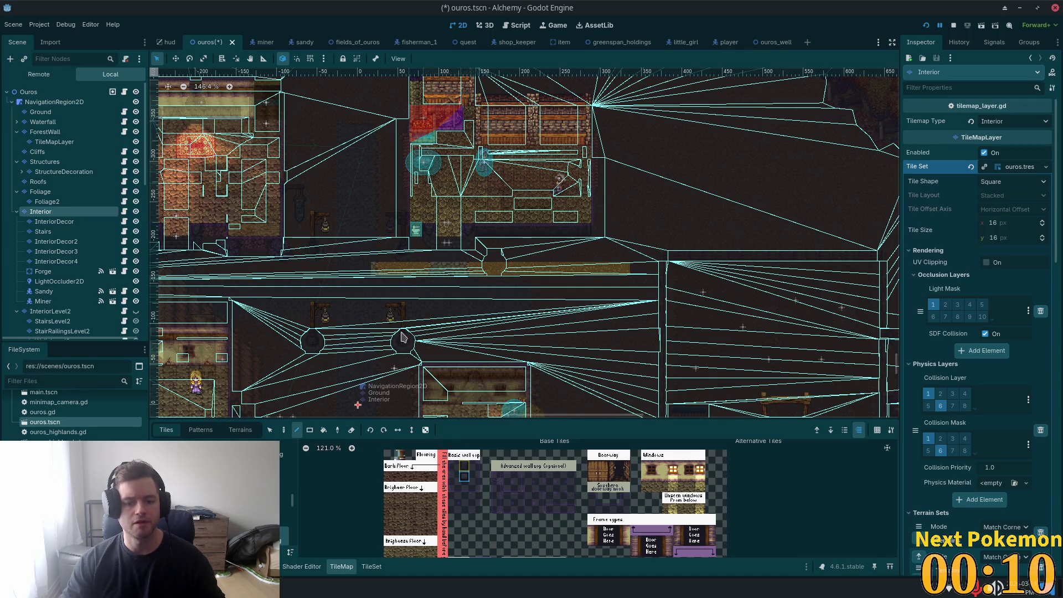
drag(628, 277, 660, 285)
Step: Save the scene and walk the player around the shop toward the weapon vendor
key(ctrl+s)
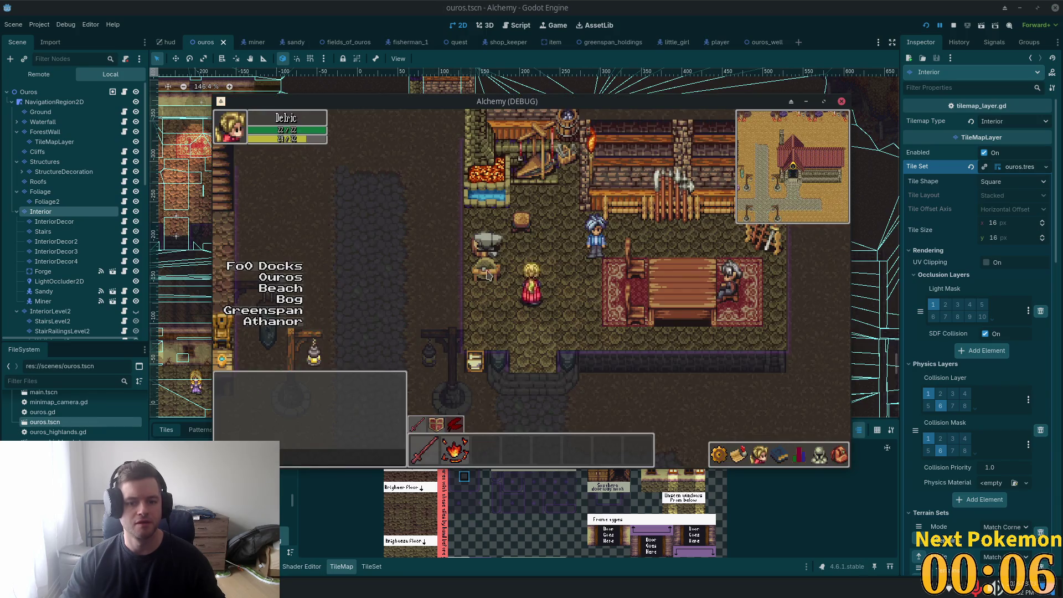
key(Up)
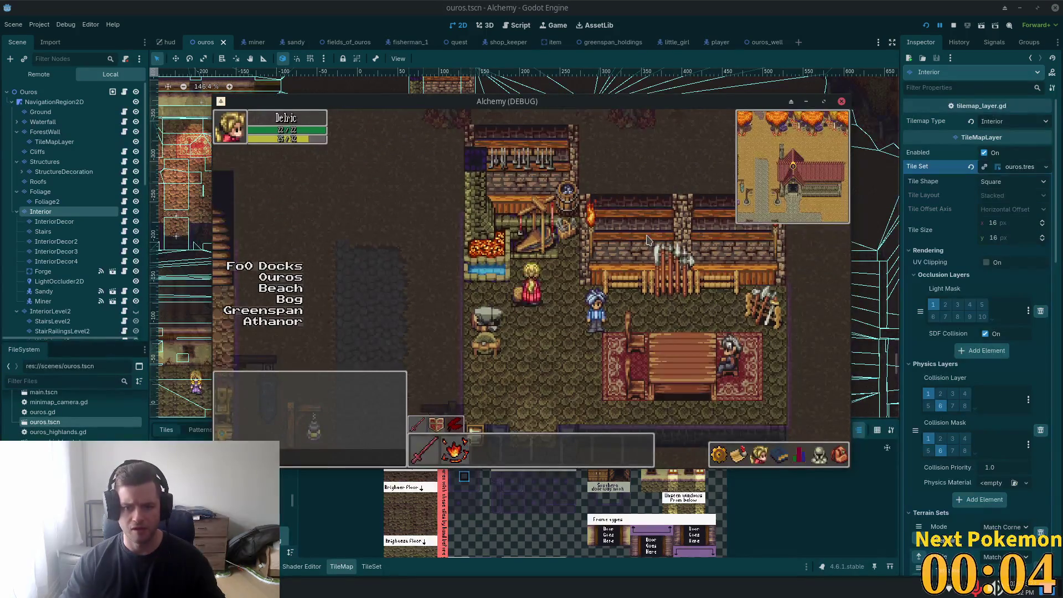
key(Down)
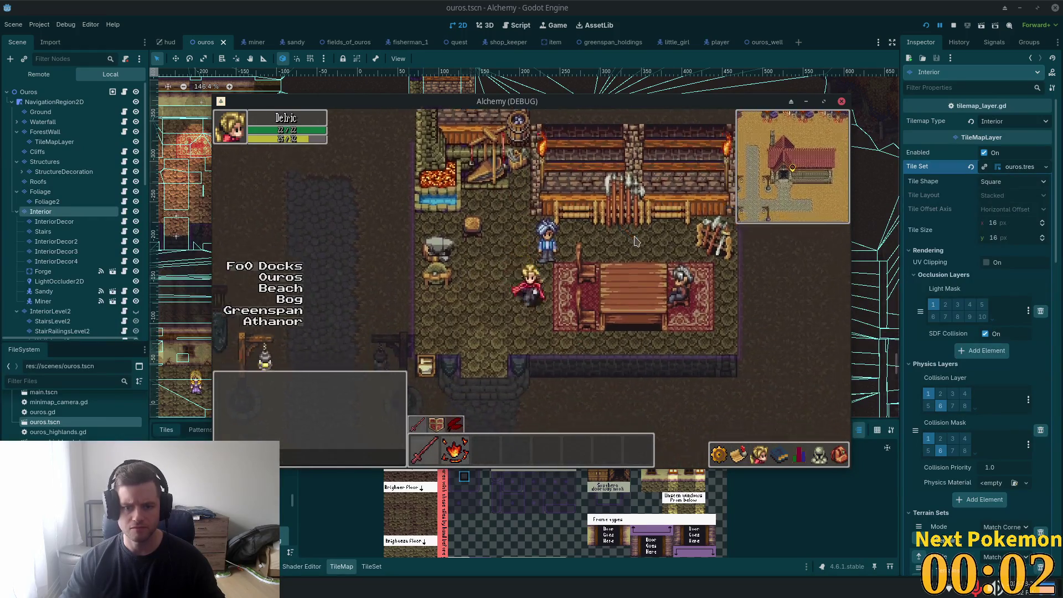
key(Up)
key(Left)
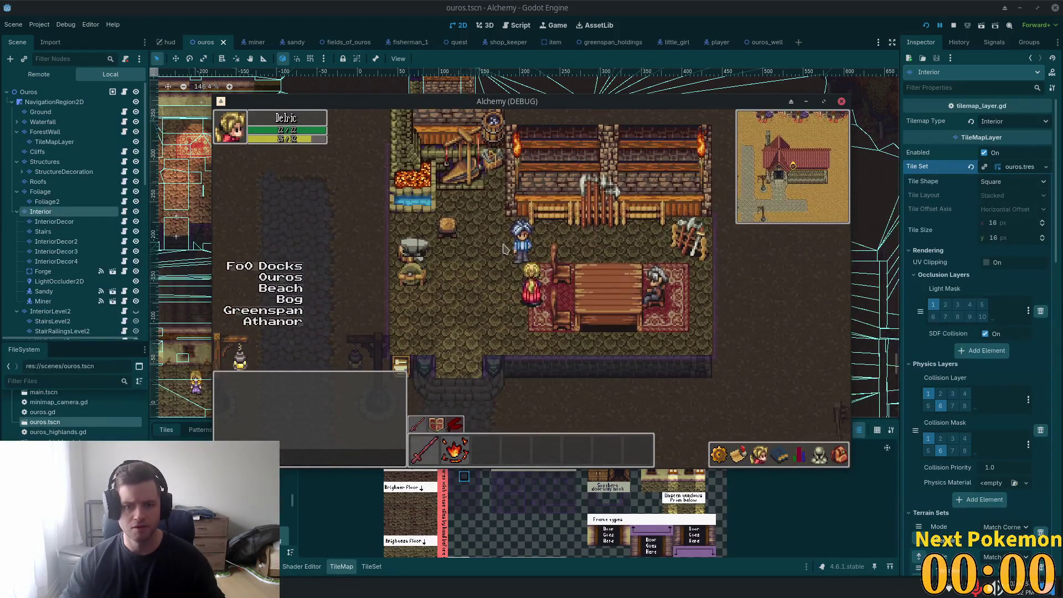
Step: Back in the editor, select the WeaponVendor node and switch to Move mode
click(189, 277)
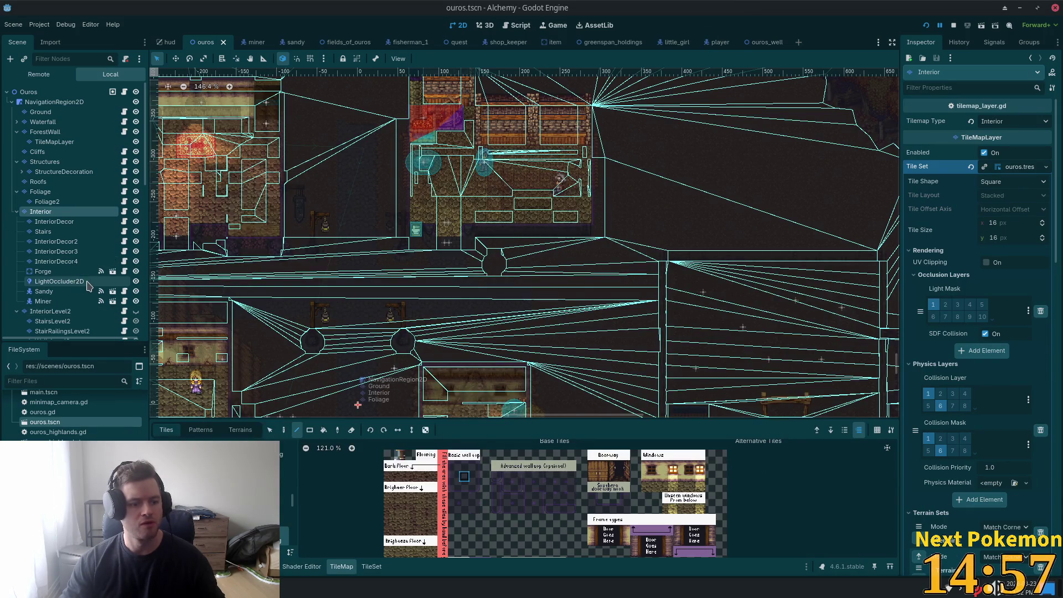
scroll(89, 286, down, 5)
scroll(89, 286, down, 3)
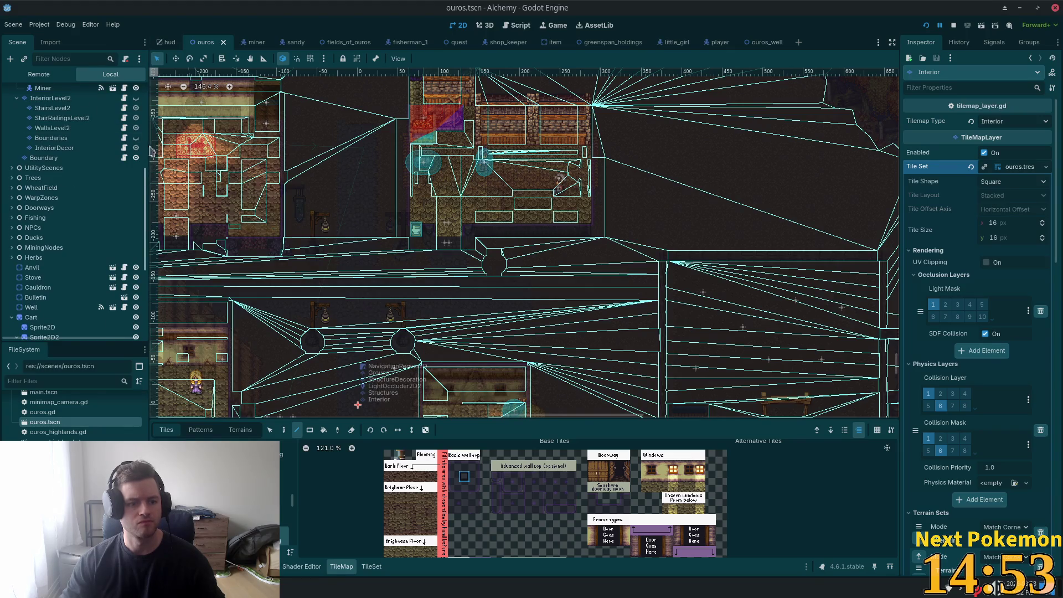
scroll(111, 166, up, 8)
click(28, 92)
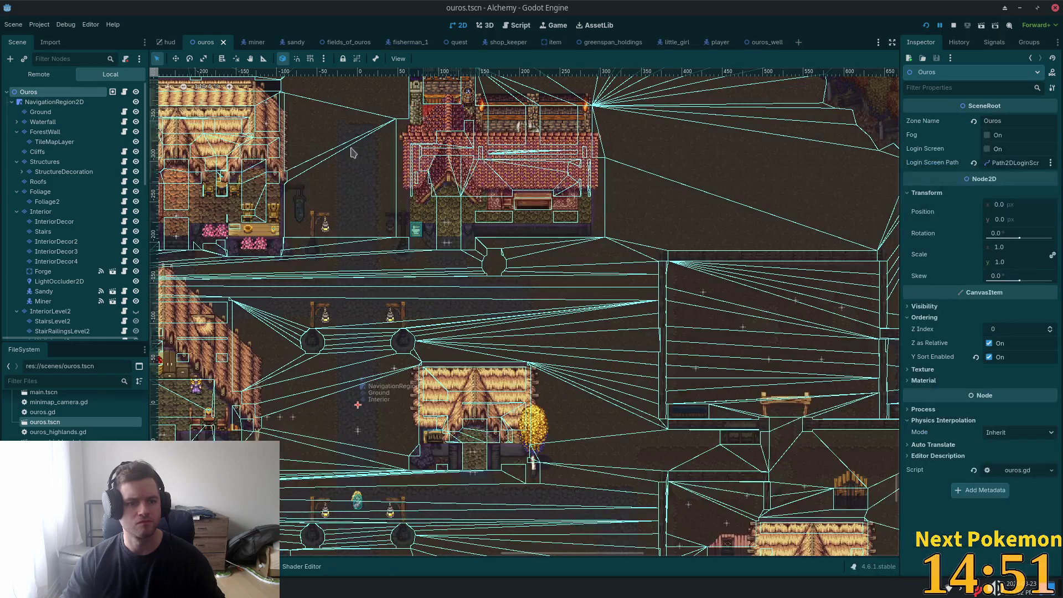
click(493, 190)
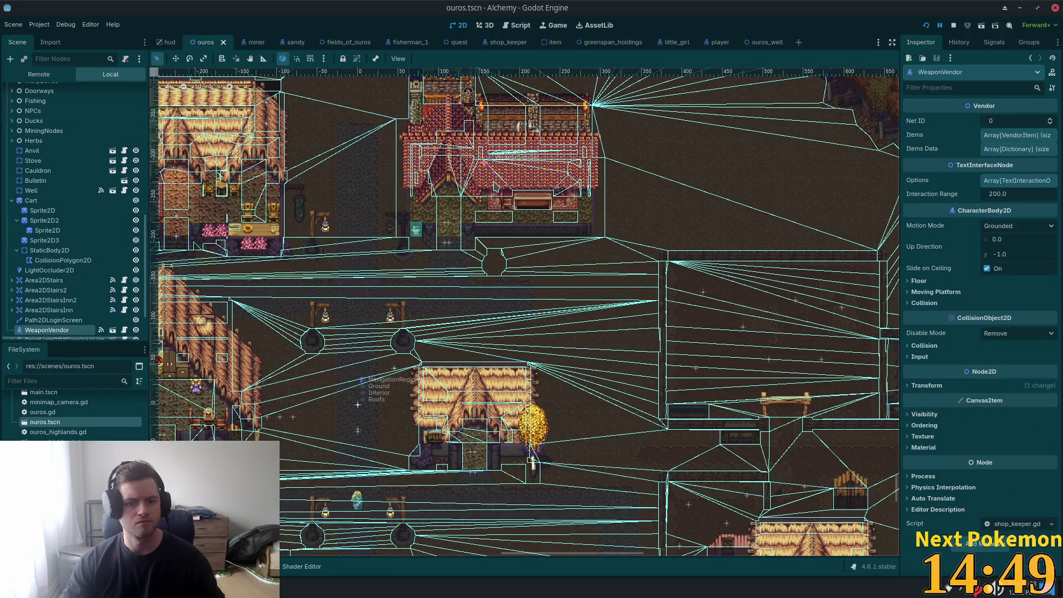
click(175, 59)
Step: Run the game and walk the player out of the shop and back beside the blue-haired vendor
key(F5)
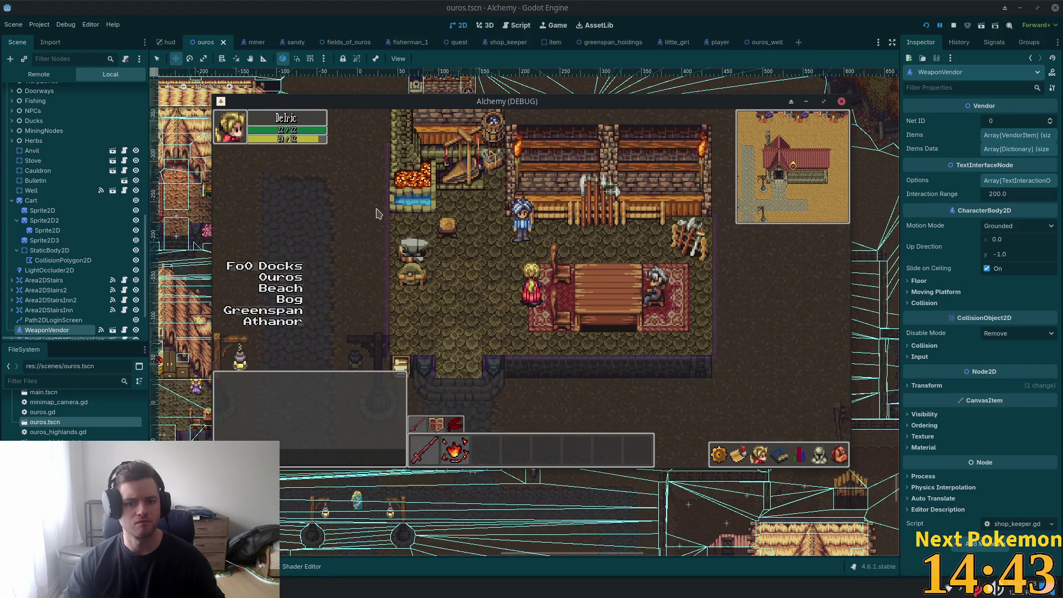
key(Left)
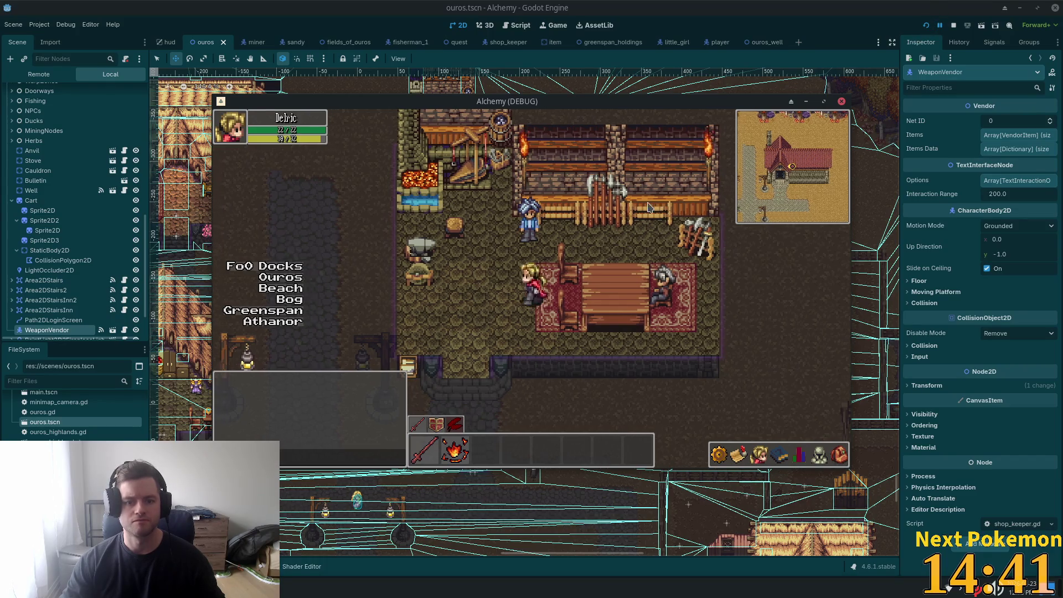
key(Left)
key(Down)
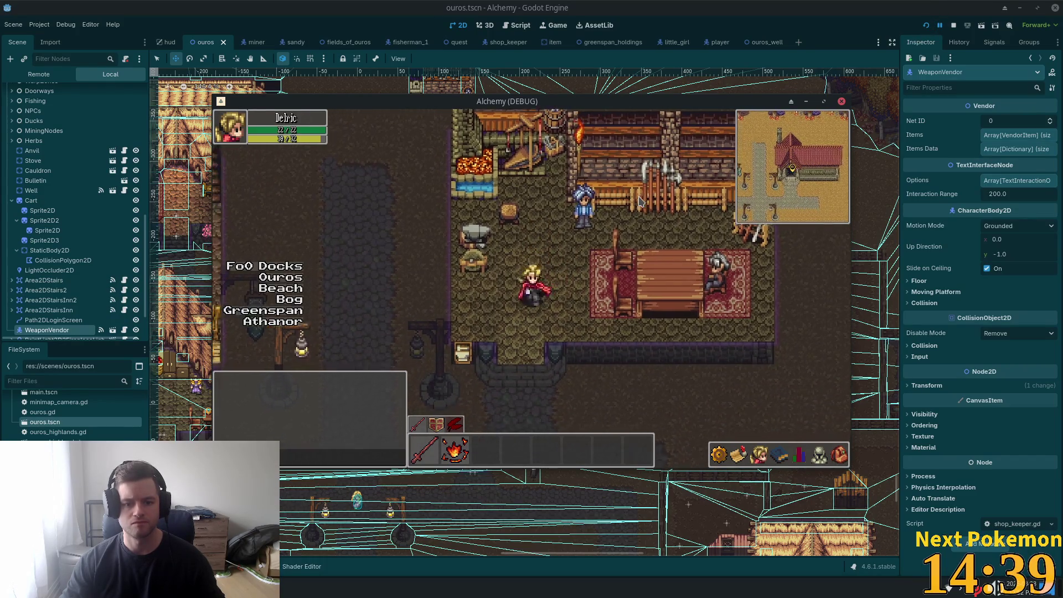
key(Down)
key(Up)
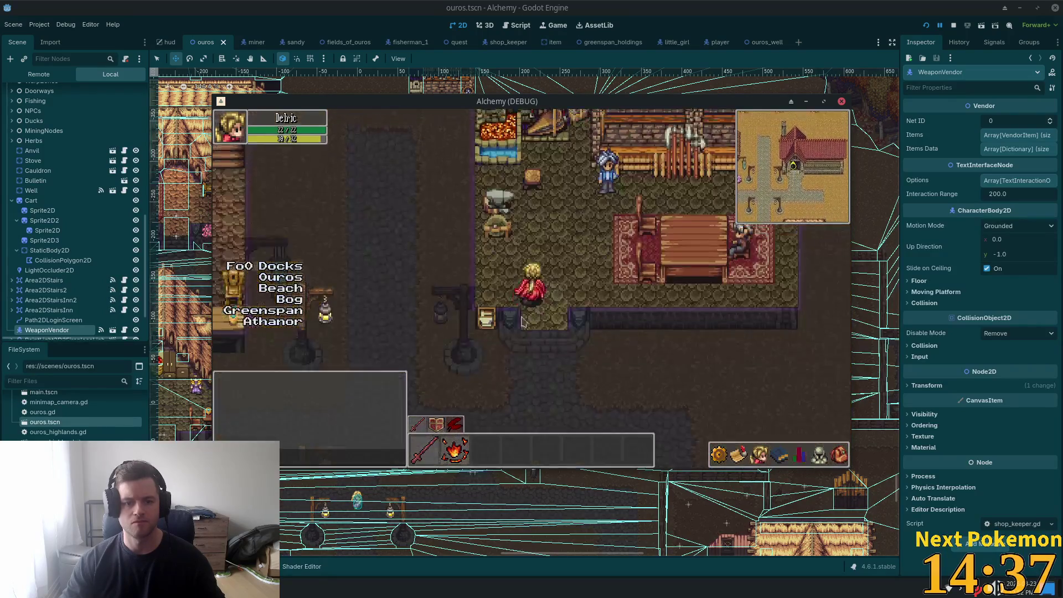
key(Down)
key(Up)
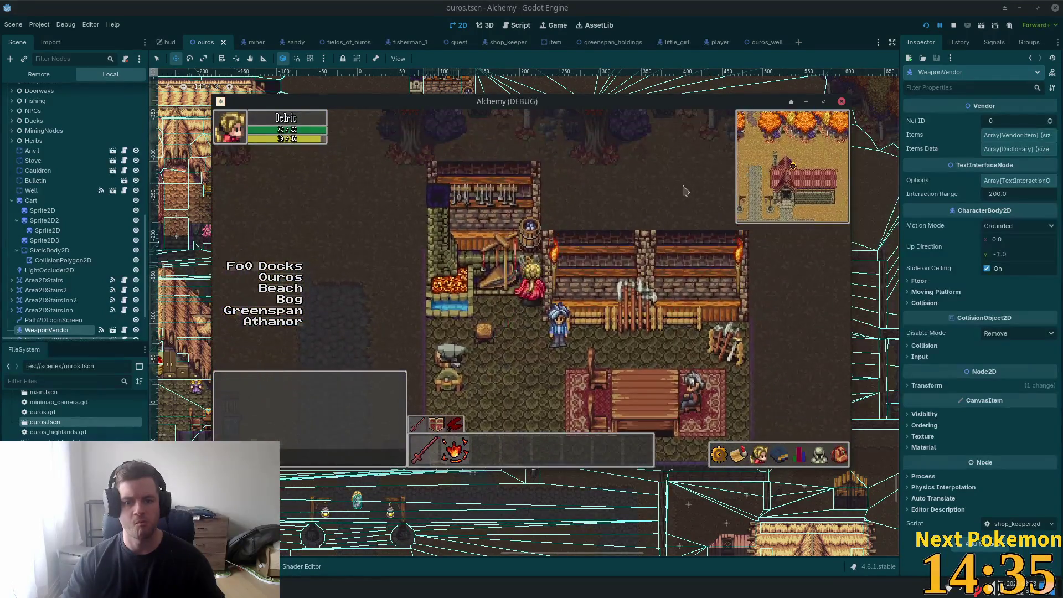
key(Down)
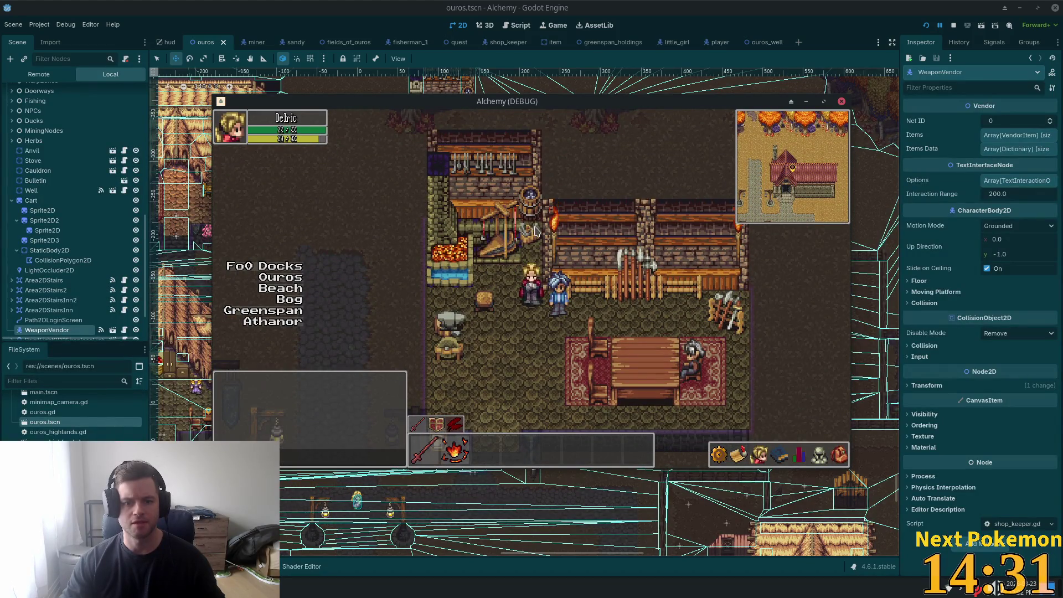
key(Left)
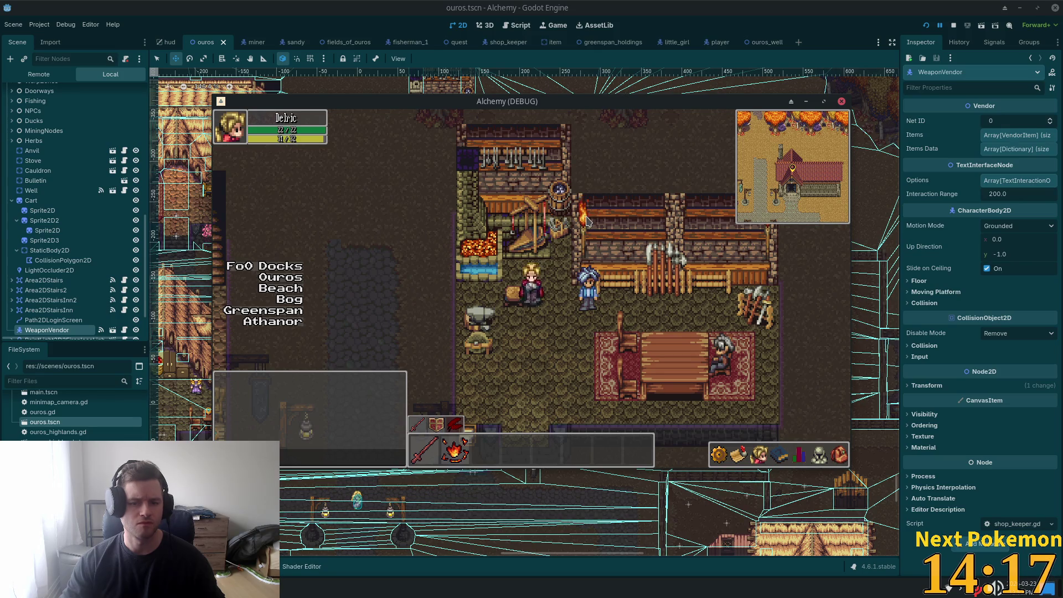
key(Right)
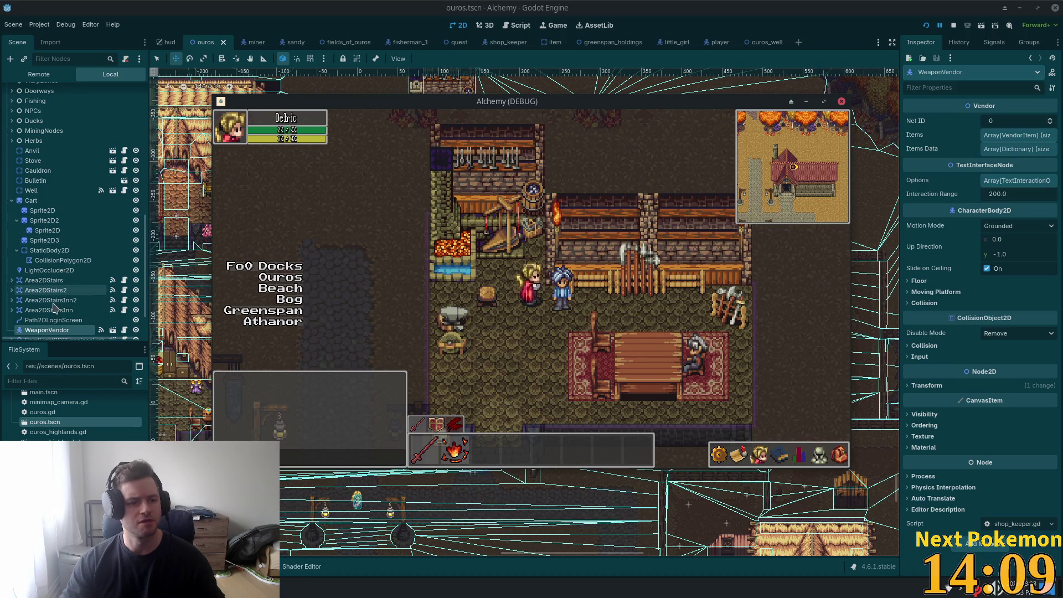
scroll(55, 285, down, 2)
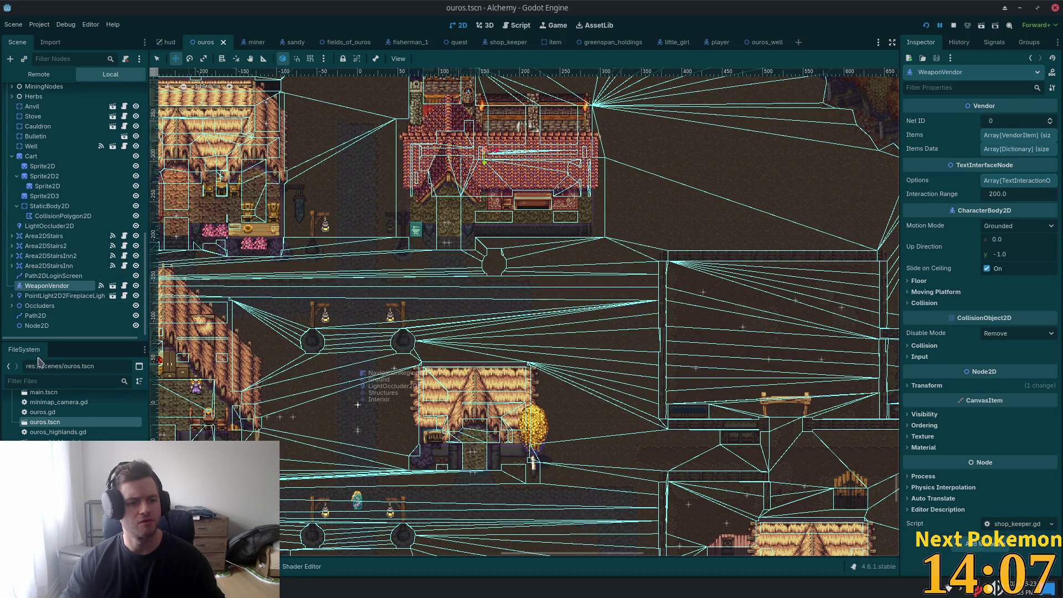
Step: Select Anvil, bring the forge roof into view, and filter nodes by 'for' to select Forge
scroll(60, 296, up, 3)
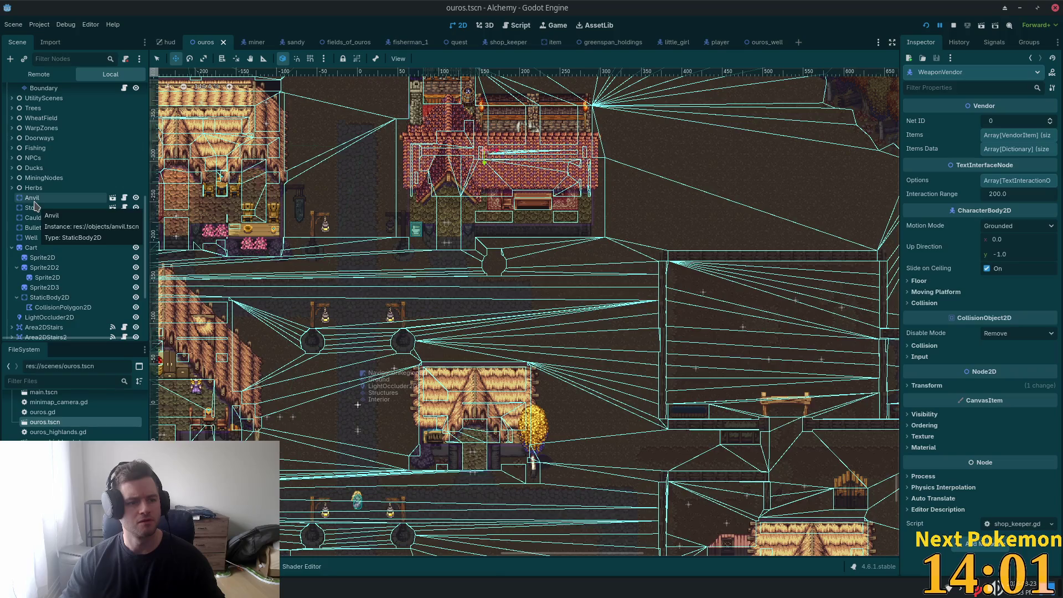
click(34, 203)
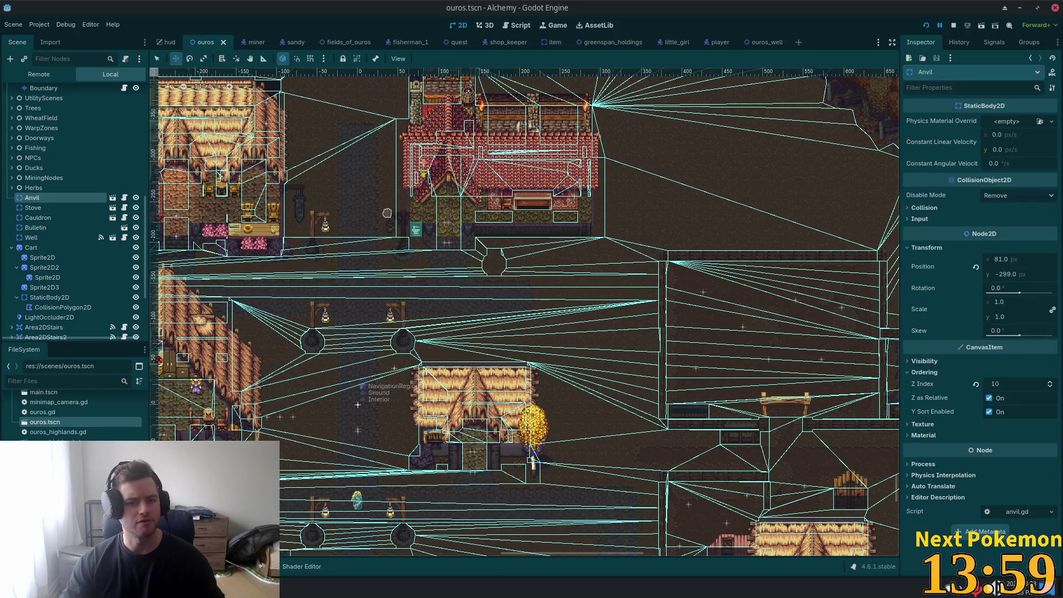
scroll(387, 213, up, 8)
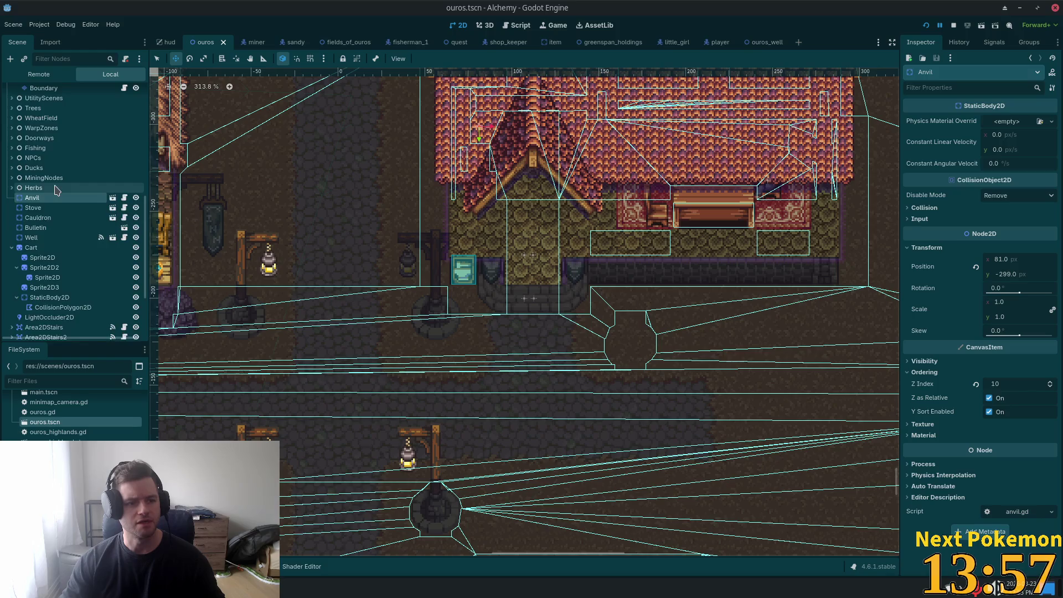
scroll(56, 190, up, 5)
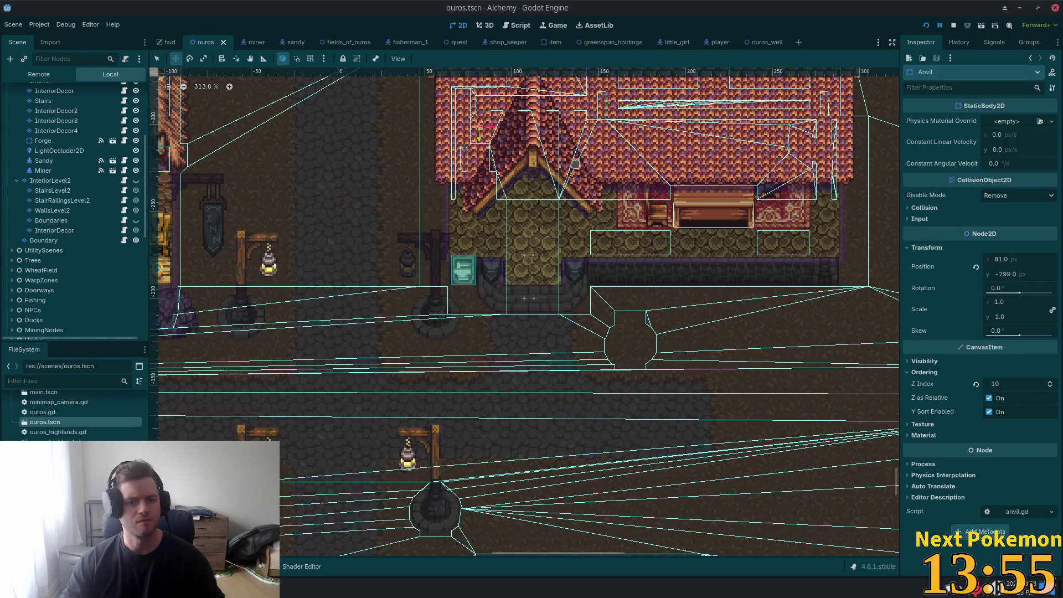
drag(447, 182, 446, 282)
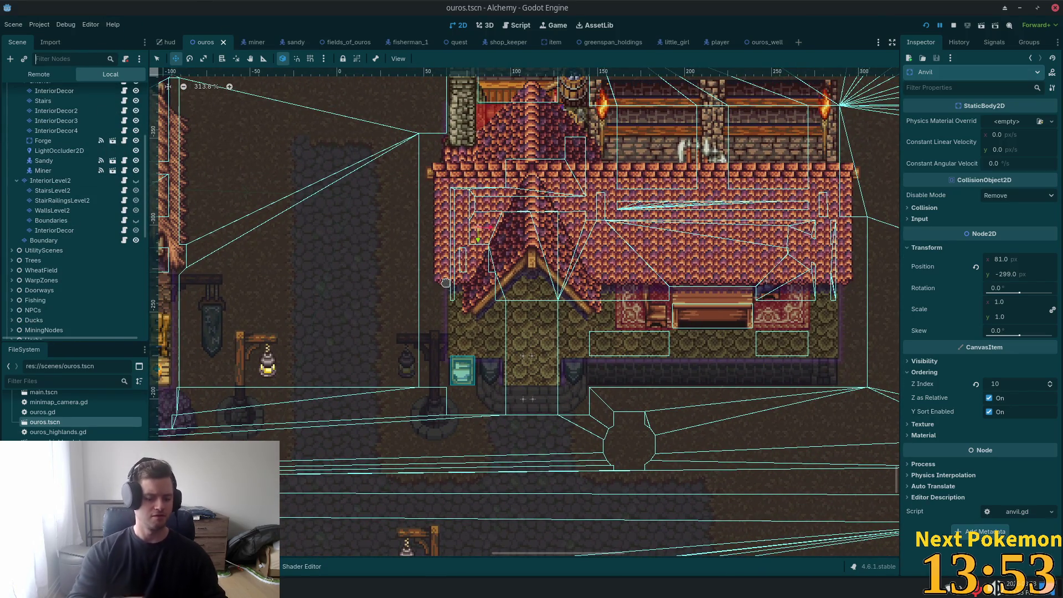
text(fur)
key(BackSpace)
key(BackSpace)
key(BackSpace)
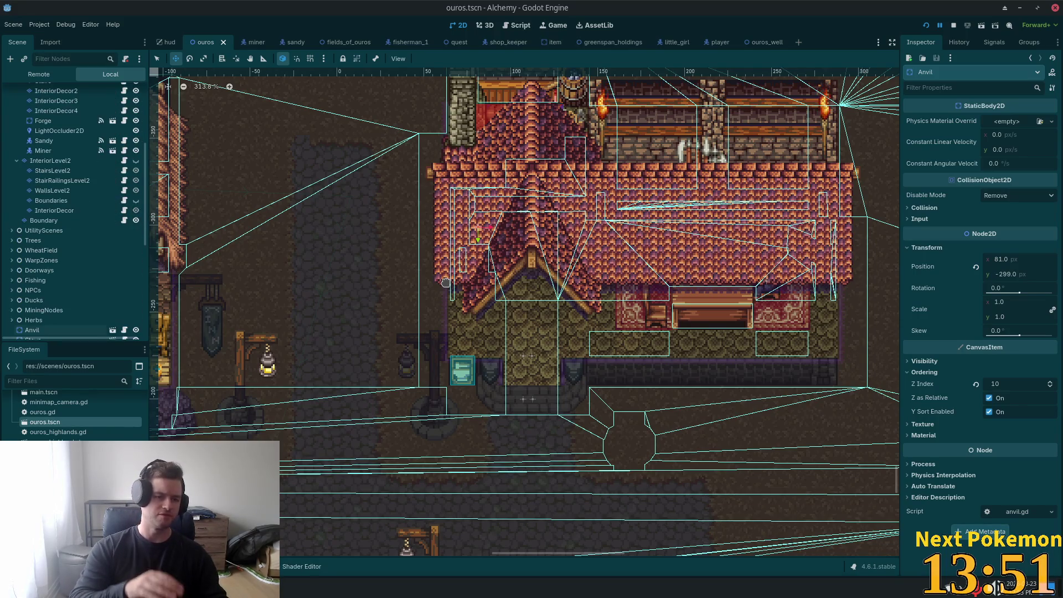
text(for)
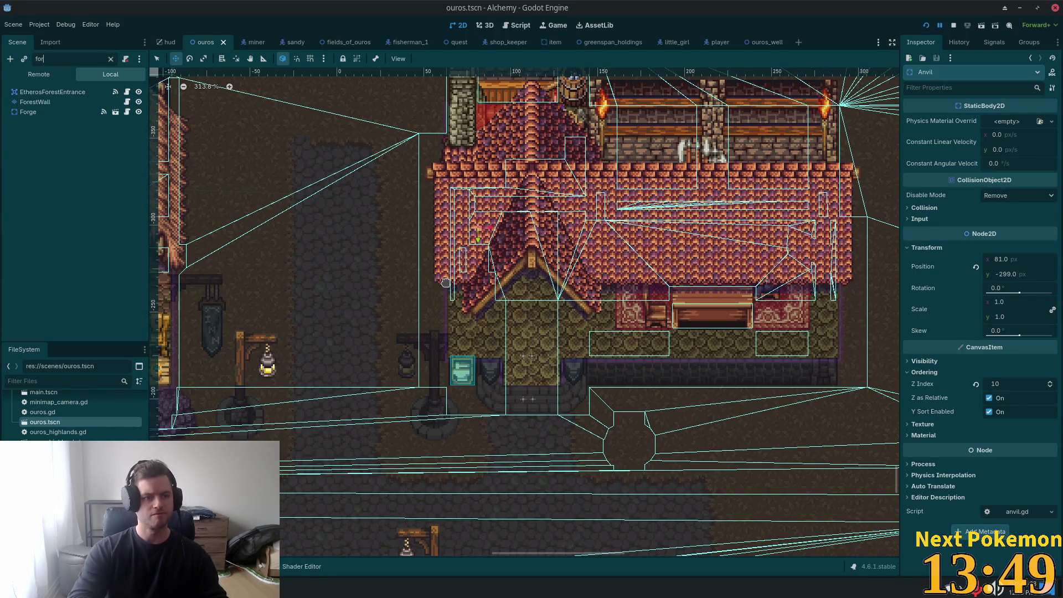
click(63, 112)
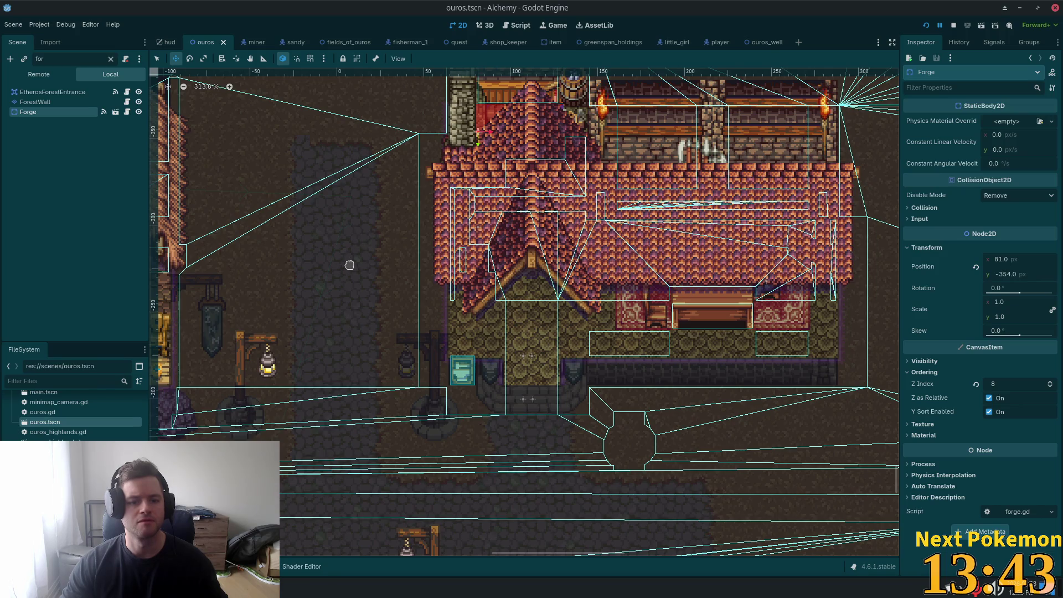
Step: Move the Forge node up to position y -370
mouse_move(353, 256)
mouse_down()
mouse_move(353, 240)
mouse_move(352, 294)
mouse_up()
scroll(351, 310, up, 3)
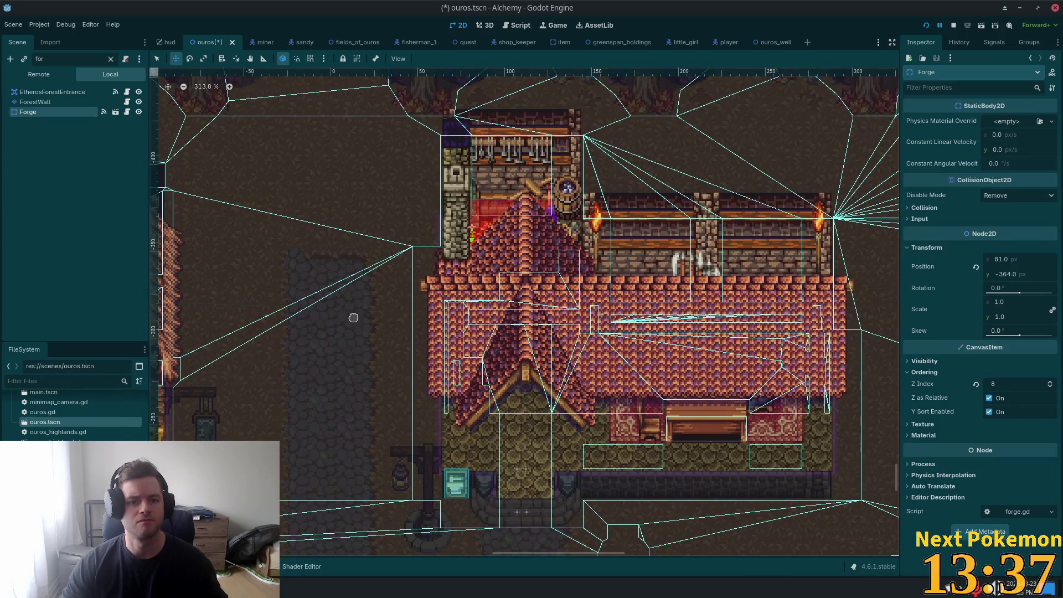
key(Down)
key(Down)
key(Down)
key(Up)
key(Up)
key(Up)
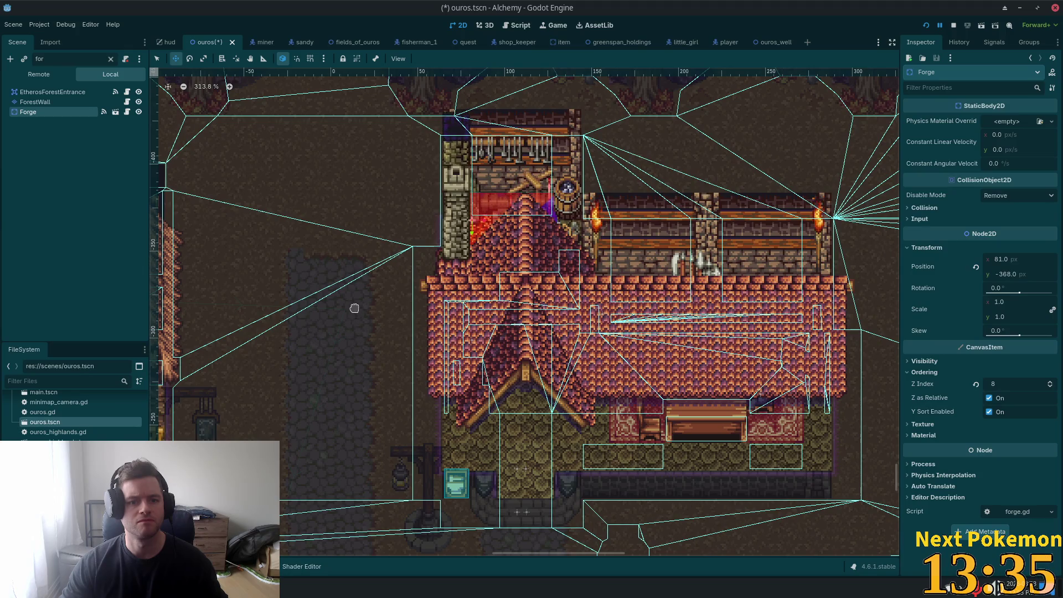
Step: Save and run the game, walking the player around the forge to check it
key(F5)
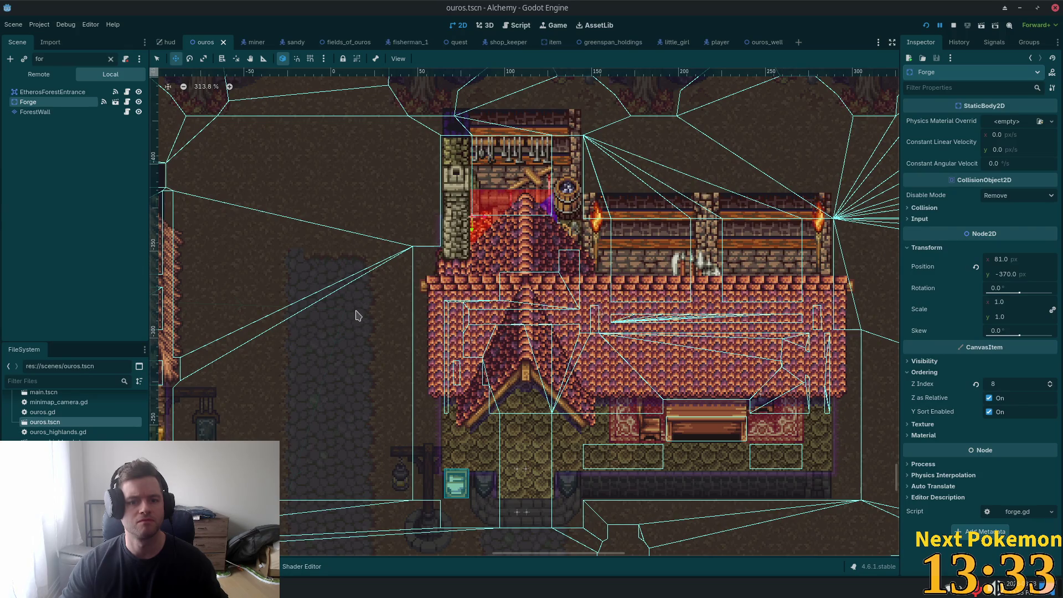
key(Up)
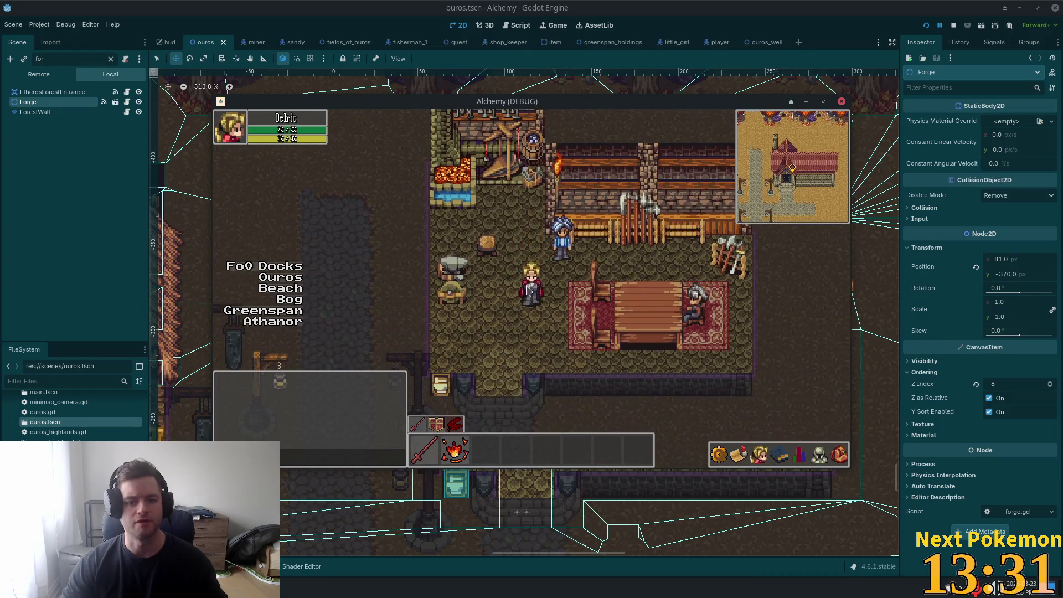
key(Left)
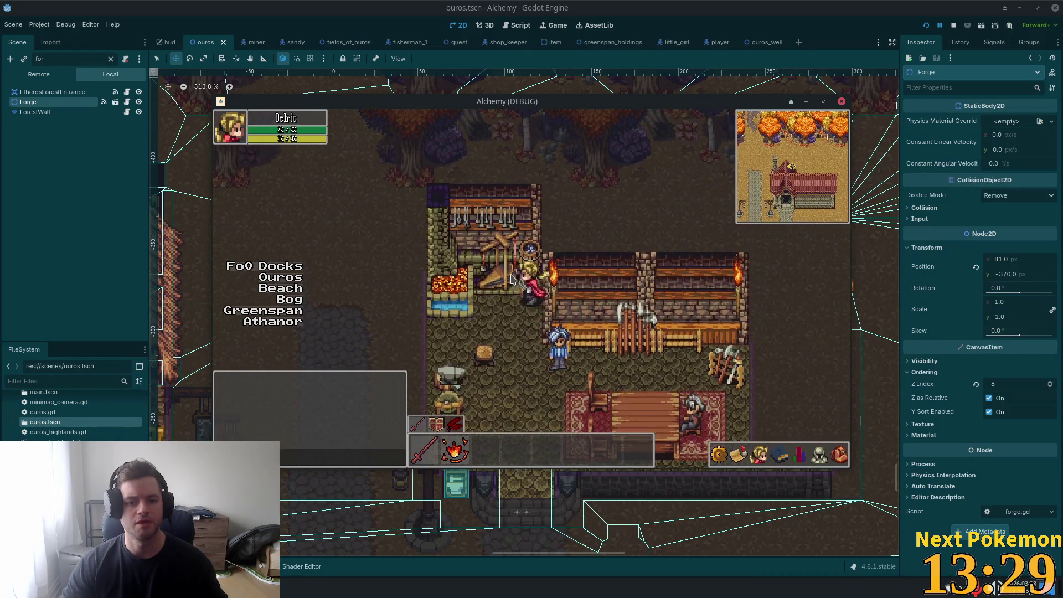
key(Right)
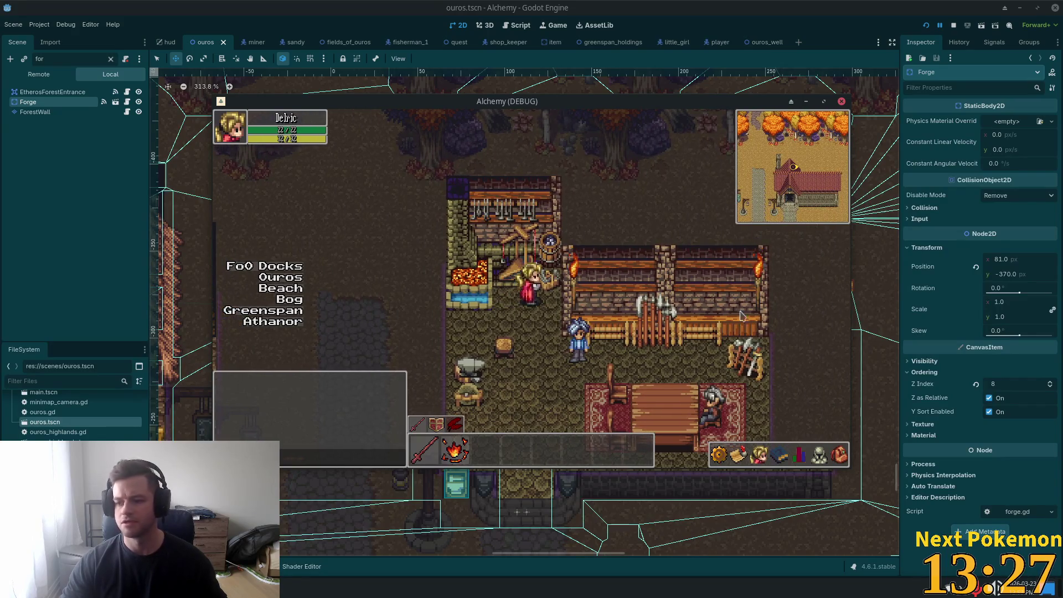
key(Down)
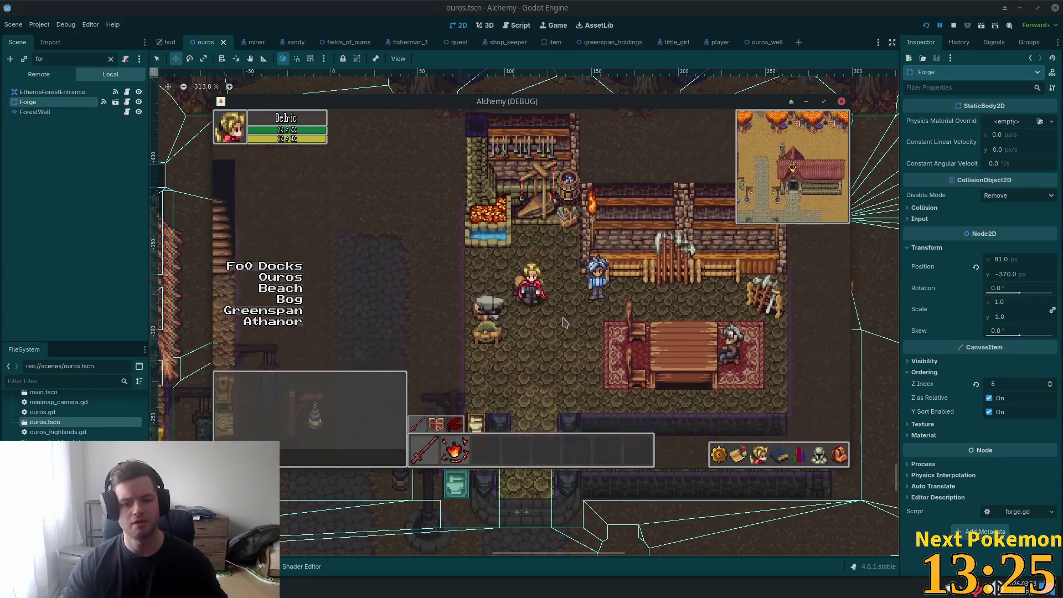
key(Up)
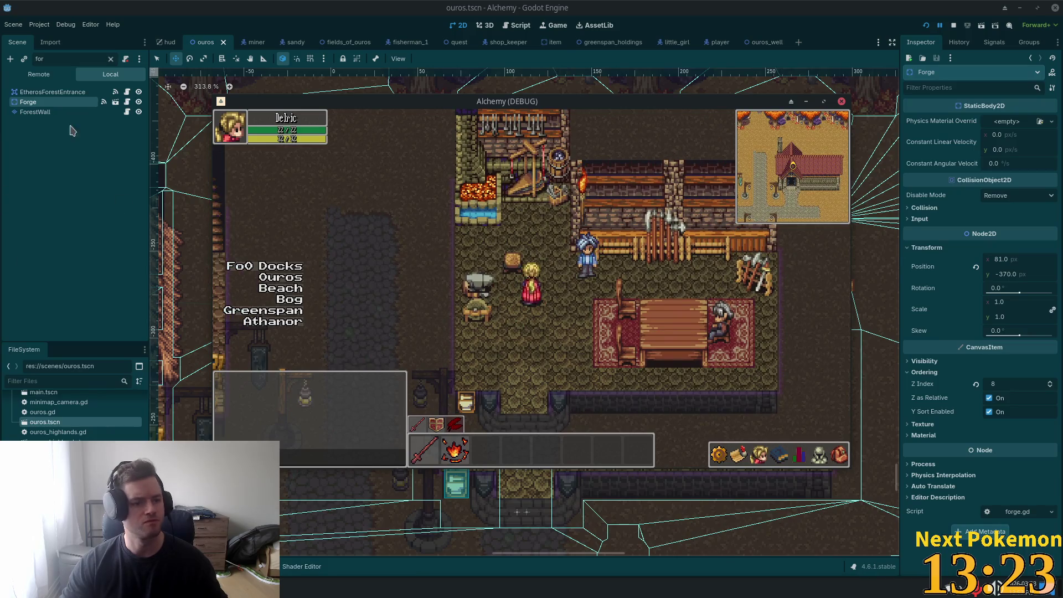
double_click(51, 59)
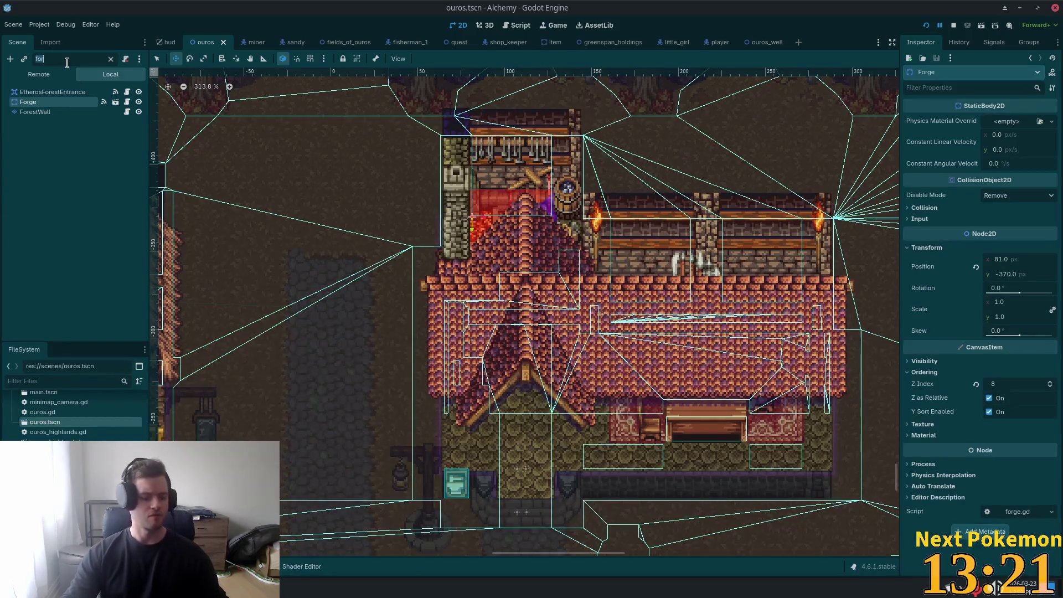
Step: Filter nodes by 'anvil', select only the Anvil, and nudge it upward
text(anvil)
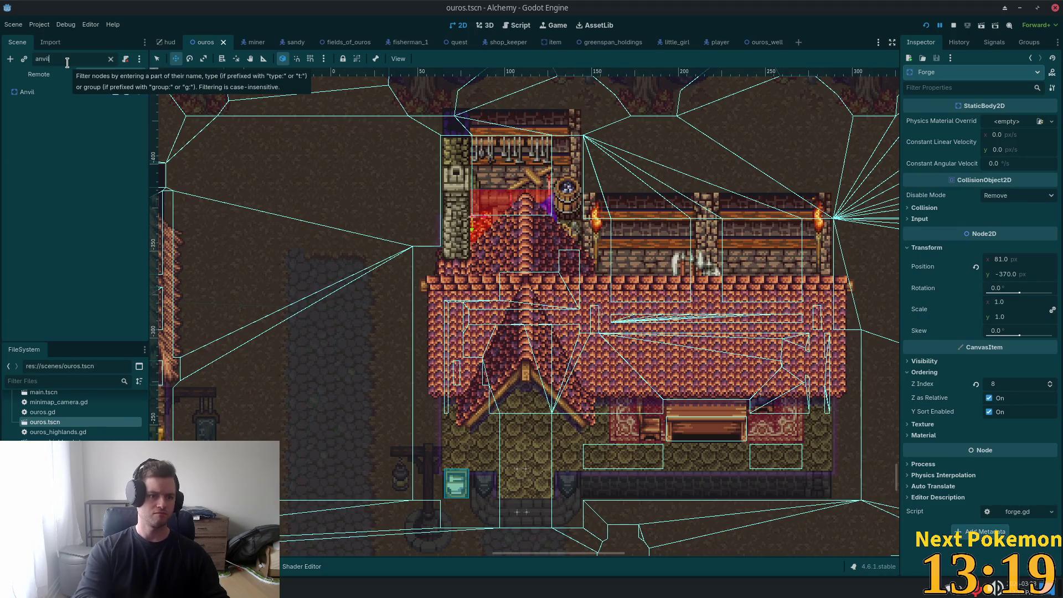
ctrl+click(36, 94)
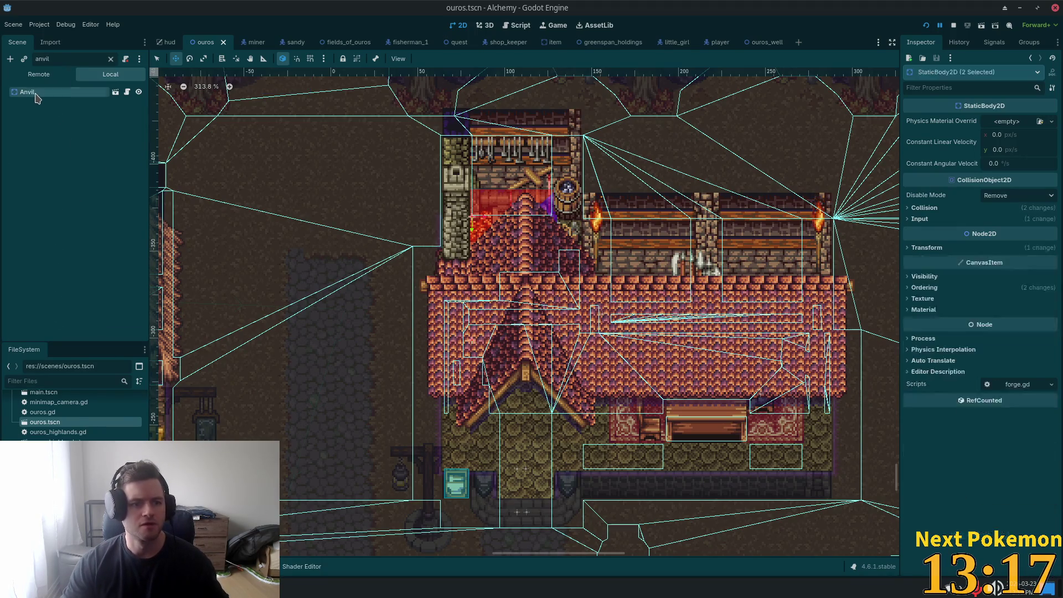
click(35, 94)
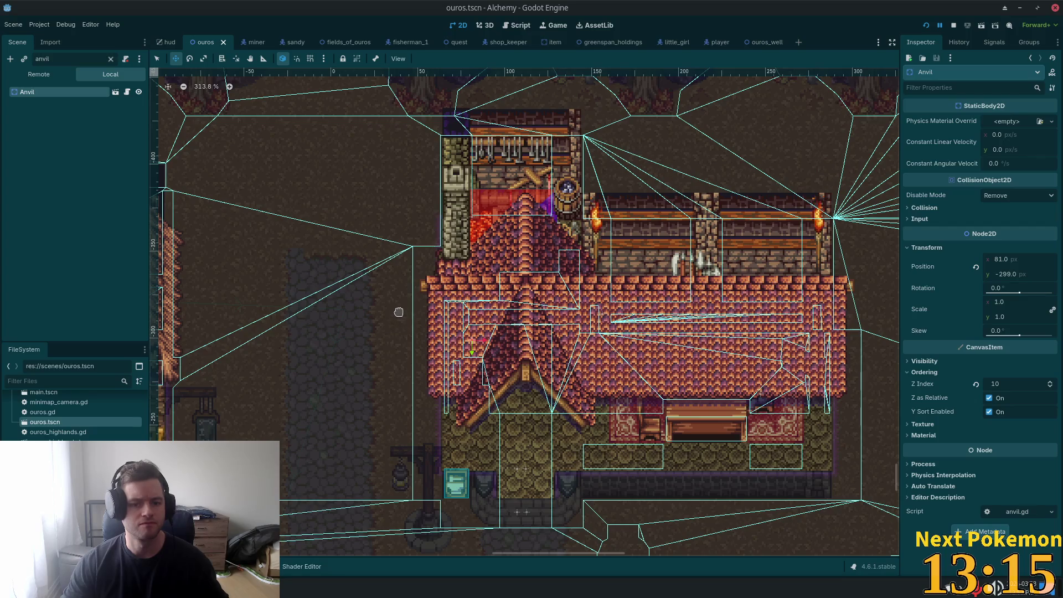
key(Up)
key(Up)
key(Up)
Step: Test-run repeatedly while settling the Anvil at y -315, then walk out to the street
key(F5)
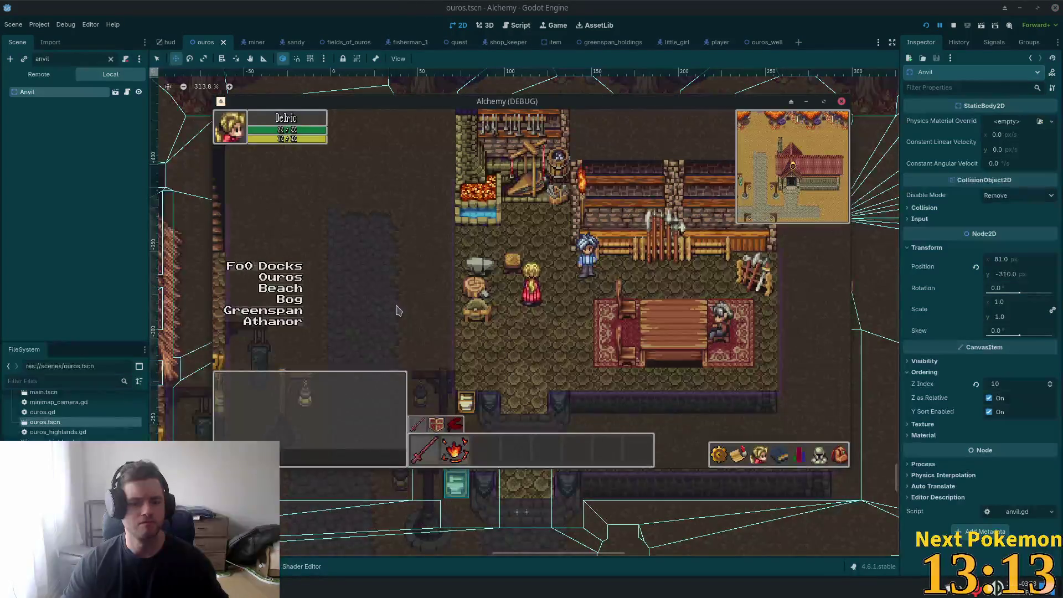
key(F8)
key(Up)
key(Up)
key(Up)
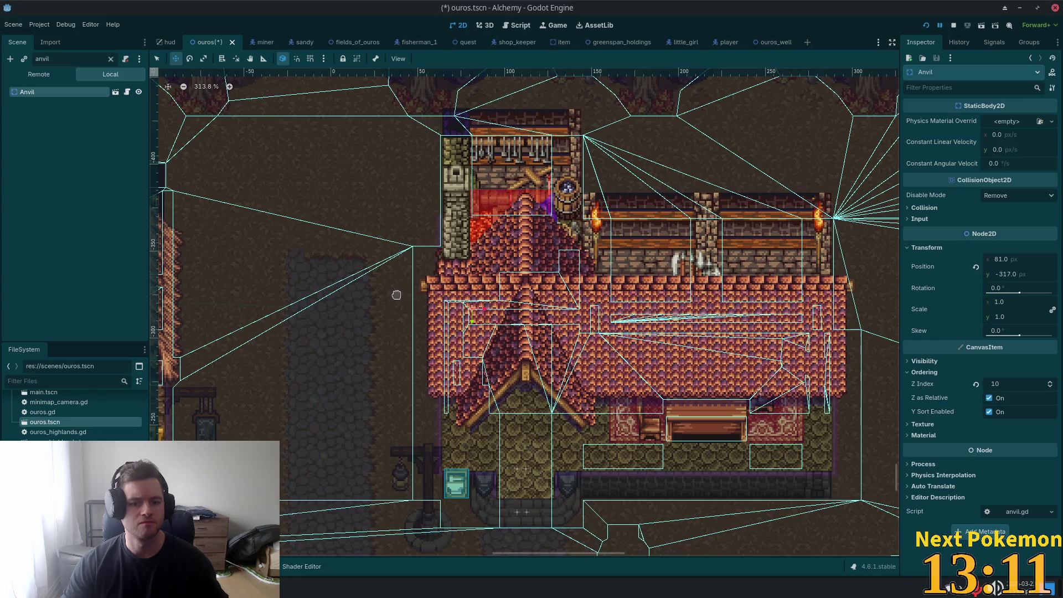
key(F5)
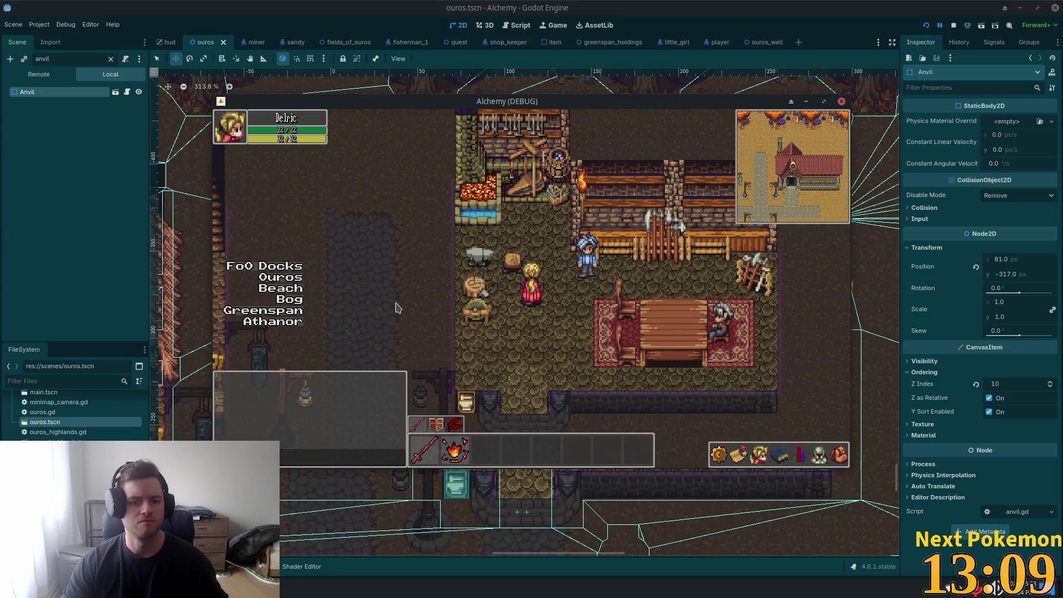
key(F8)
key(Down)
key(Down)
key(F5)
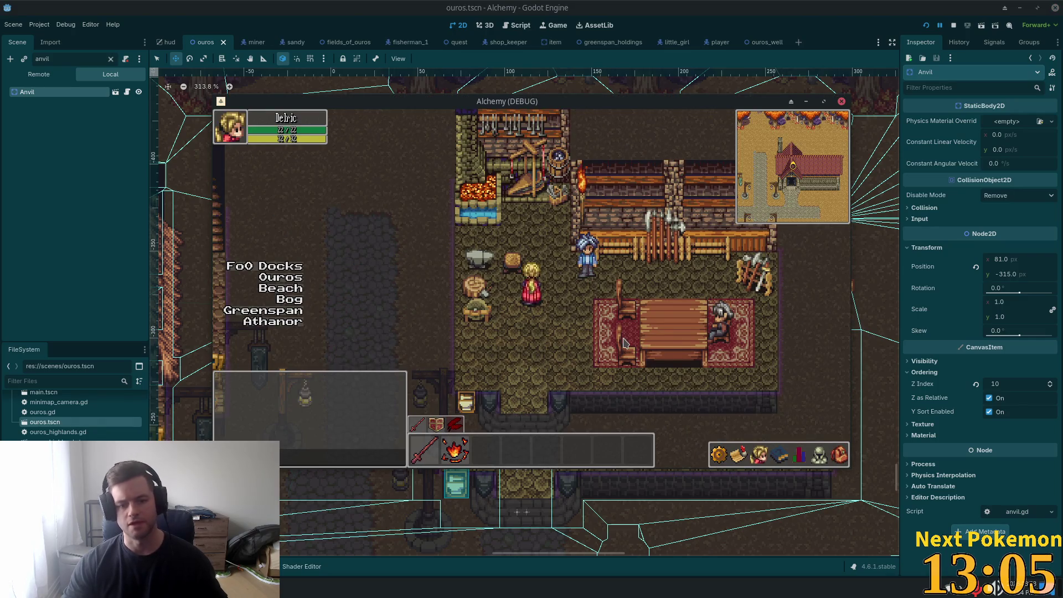
key(Right)
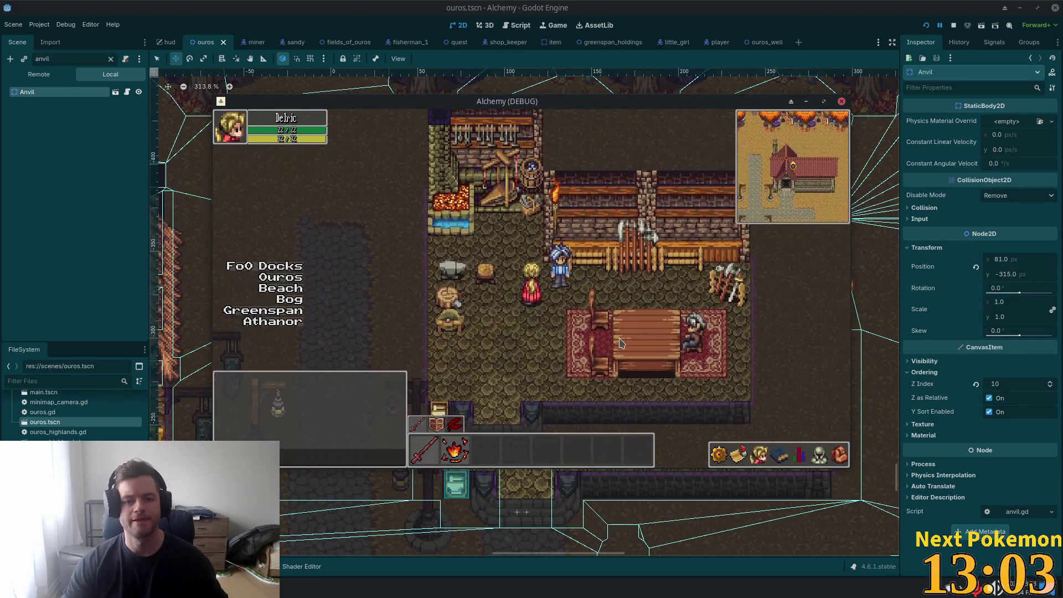
key(Down)
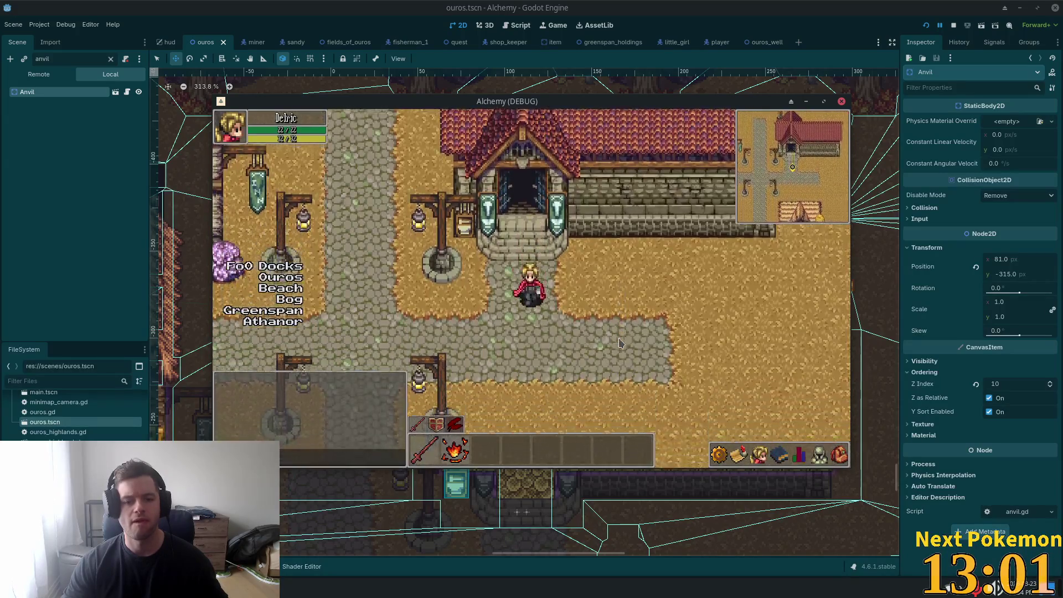
key(Left)
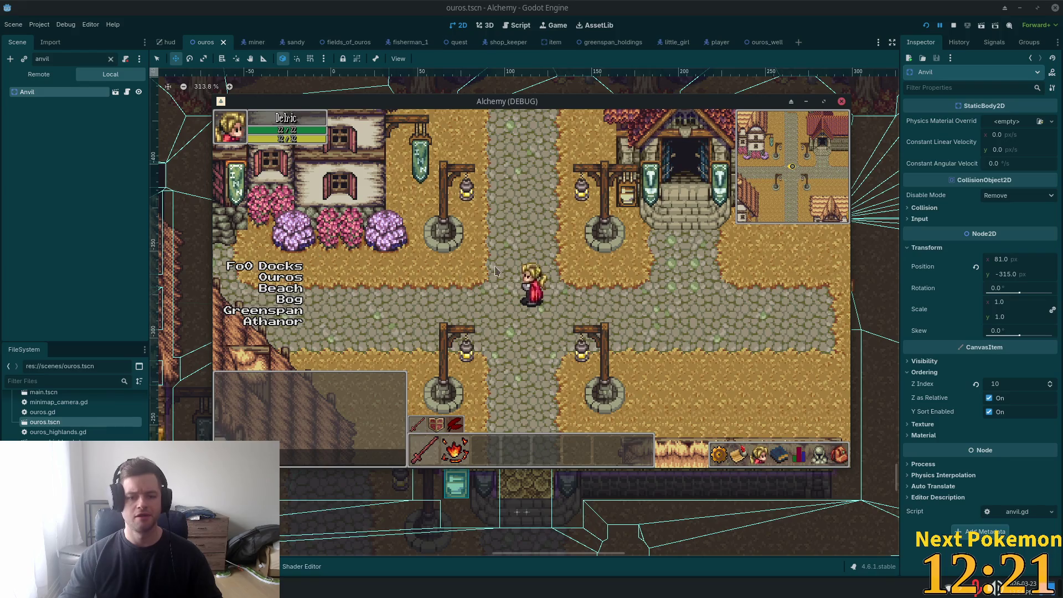
key(Left)
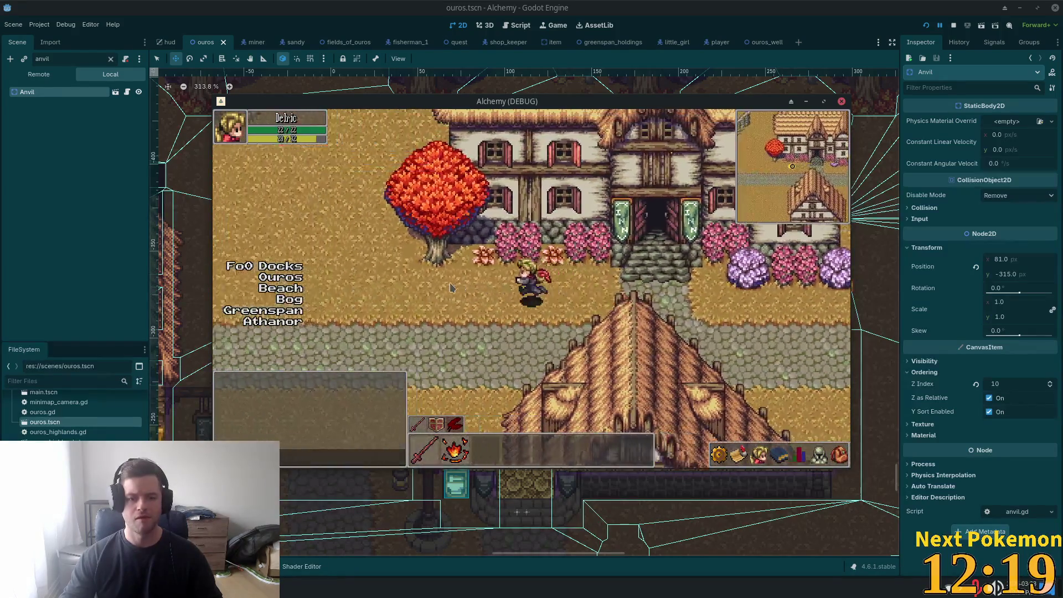
key(Up)
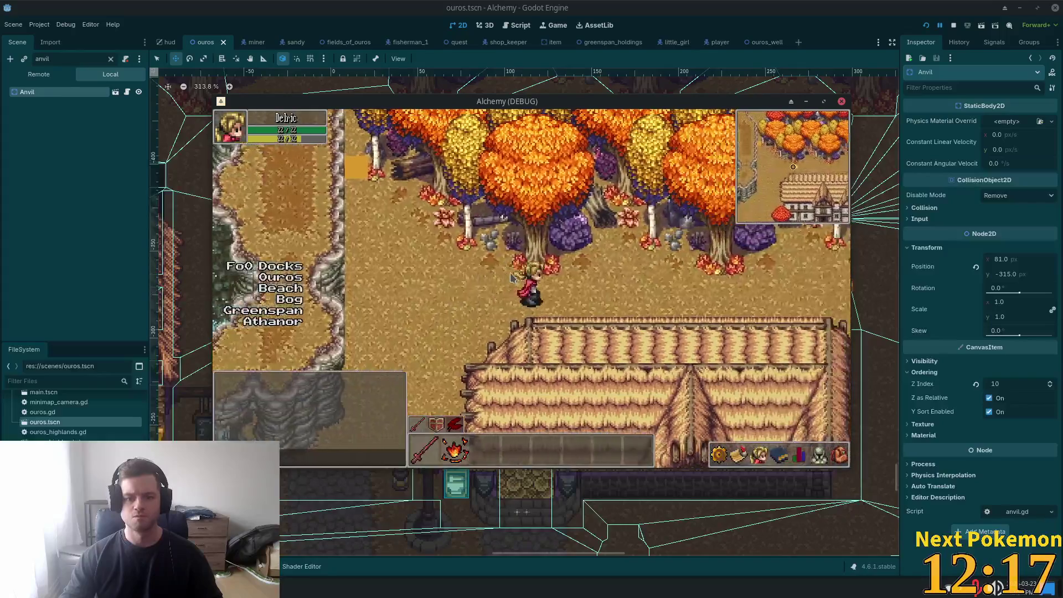
key(Down)
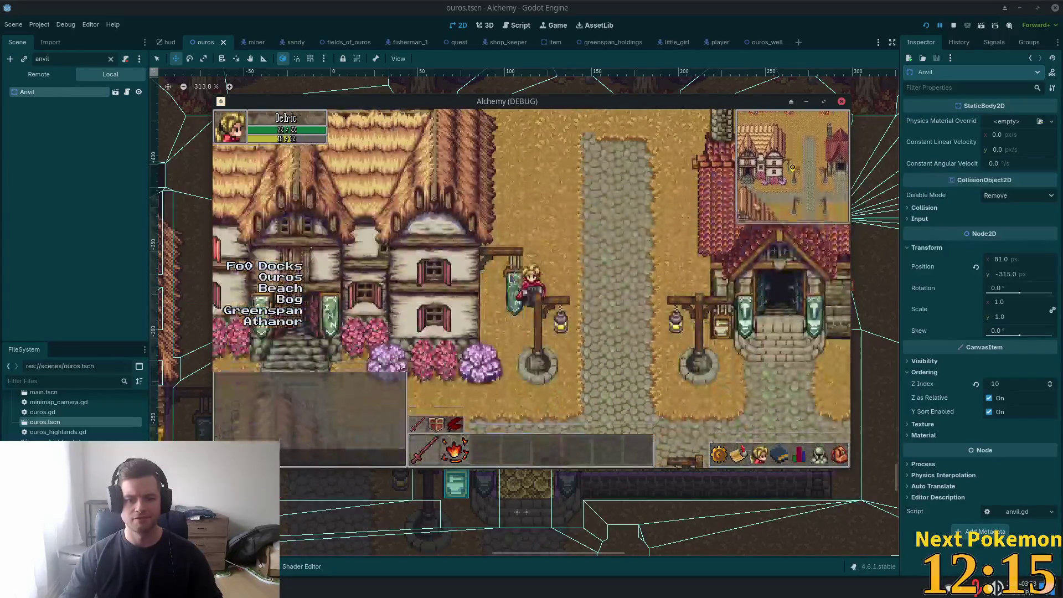
key(Down)
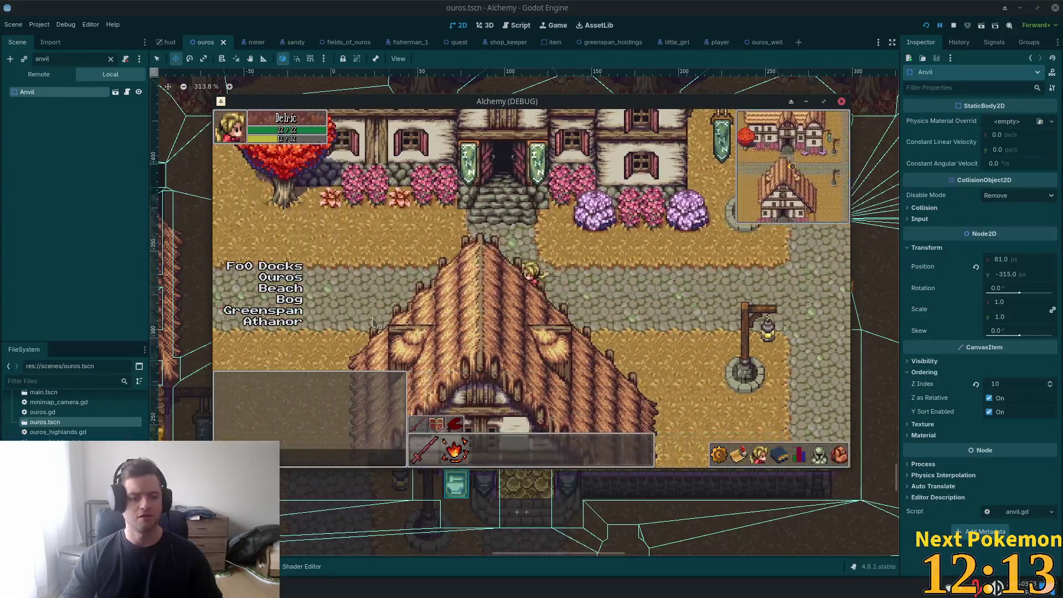
key(Left)
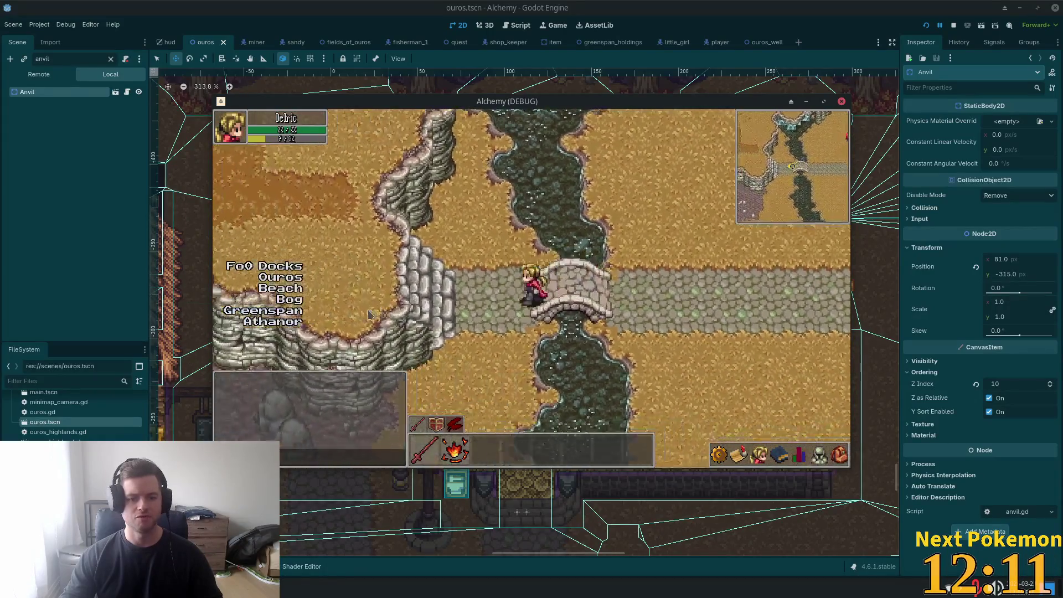
key(Down)
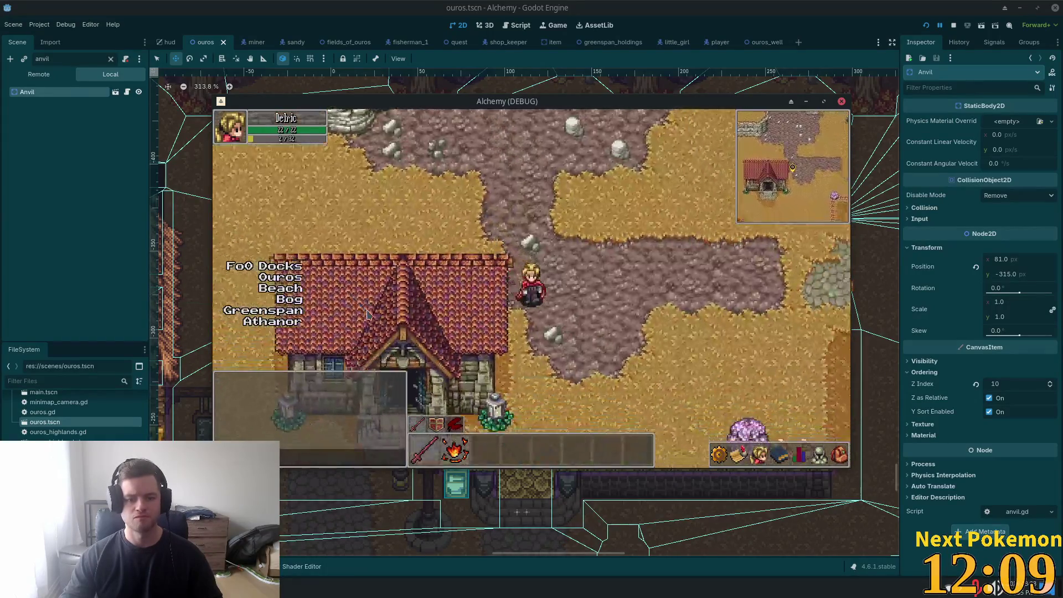
key(Down)
key(Right)
key(Up)
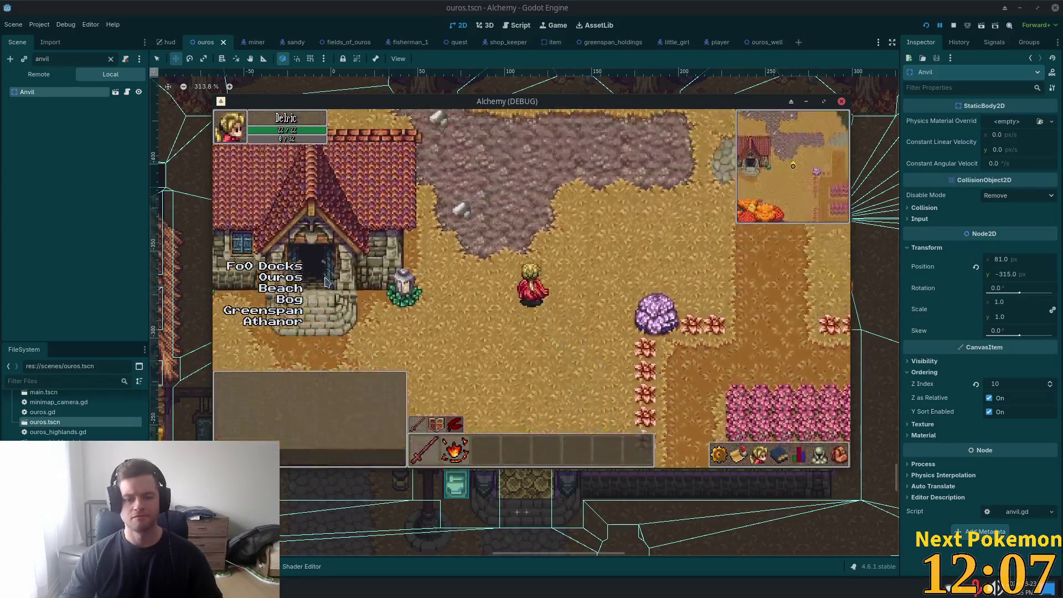
Step: Launch Steam from the app search, then clear the 'anv' Scene filter and run the project
key(Up)
click(861, 5)
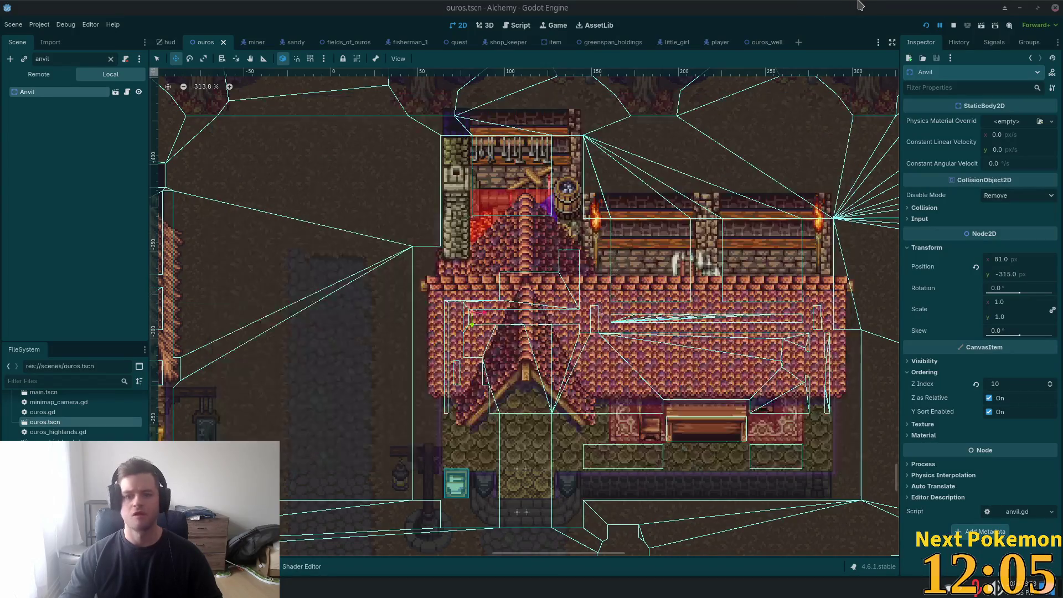
key(super)
text(sound)
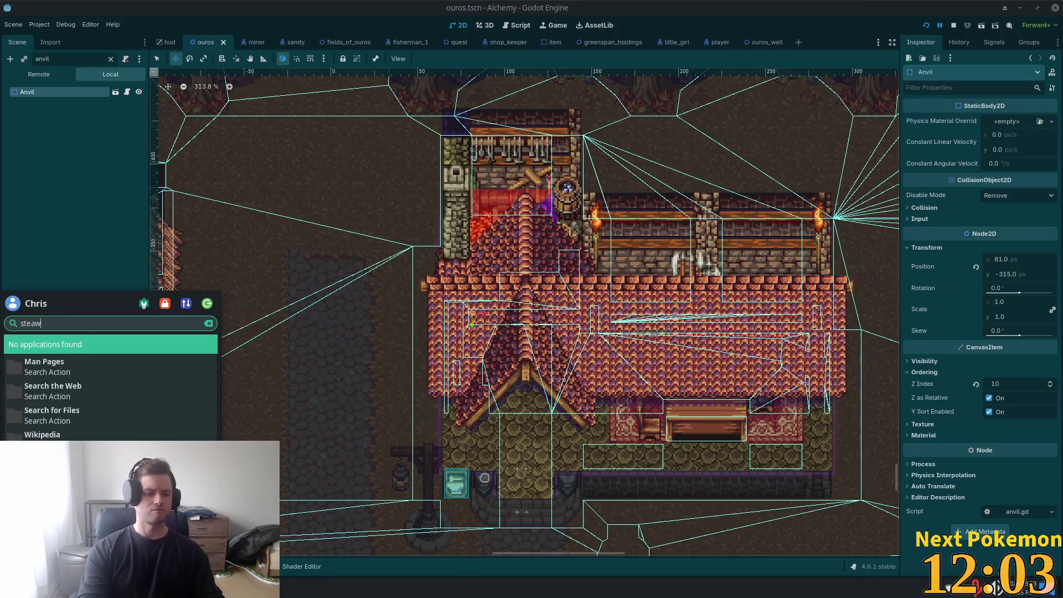
key(Escape)
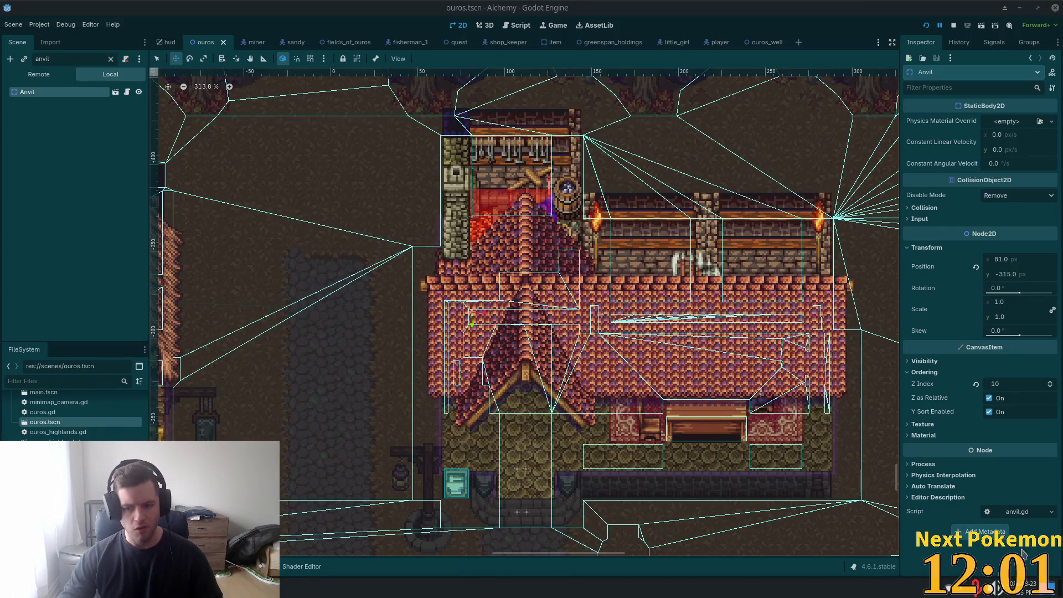
key(super)
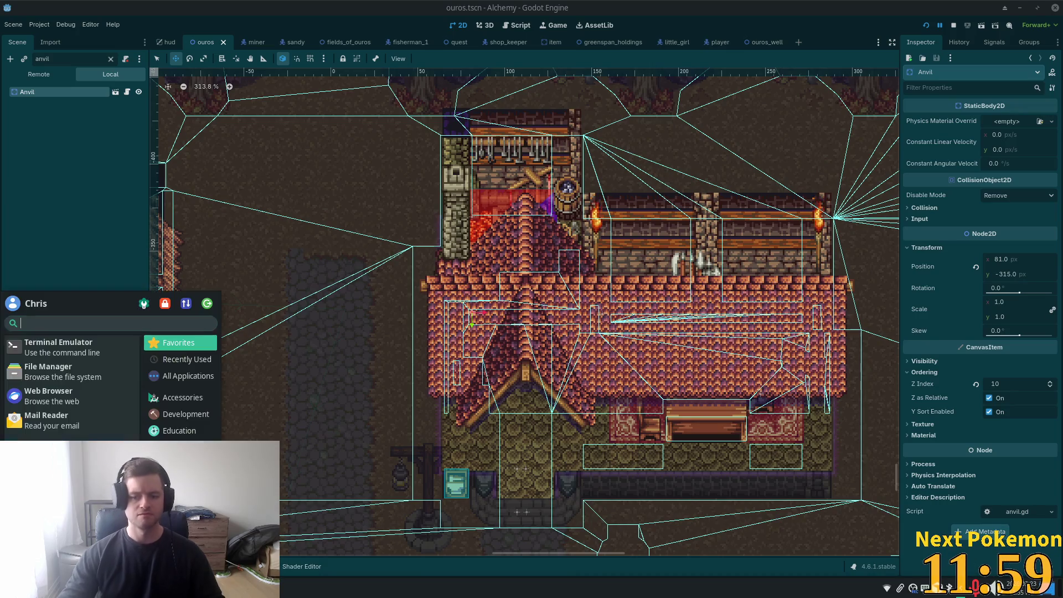
text(steam)
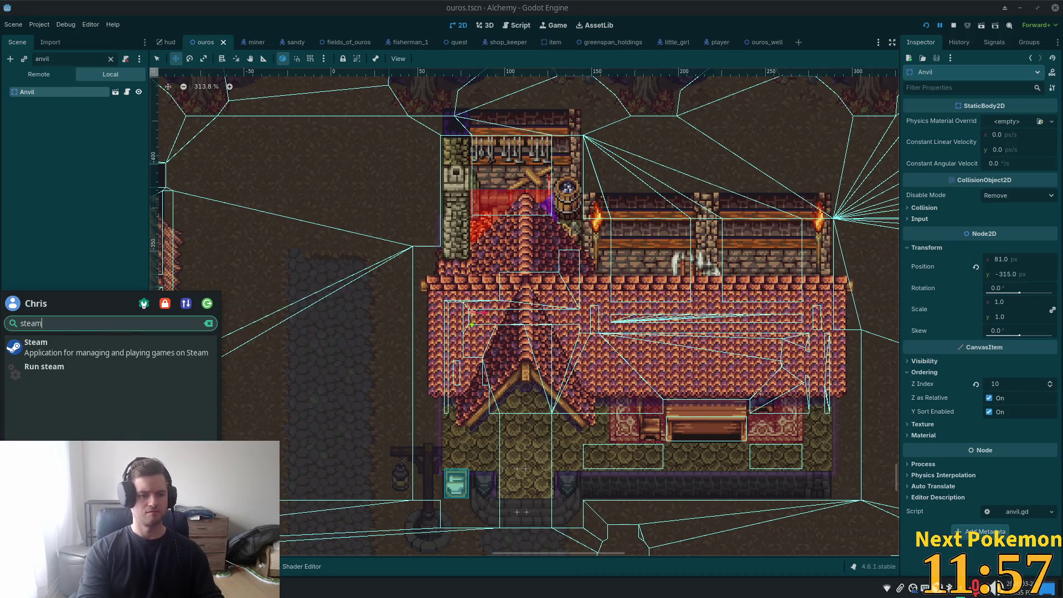
key(Return)
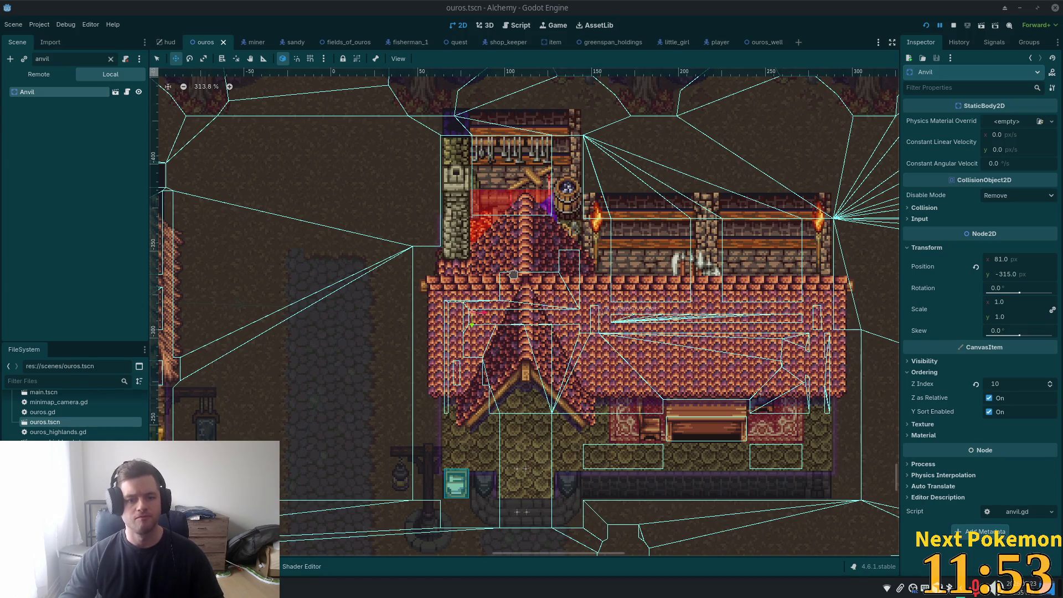
click(110, 59)
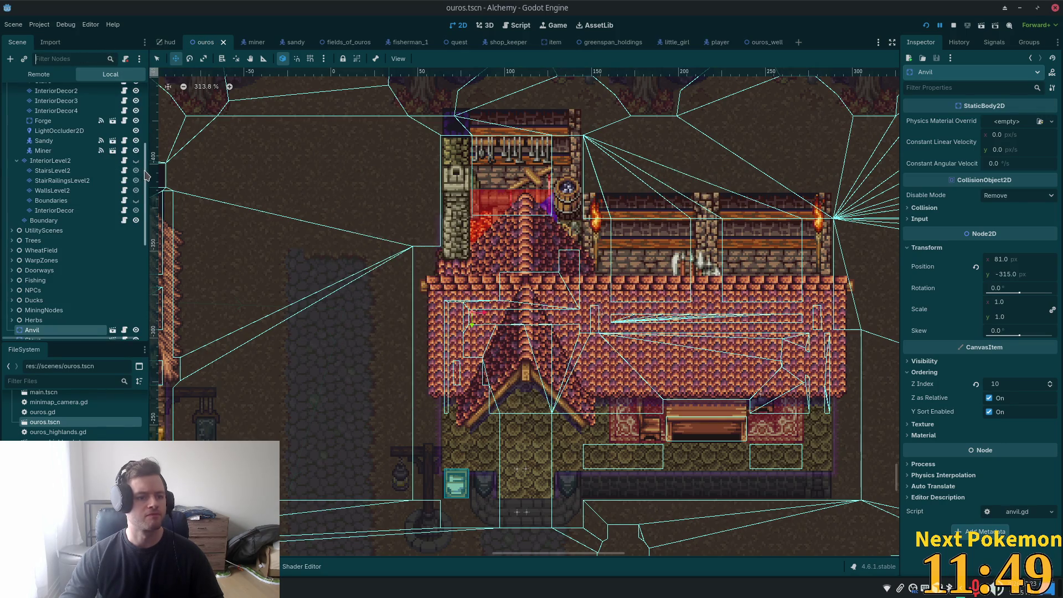
key(F5)
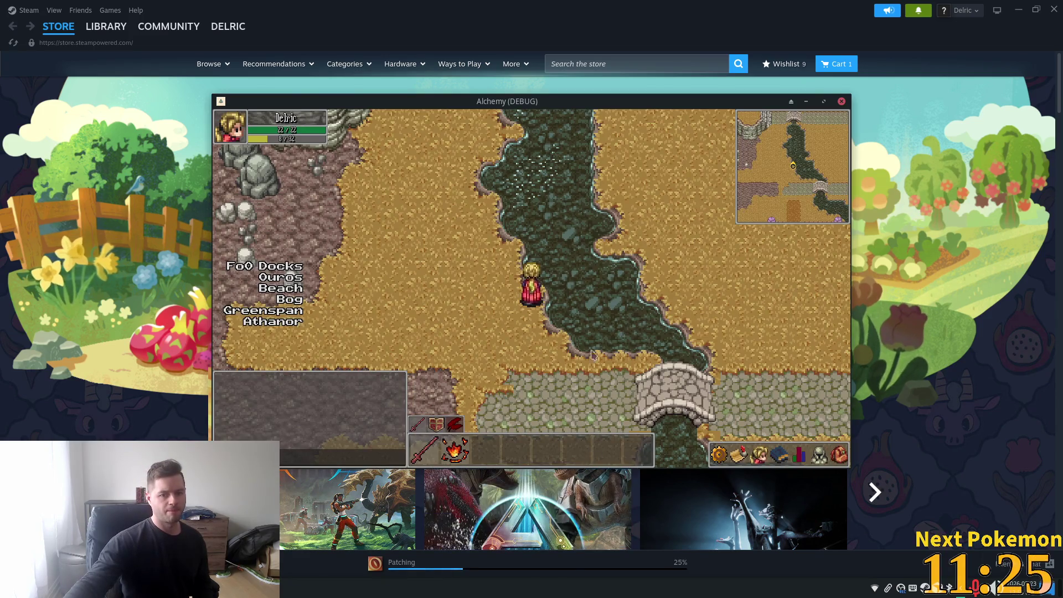
Step: Walk the character along the river, over the stone bridge, into the inn and across the rug
key(Left)
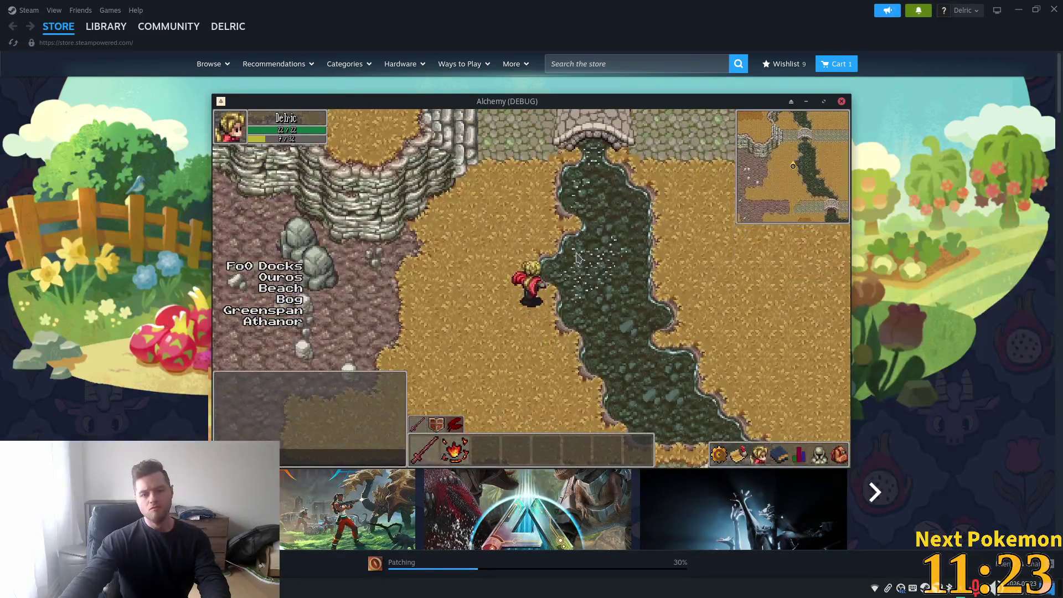
key(Right)
key(Right)
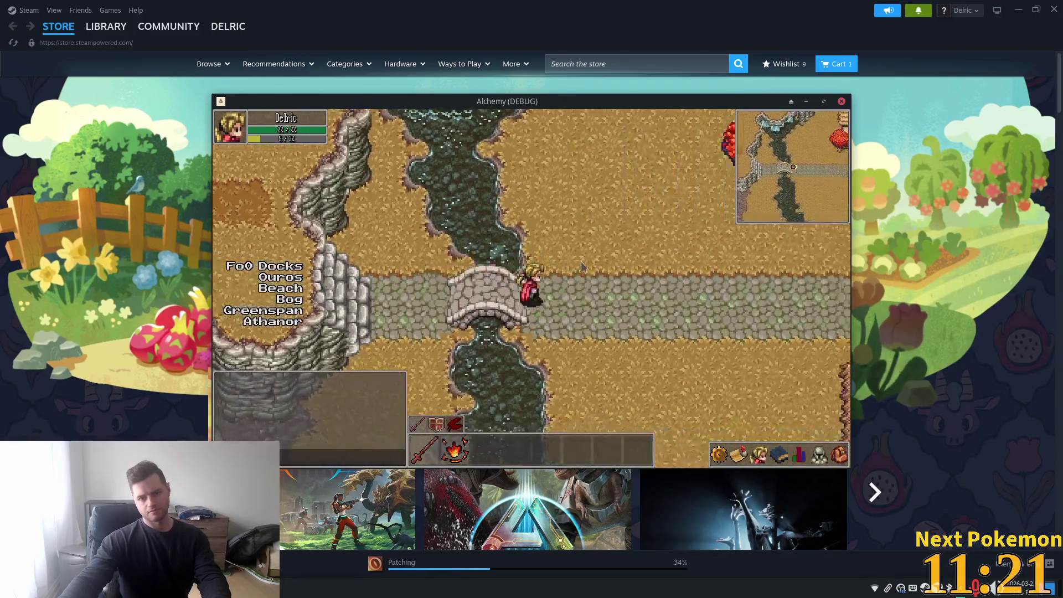
key(Up)
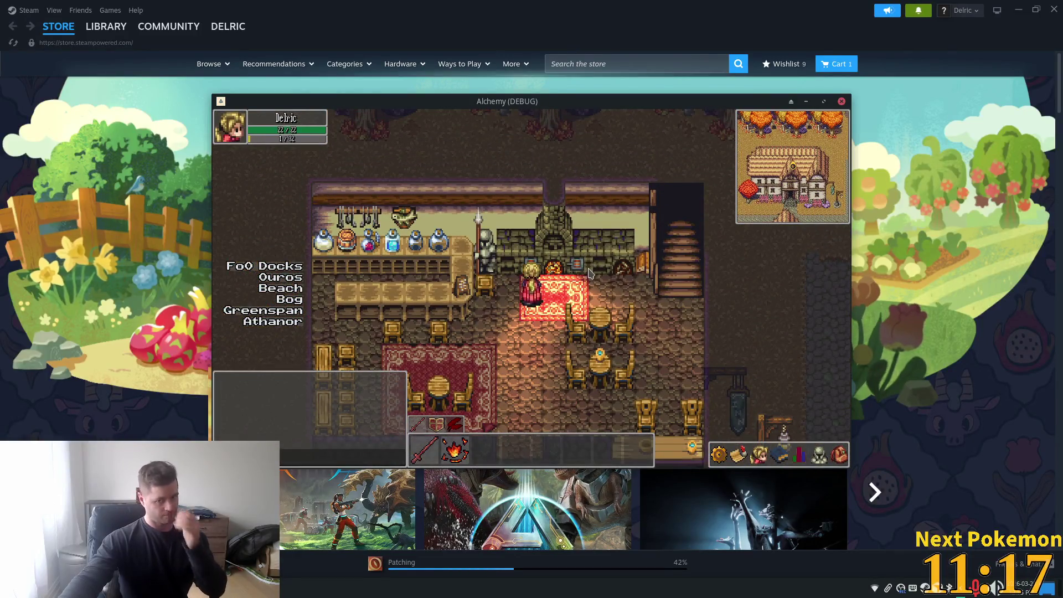
key(Down)
key(Right)
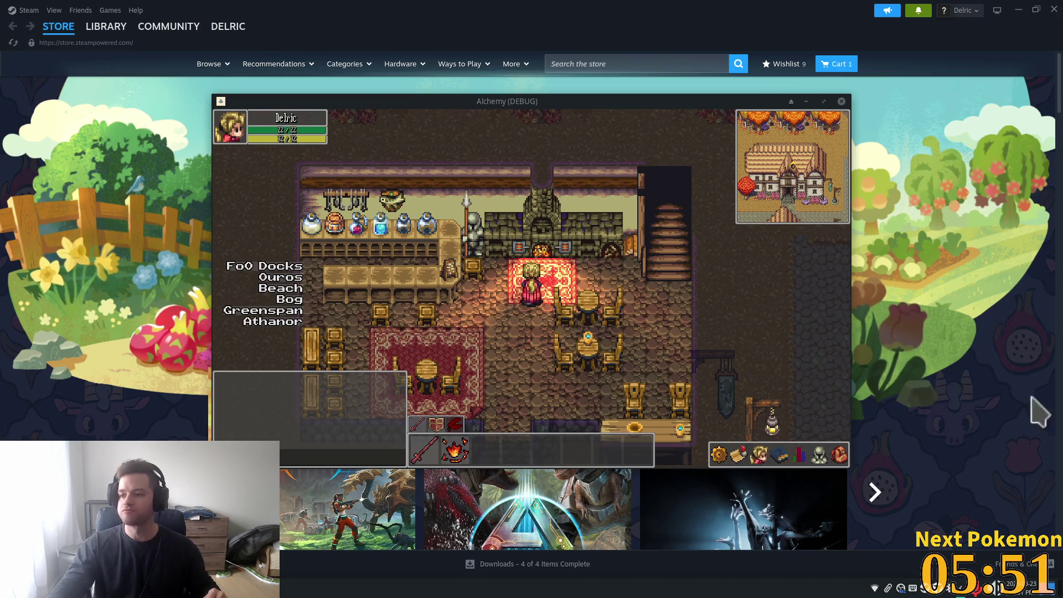
Step: Close the Alchemy (DEBUG) window so the Steam Spring Sale page shows
click(194, 83)
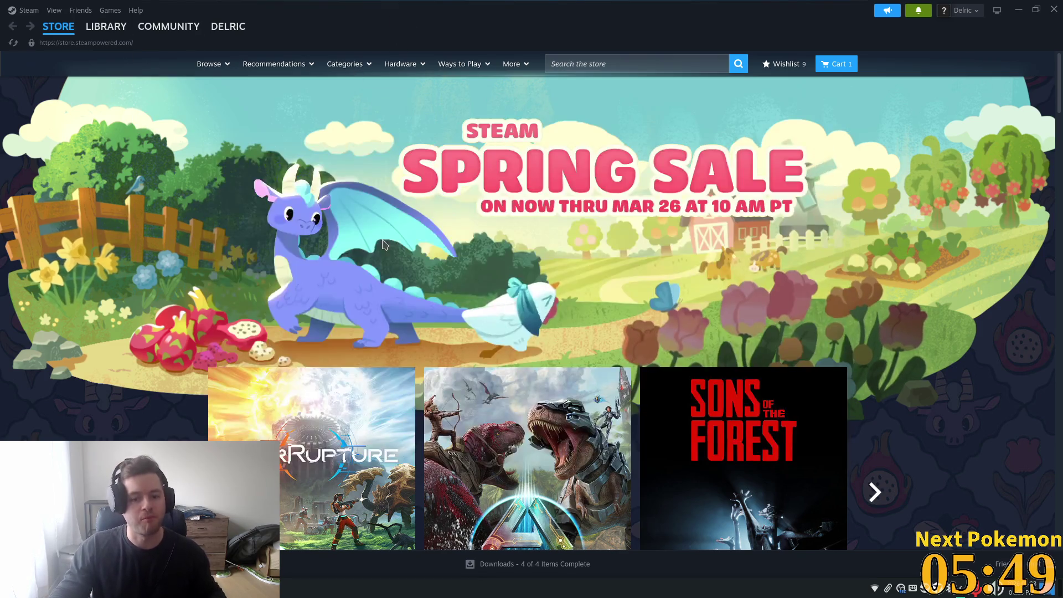
Step: Launch Mana Seed Sprite Generator from the Favorites list in the Steam library
click(99, 26)
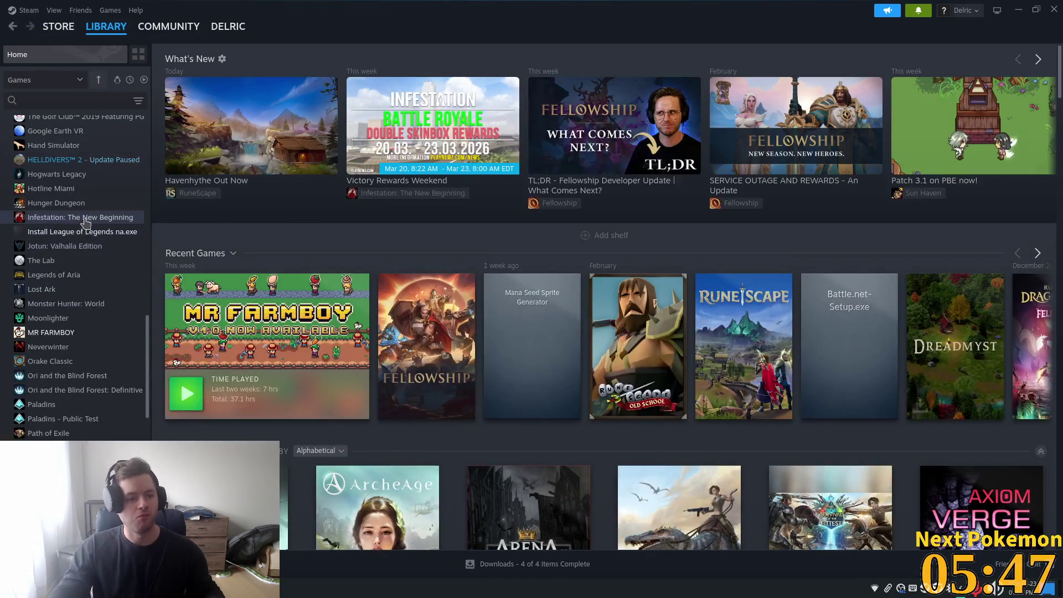
scroll(71, 255, up, 15)
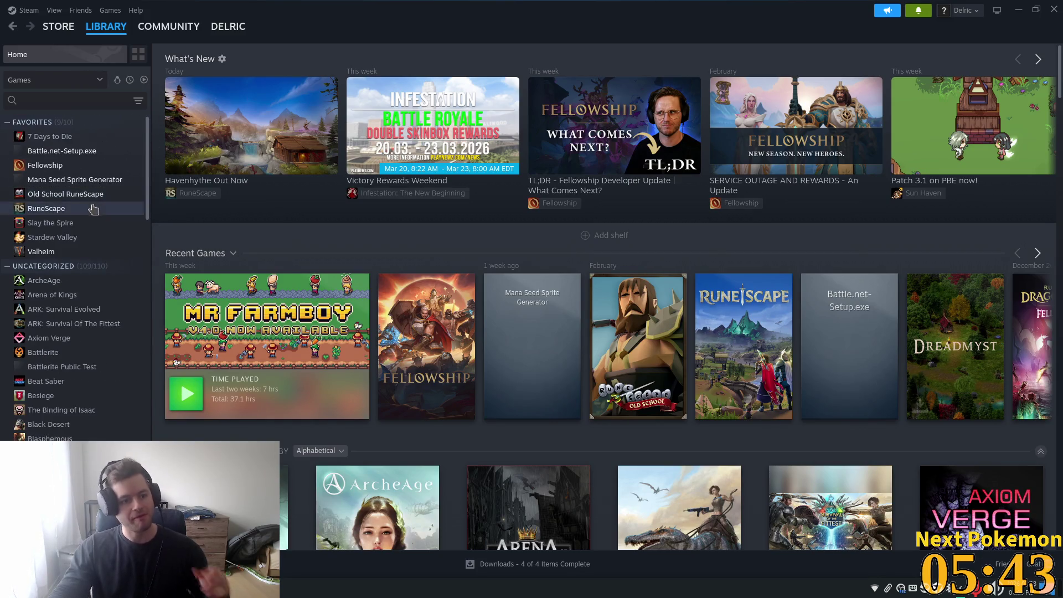
click(78, 180)
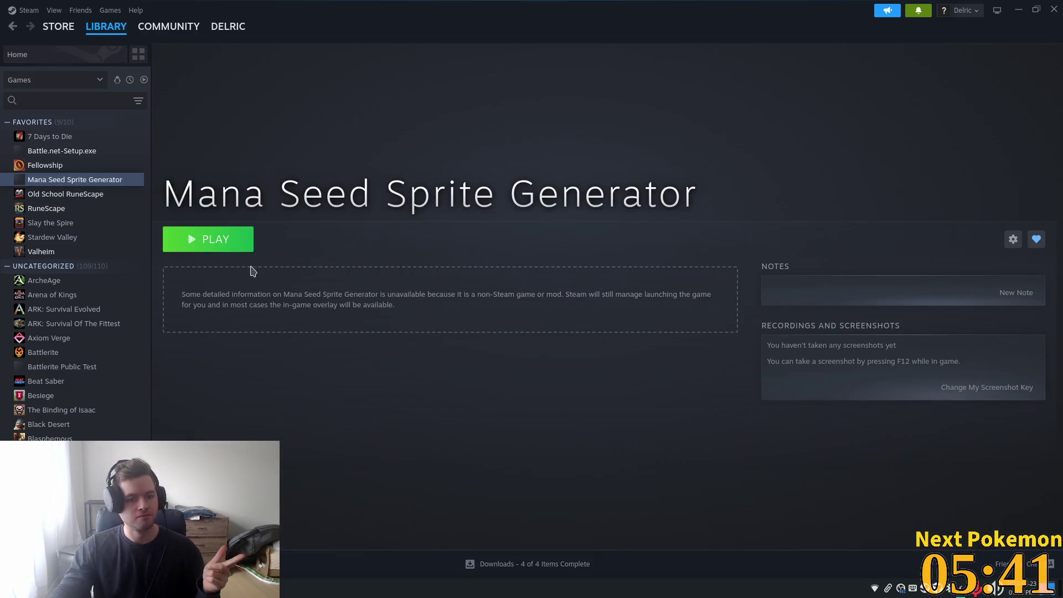
click(216, 242)
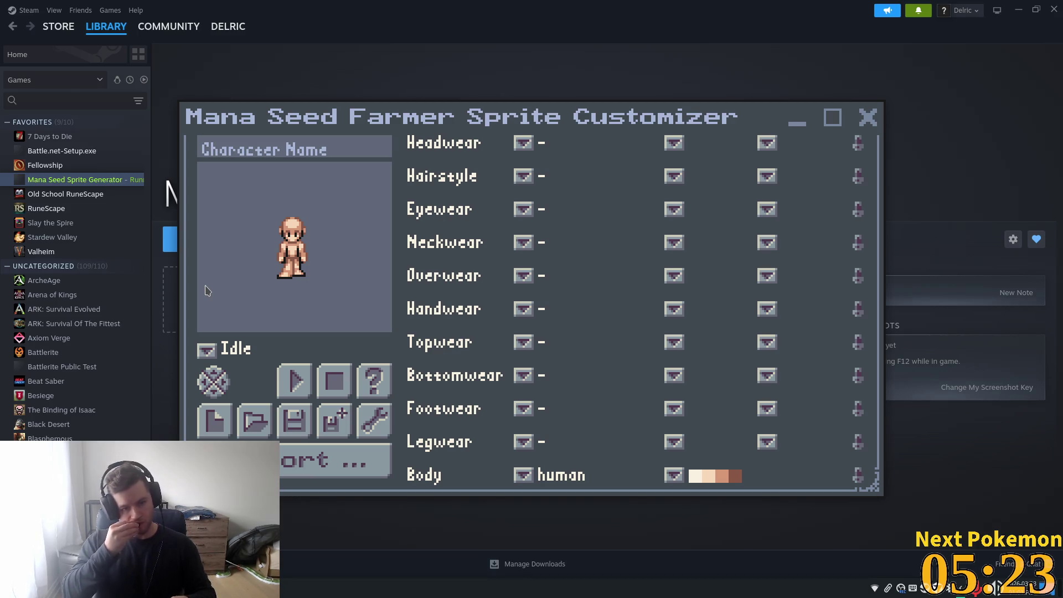
Step: Put a bandana on the character and turn the preview to face left
mouse_move(228, 27)
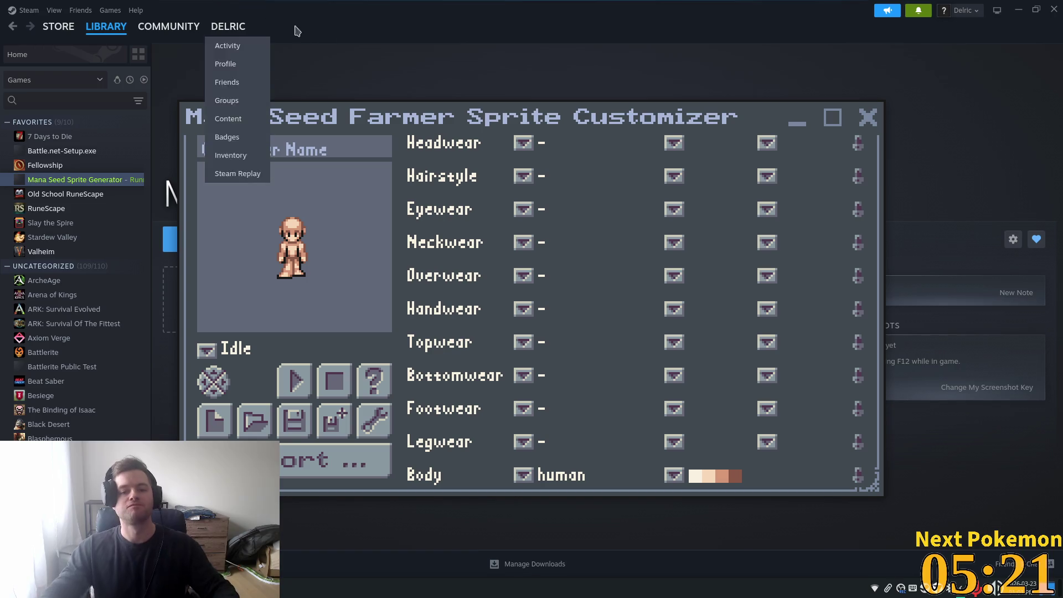
click(524, 143)
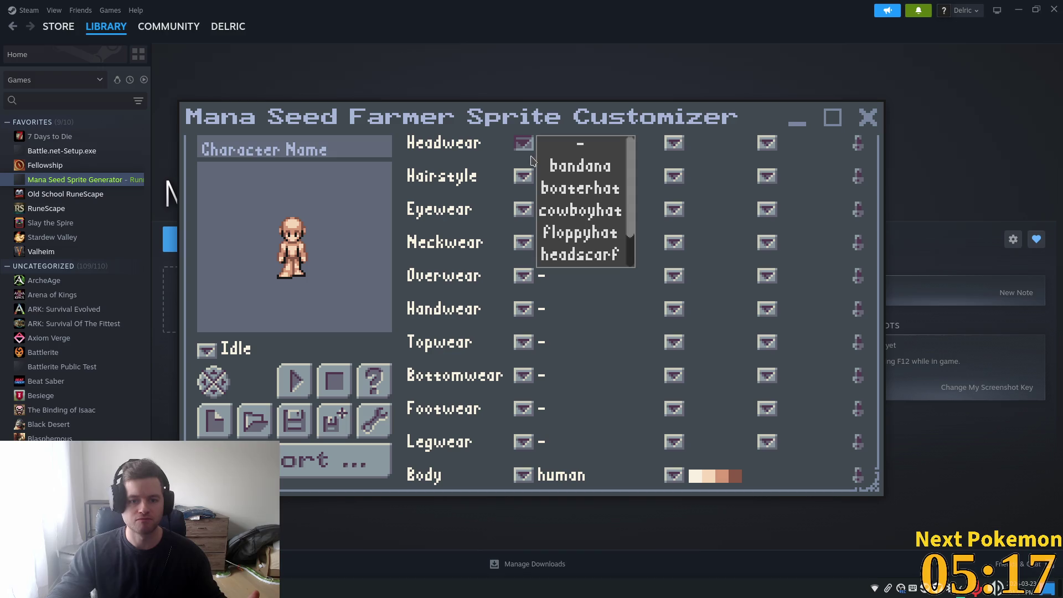
click(570, 171)
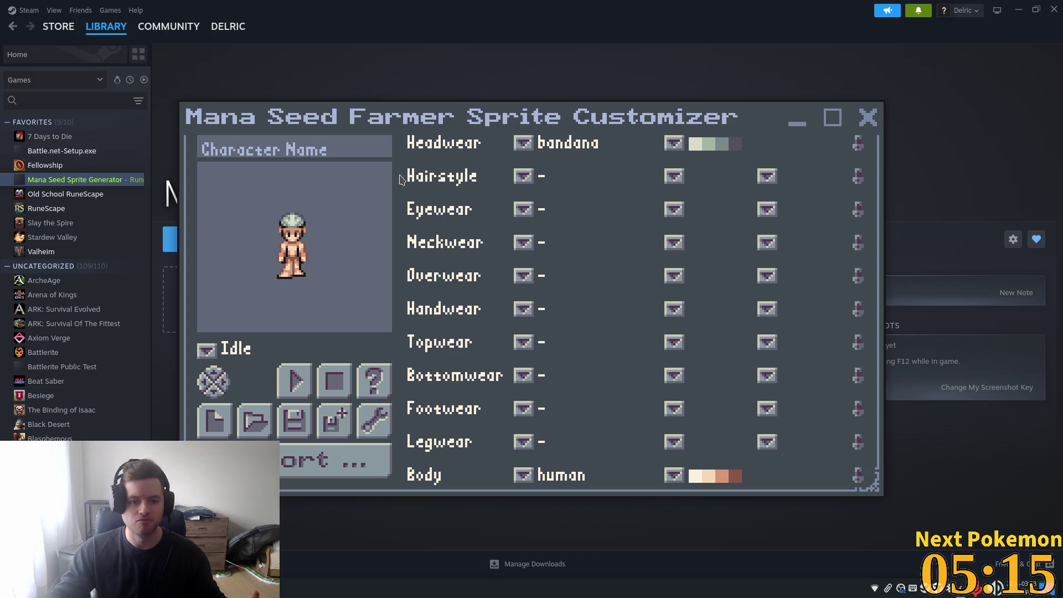
click(228, 391)
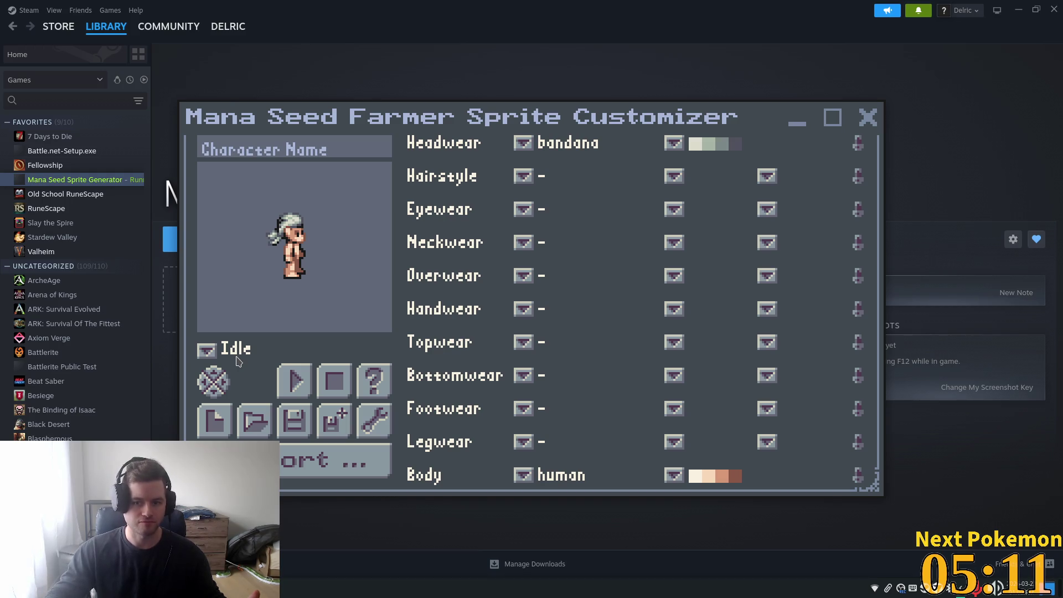
Step: Try the cowboyhat, floppyhat and headscarf as headwear
click(533, 143)
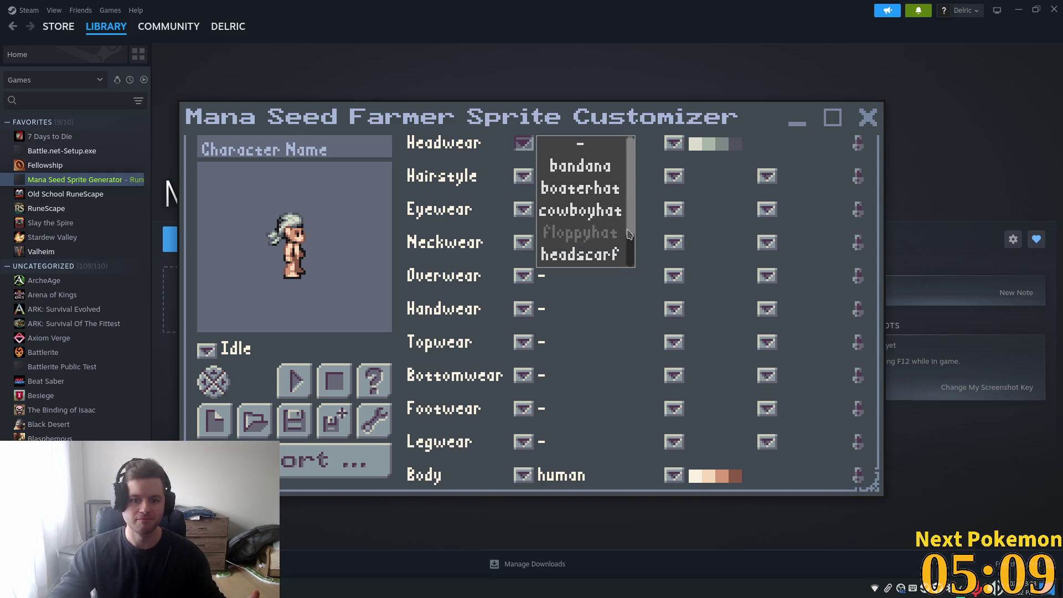
click(609, 210)
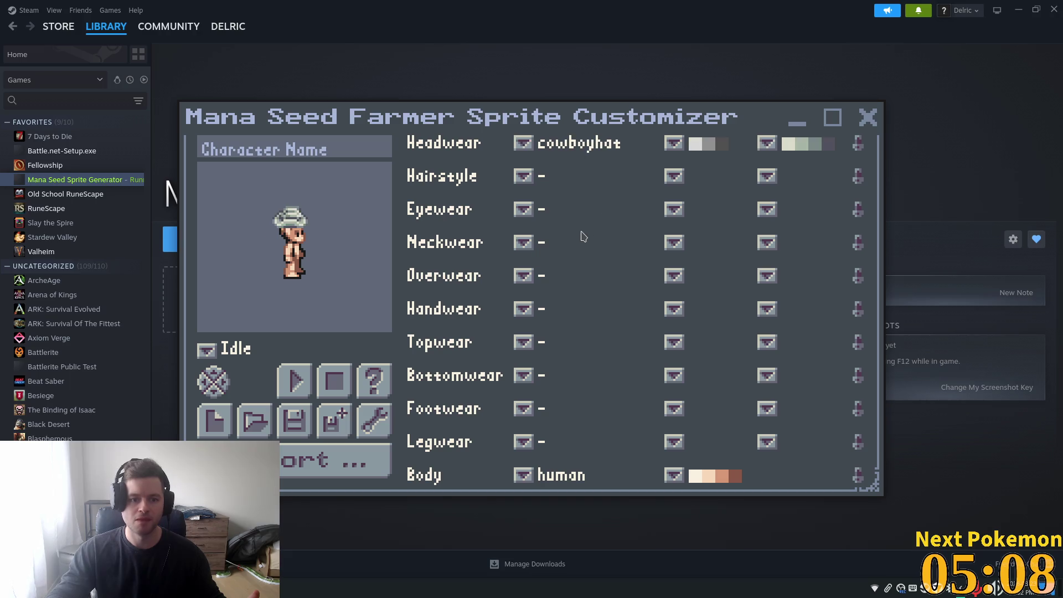
click(535, 146)
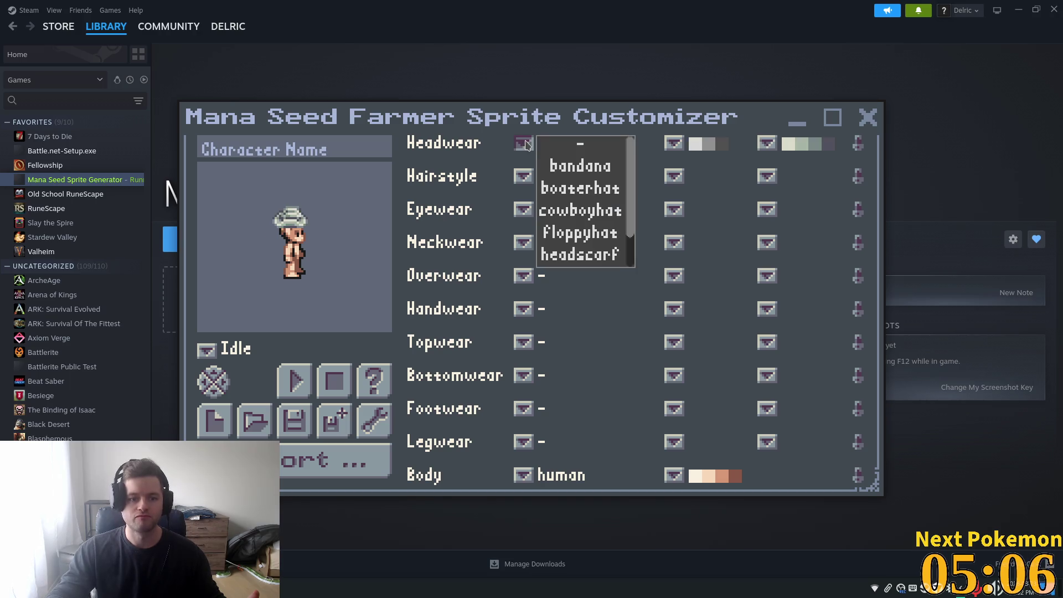
click(606, 244)
click(536, 147)
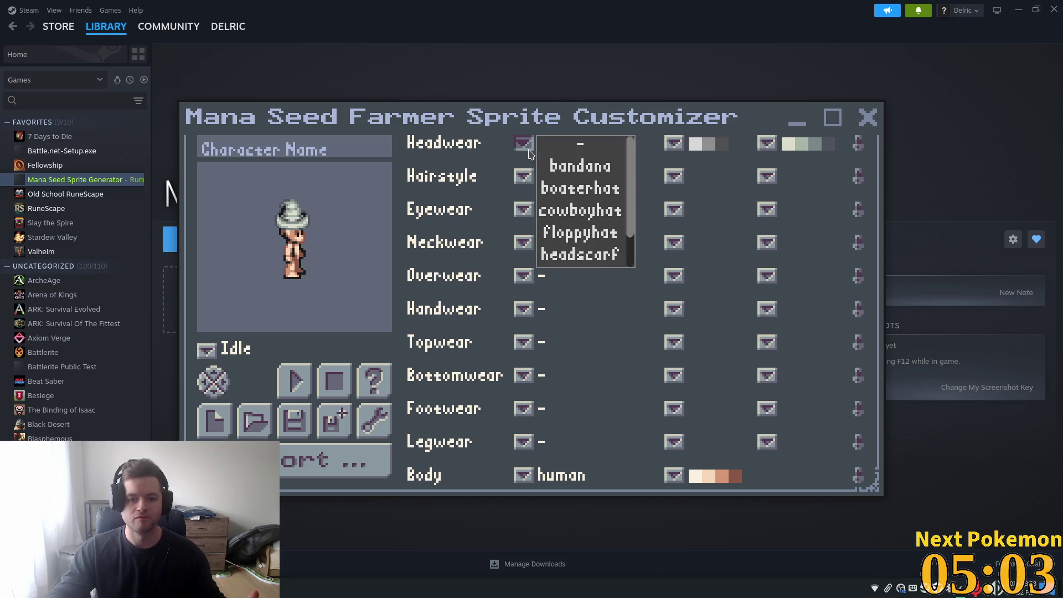
click(567, 254)
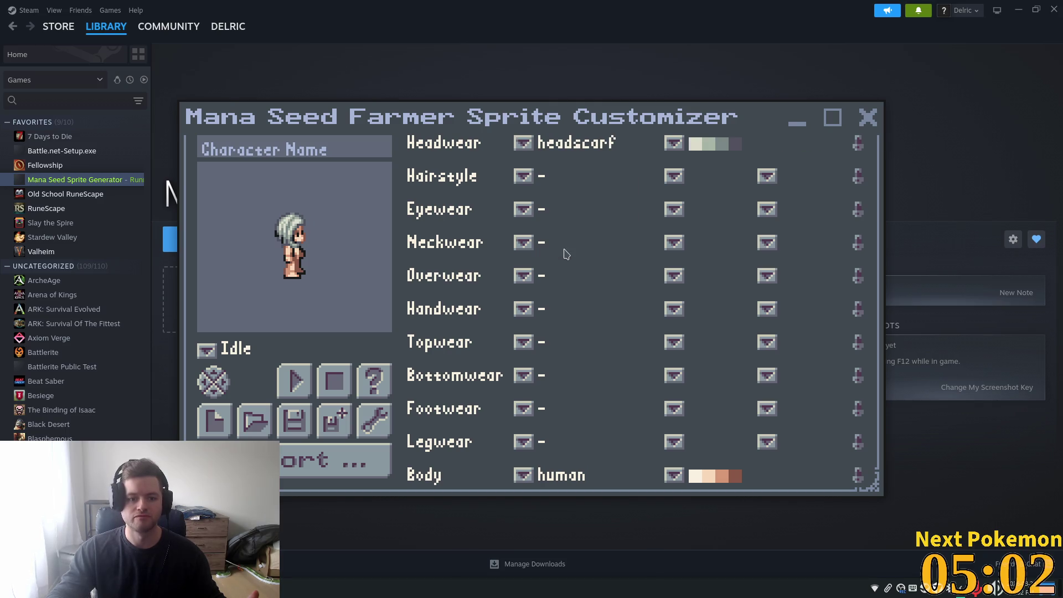
Step: Try mushroom1 and boaterhat, then return the headwear to the bandana
click(523, 143)
scroll(609, 249, down, 1)
click(582, 235)
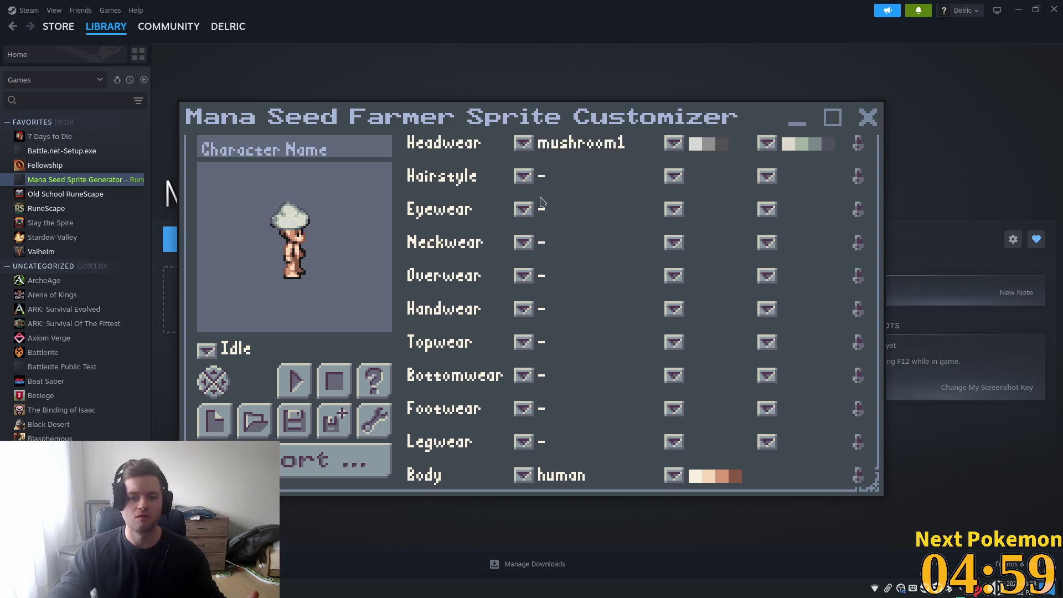
click(523, 143)
scroll(576, 189, up, 2)
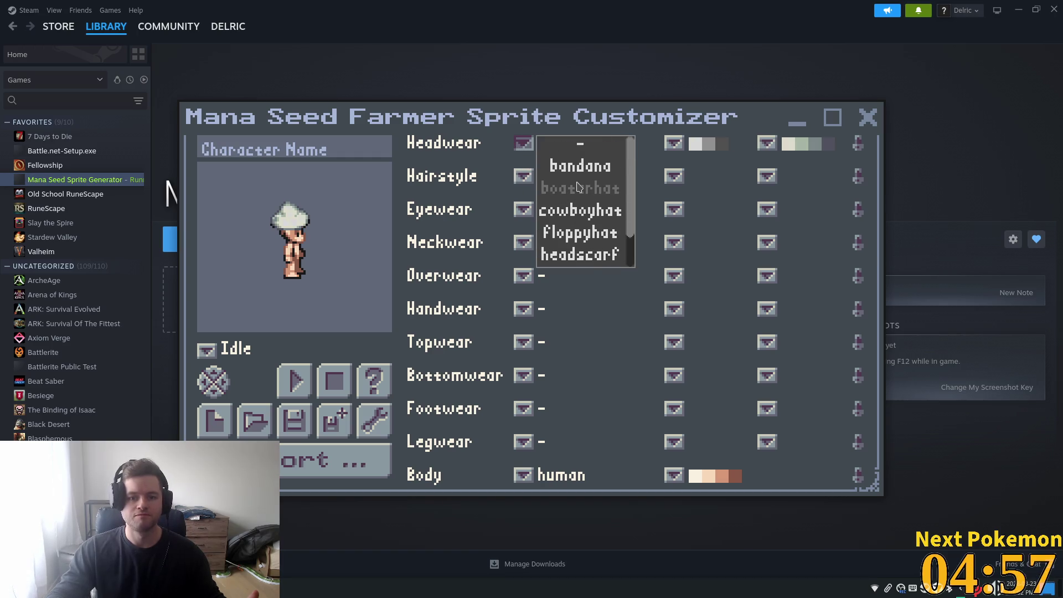
click(607, 191)
click(523, 143)
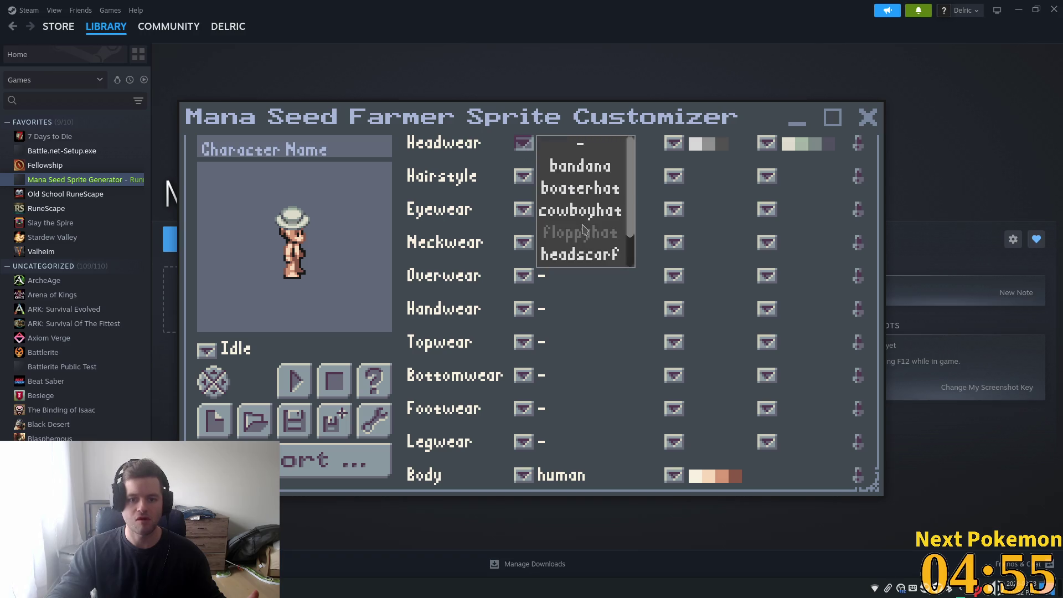
click(562, 167)
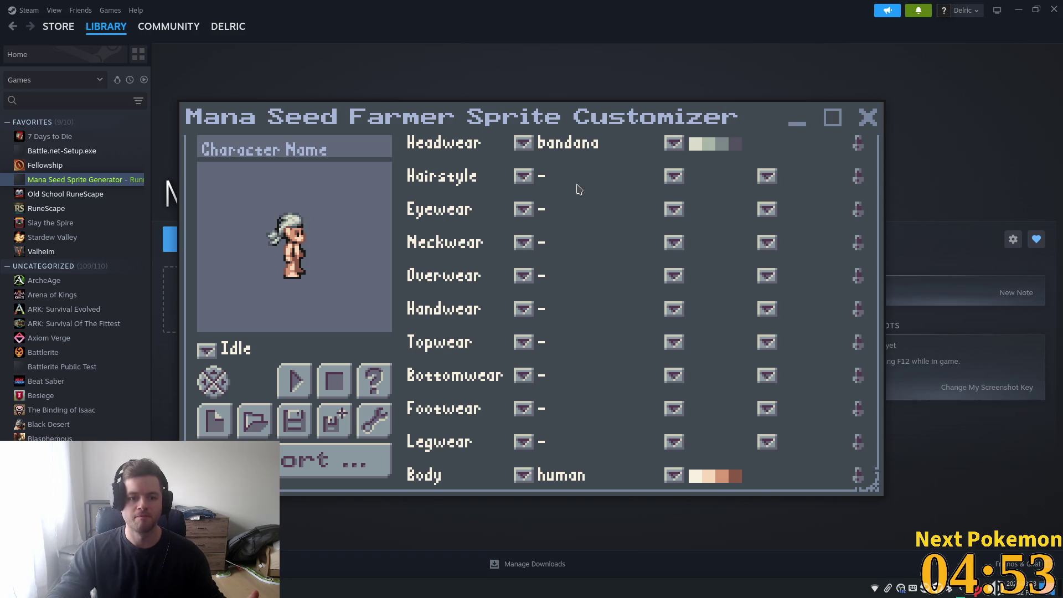
click(677, 148)
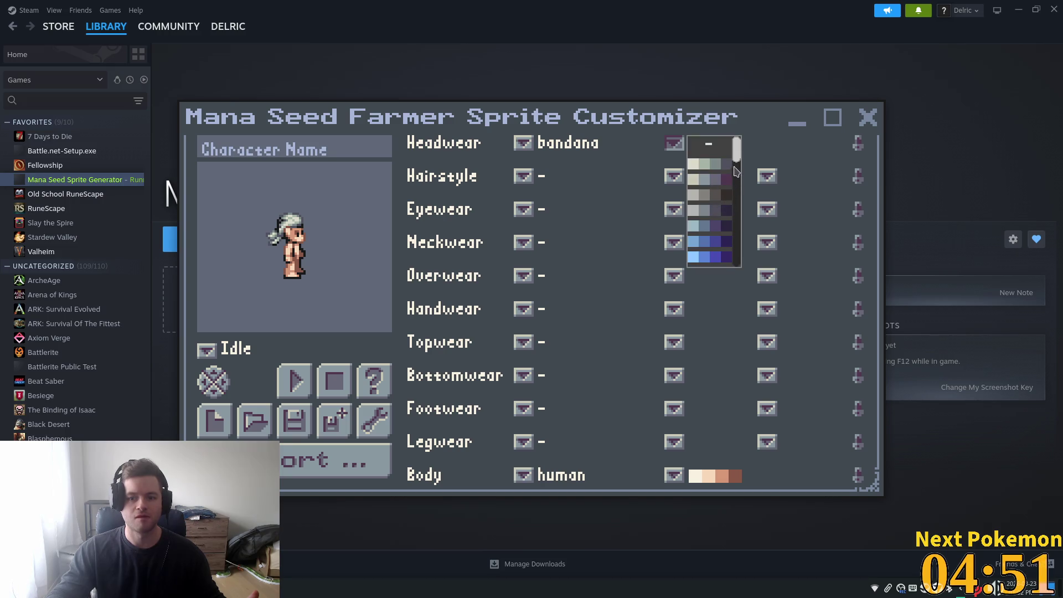
Step: Try several bandana palettes, including yellow, before making it red
click(715, 186)
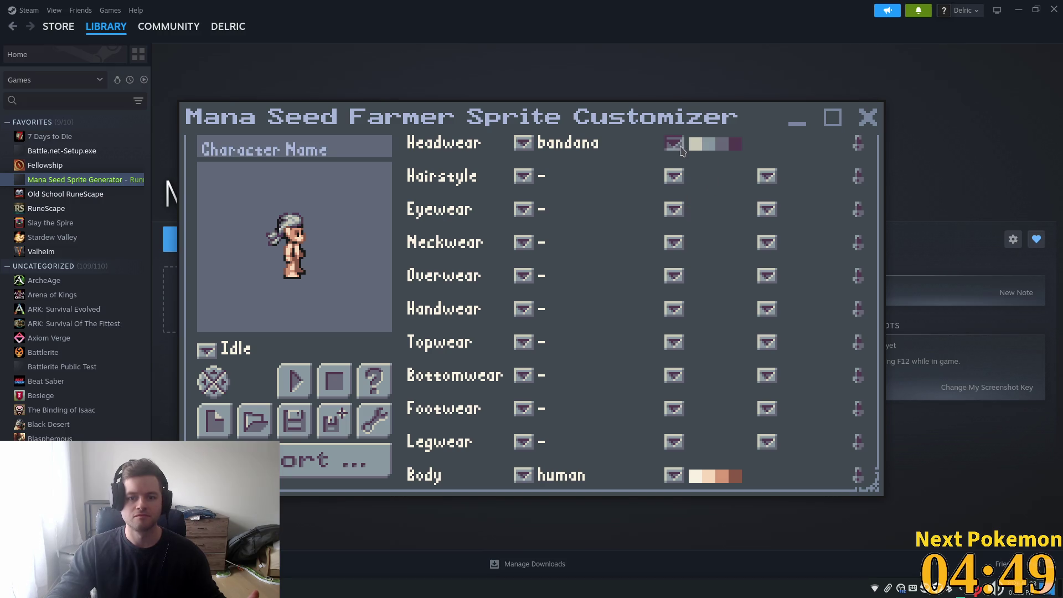
click(675, 143)
drag(738, 161, 736, 214)
click(719, 213)
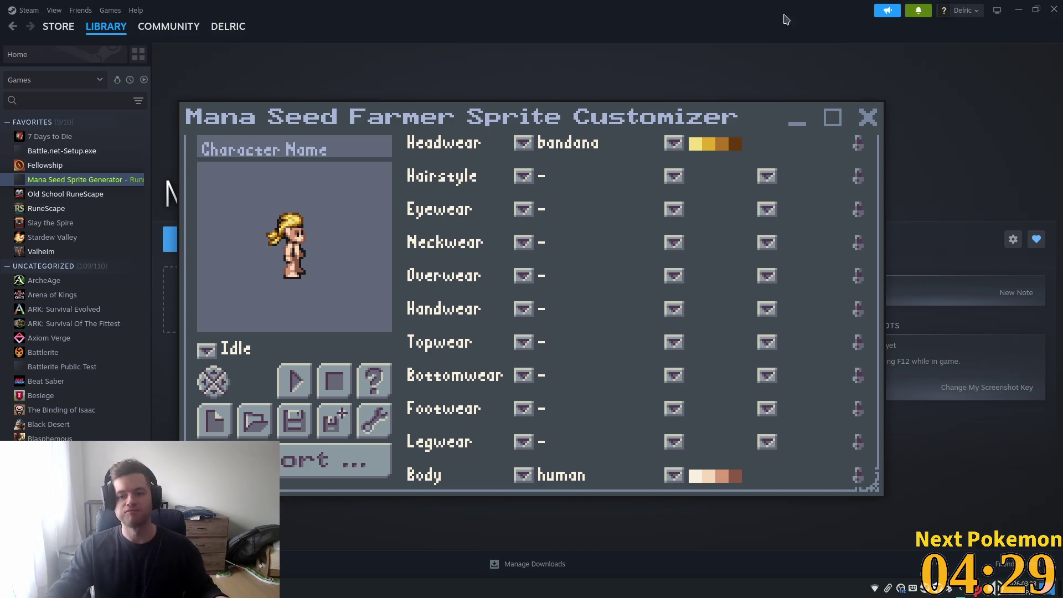
click(674, 147)
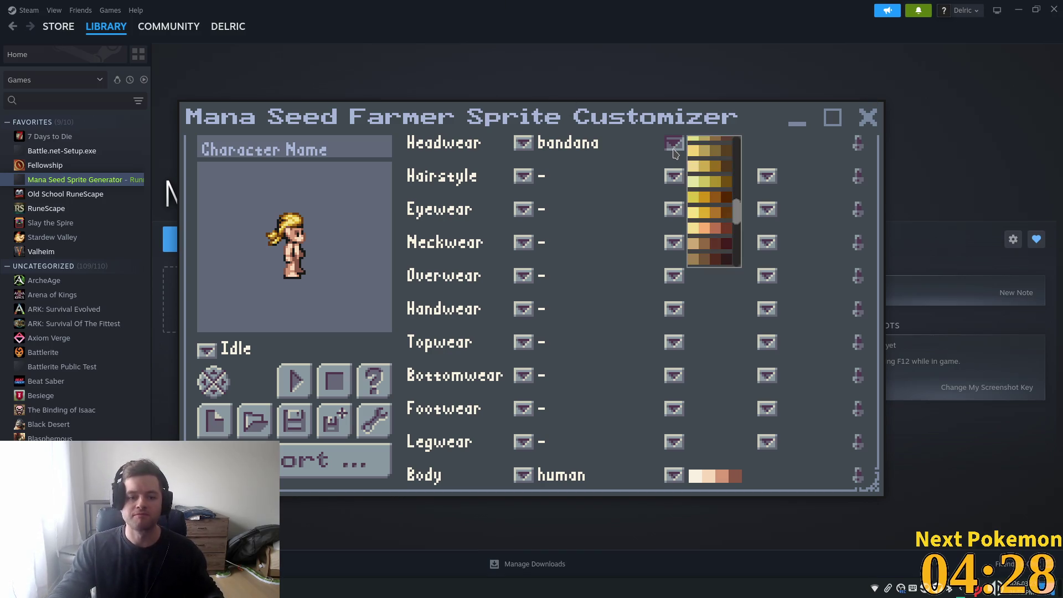
click(713, 233)
click(674, 145)
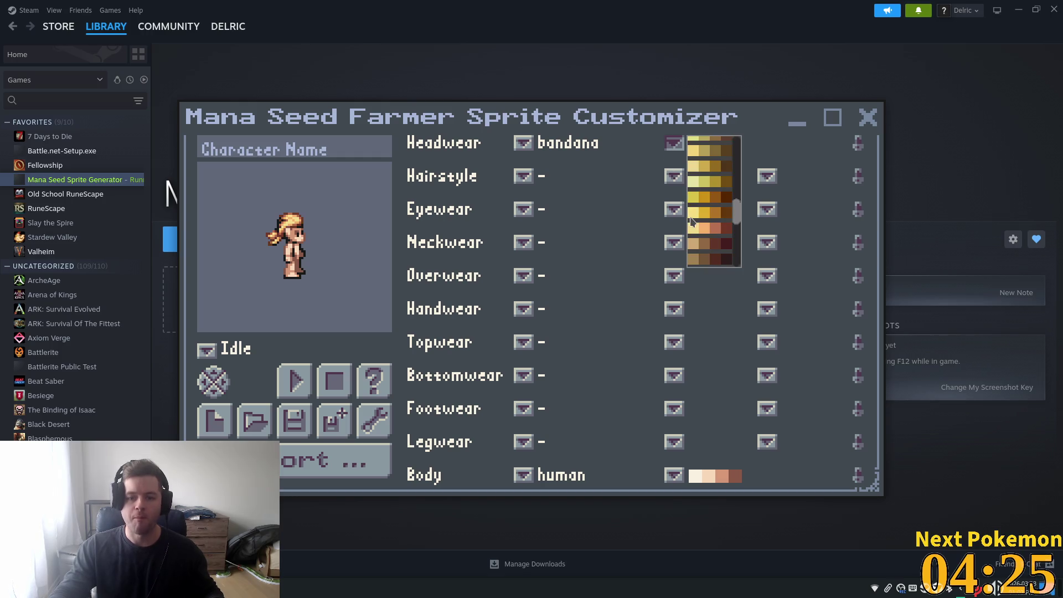
scroll(700, 227, down, 4)
click(715, 242)
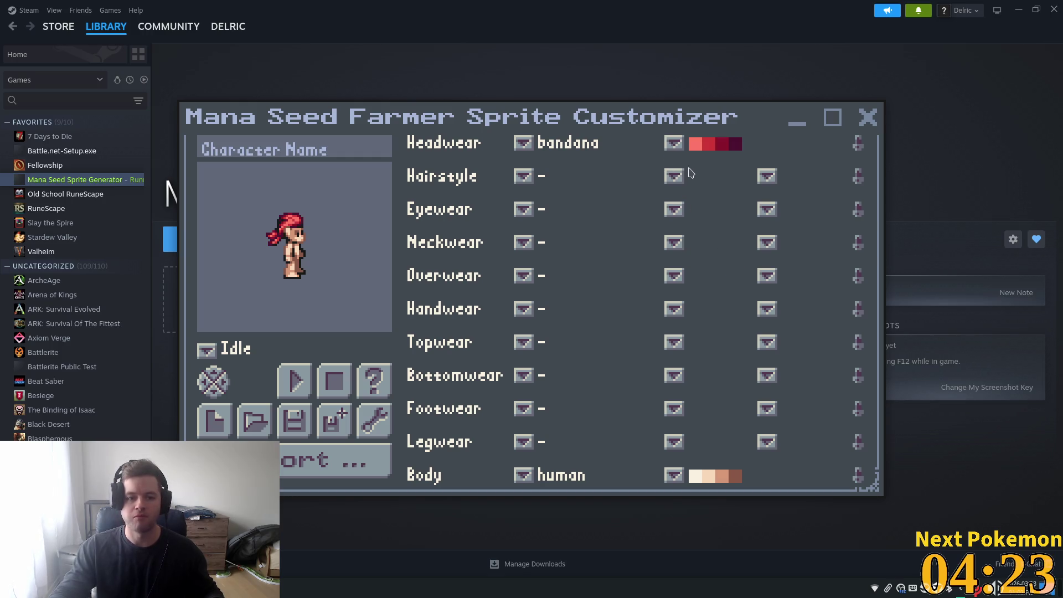
Step: Try pink on the bandana, settle on red, and give the body a different skin tone
click(680, 147)
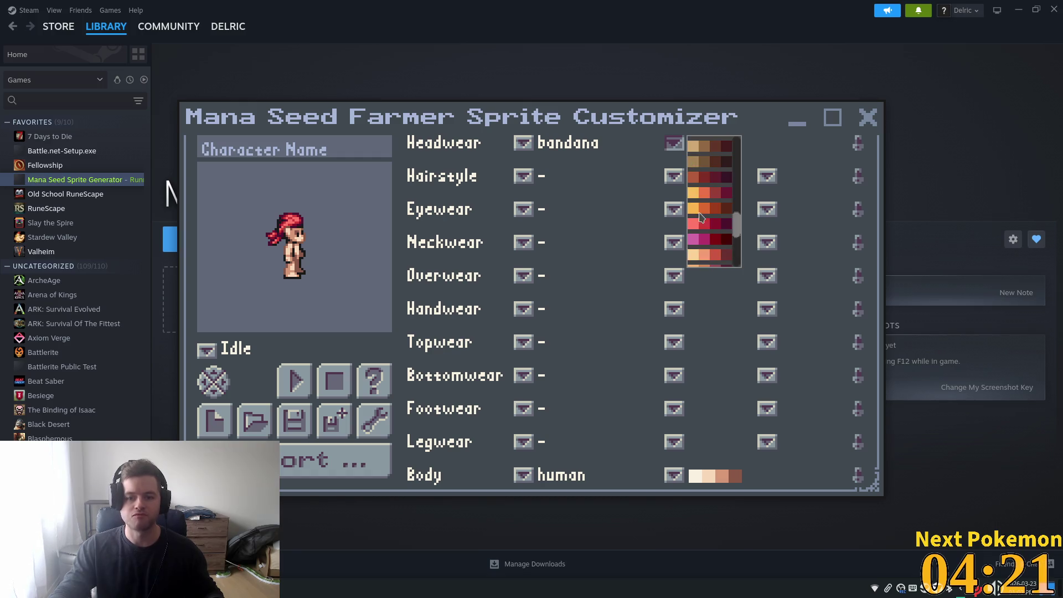
click(703, 246)
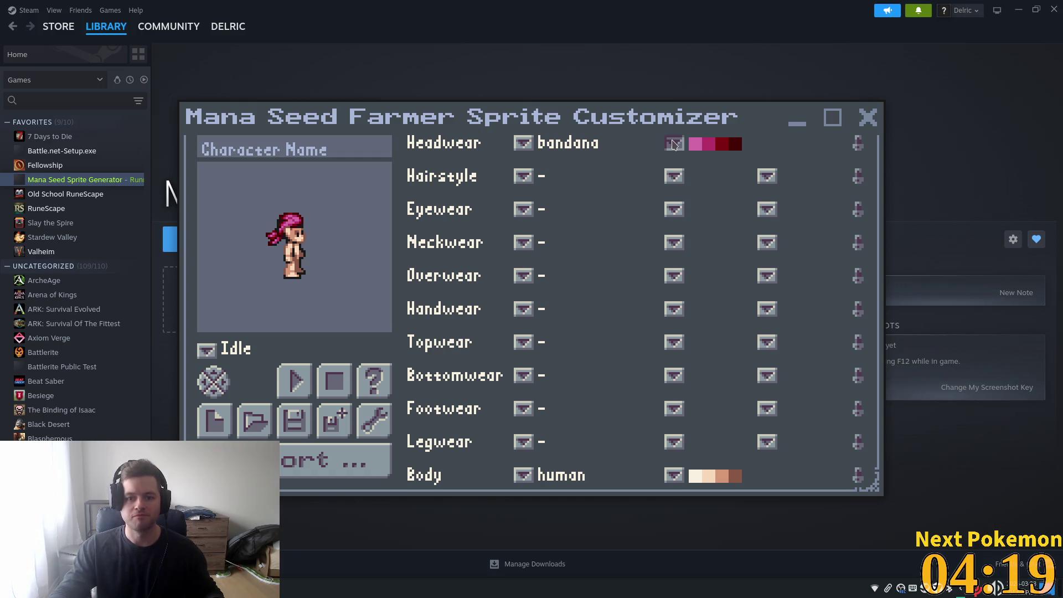
click(676, 145)
click(711, 224)
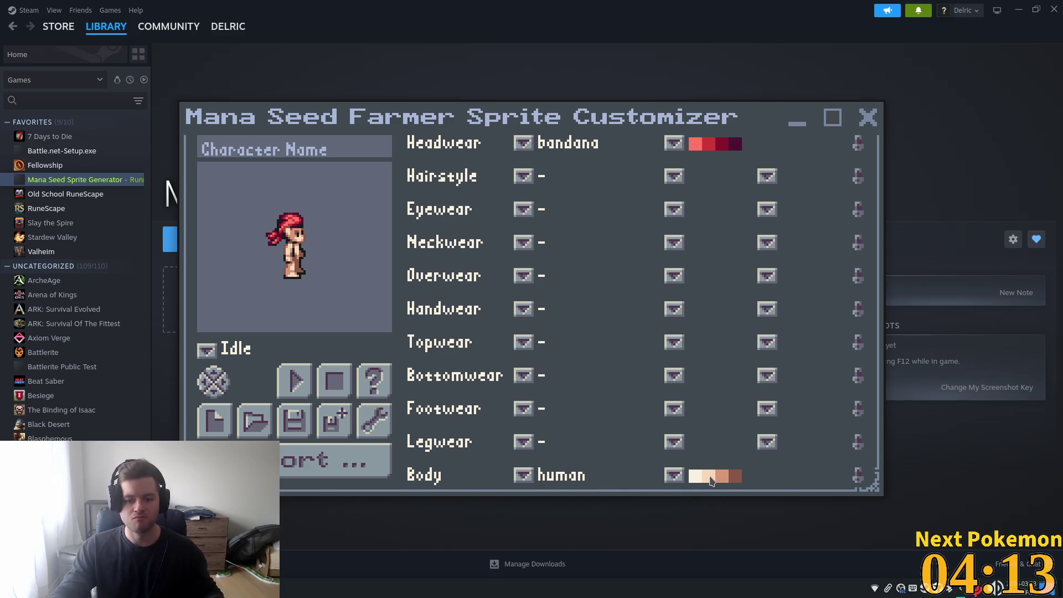
click(677, 478)
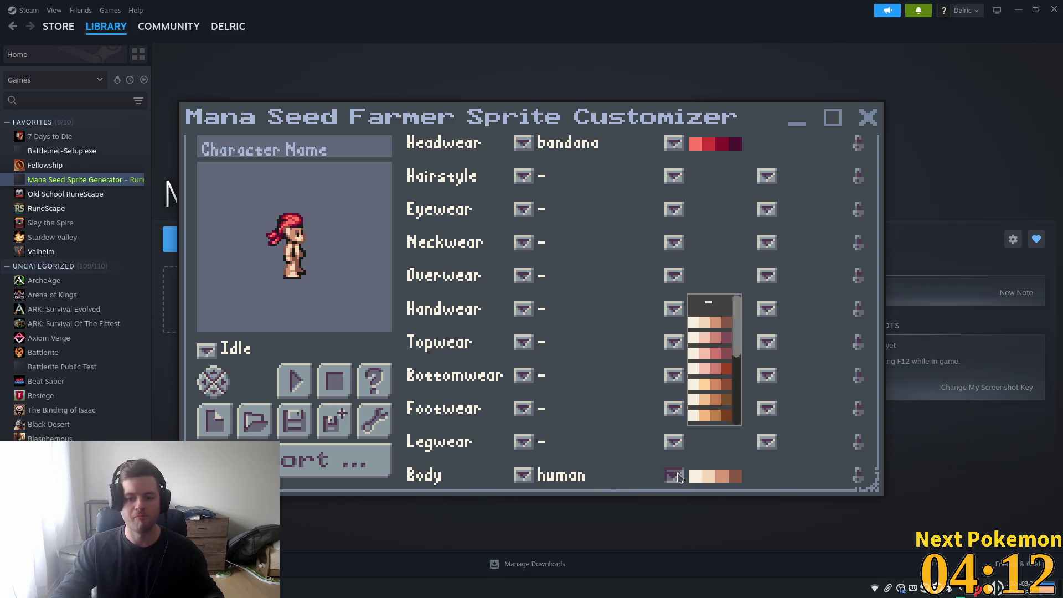
click(714, 390)
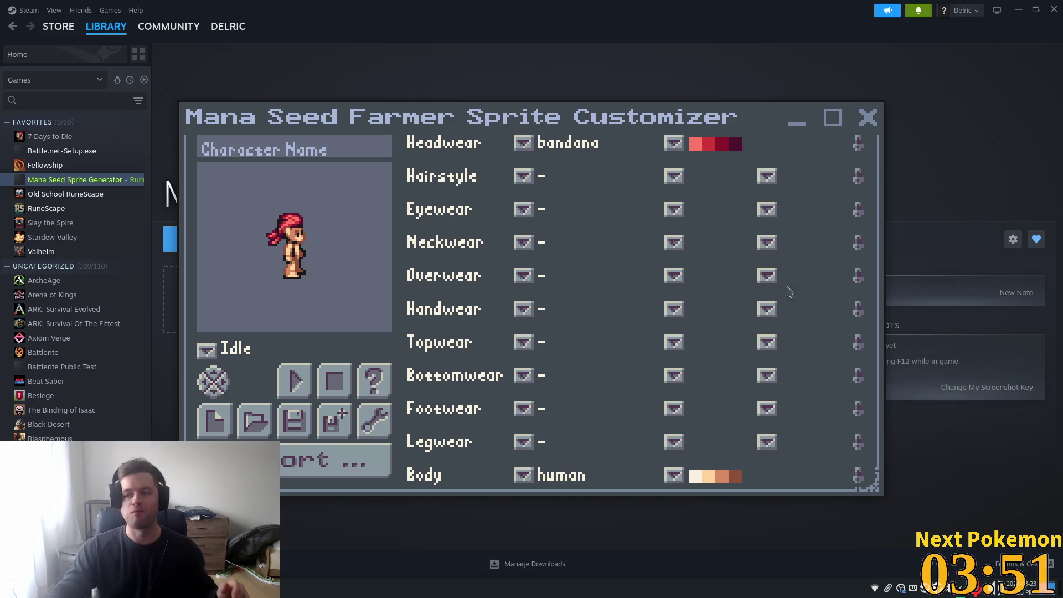
Step: Try glasses and shades as eyewear, then set eyewear back to '-'
click(530, 214)
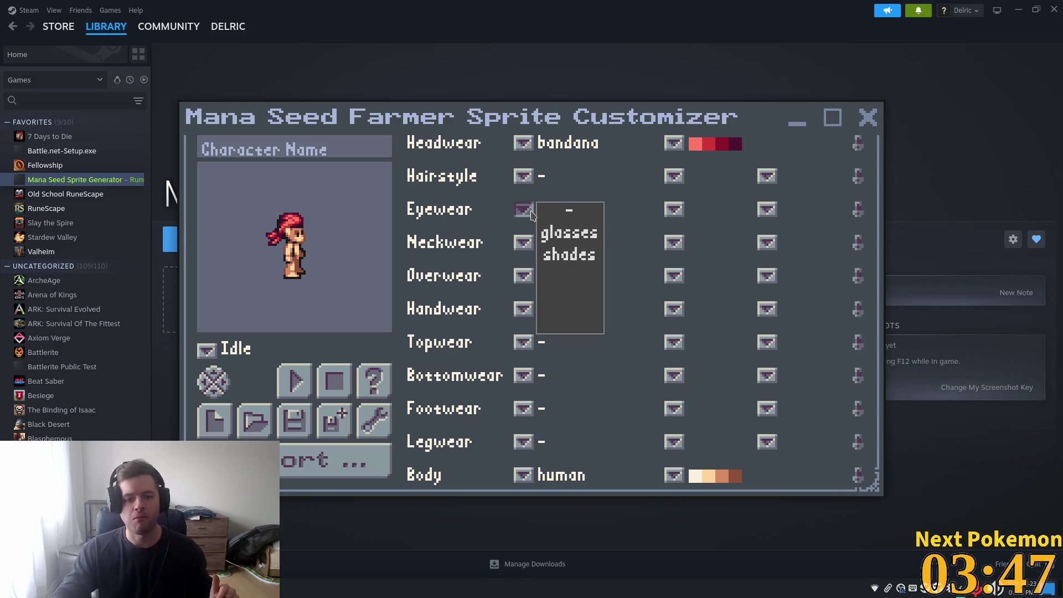
click(563, 237)
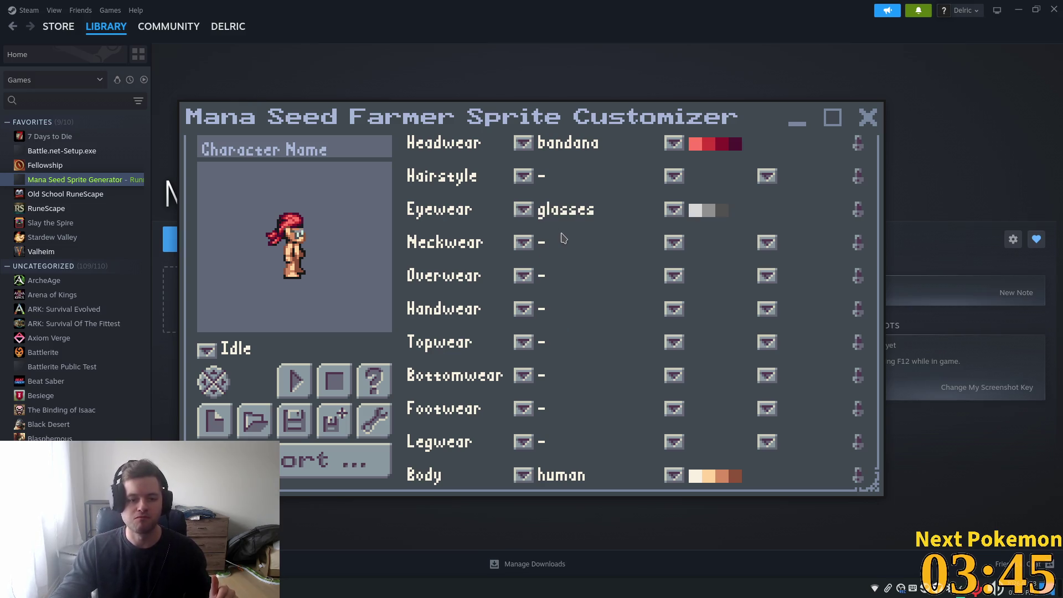
click(524, 211)
click(566, 254)
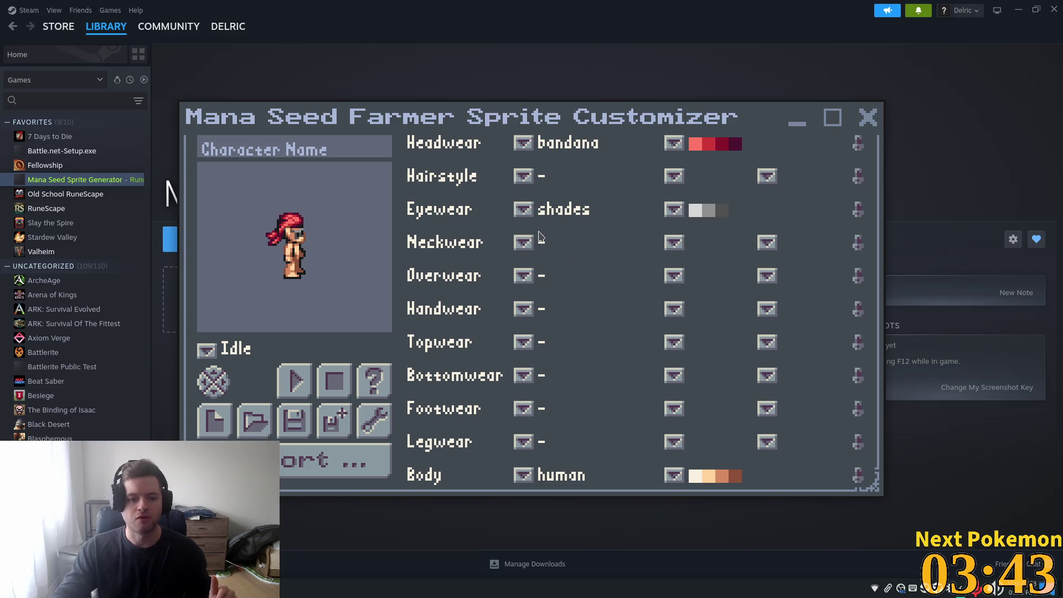
click(524, 209)
click(573, 222)
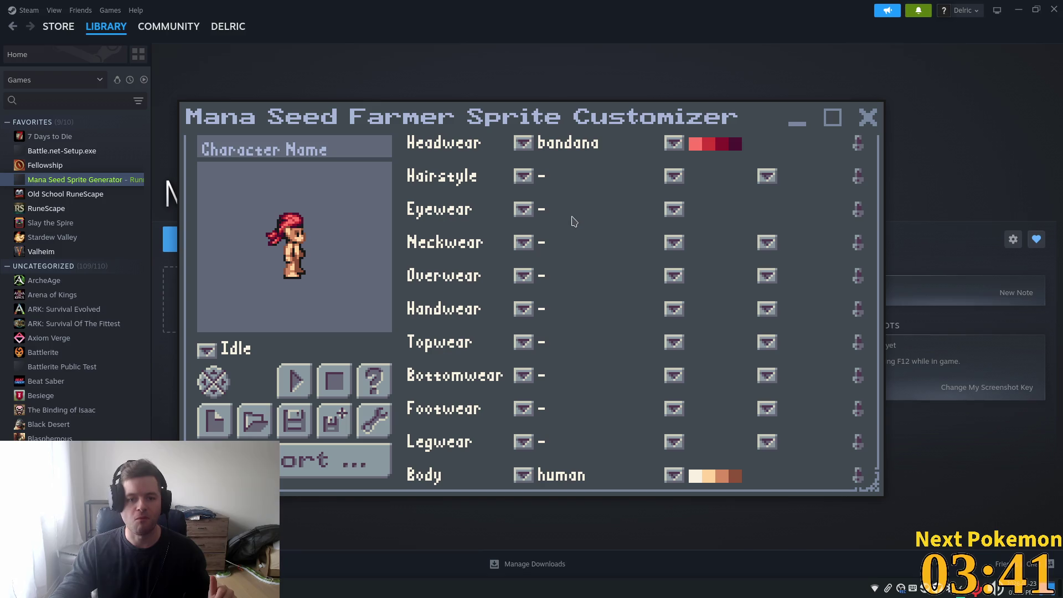
Step: Try the afro and bob1 hairstyles, then leave the hairstyle empty
click(524, 176)
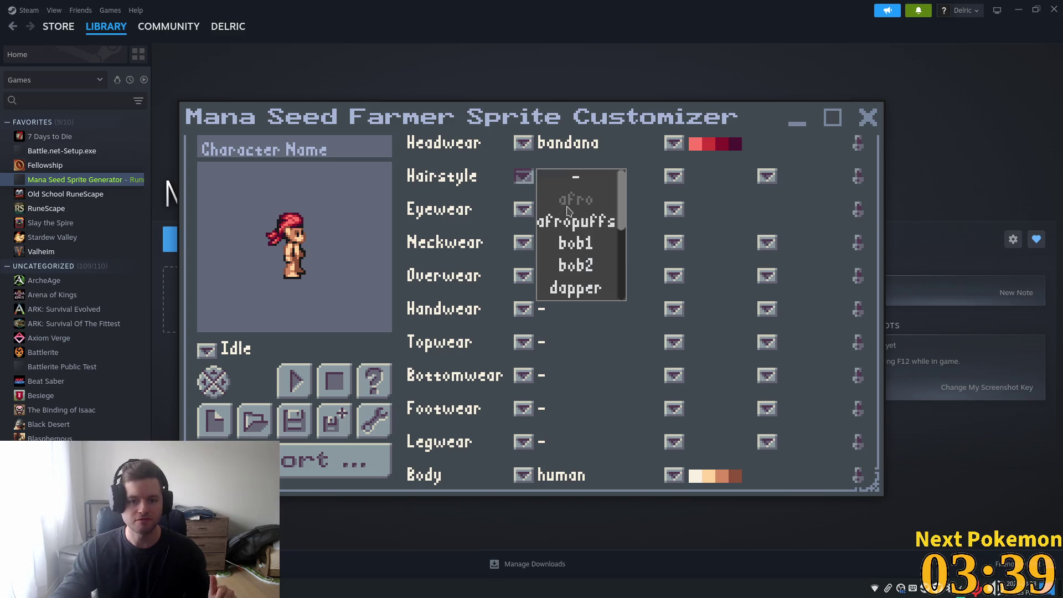
click(571, 201)
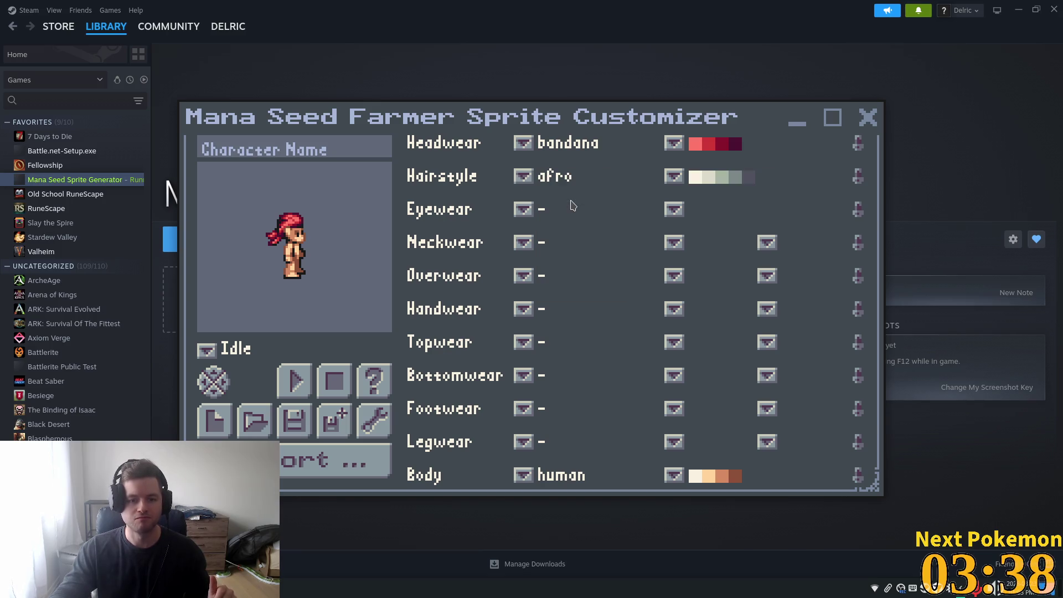
click(523, 176)
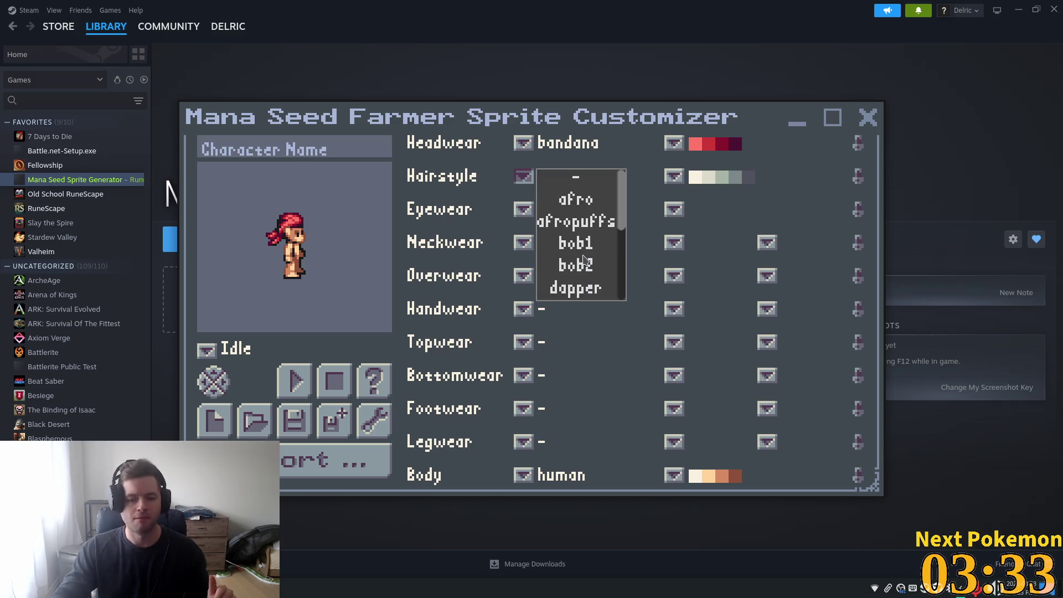
click(588, 250)
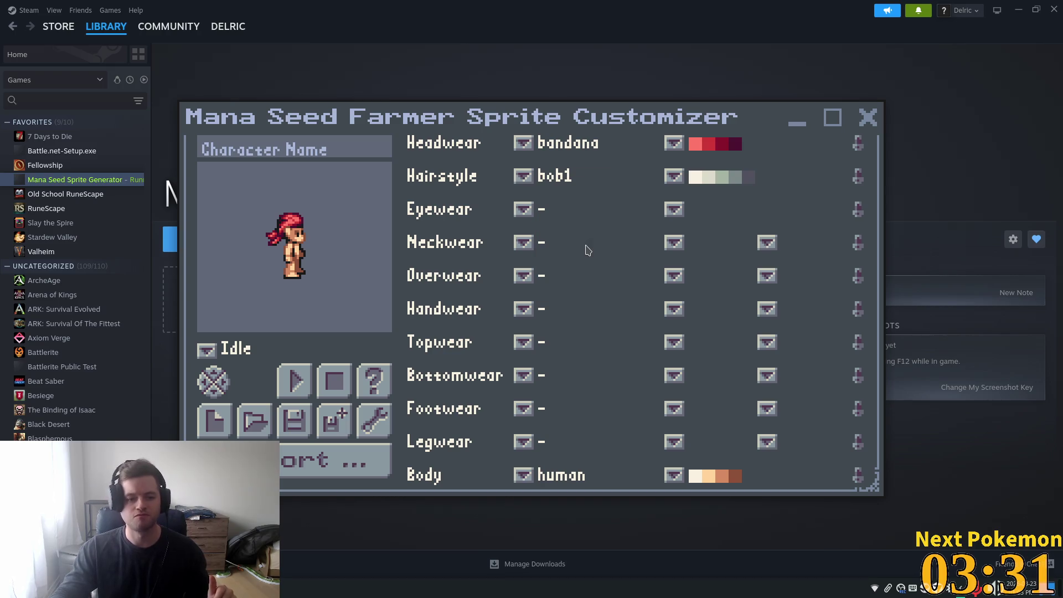
click(525, 179)
click(580, 183)
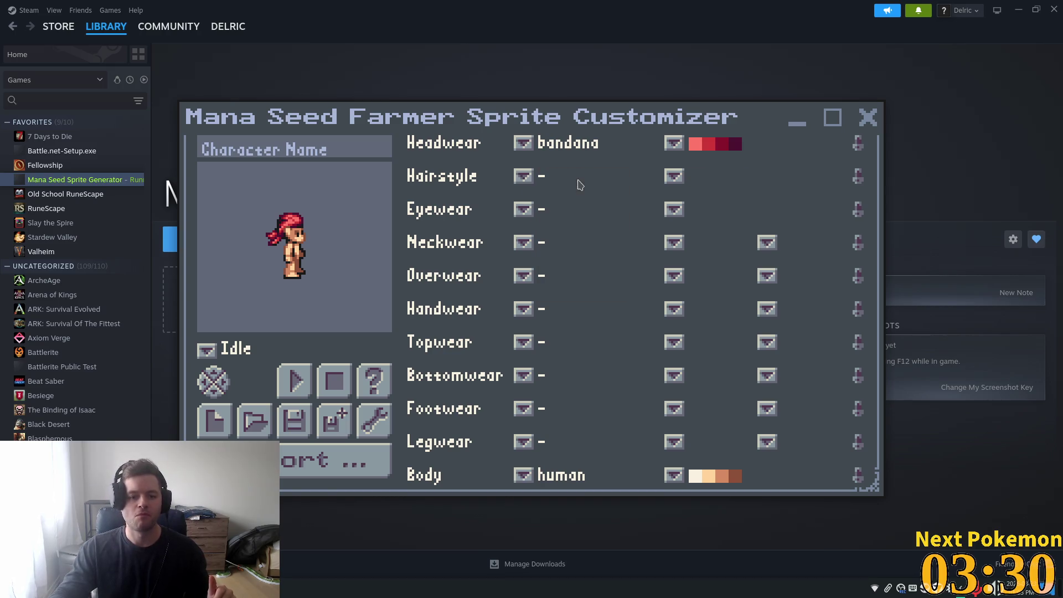
click(523, 244)
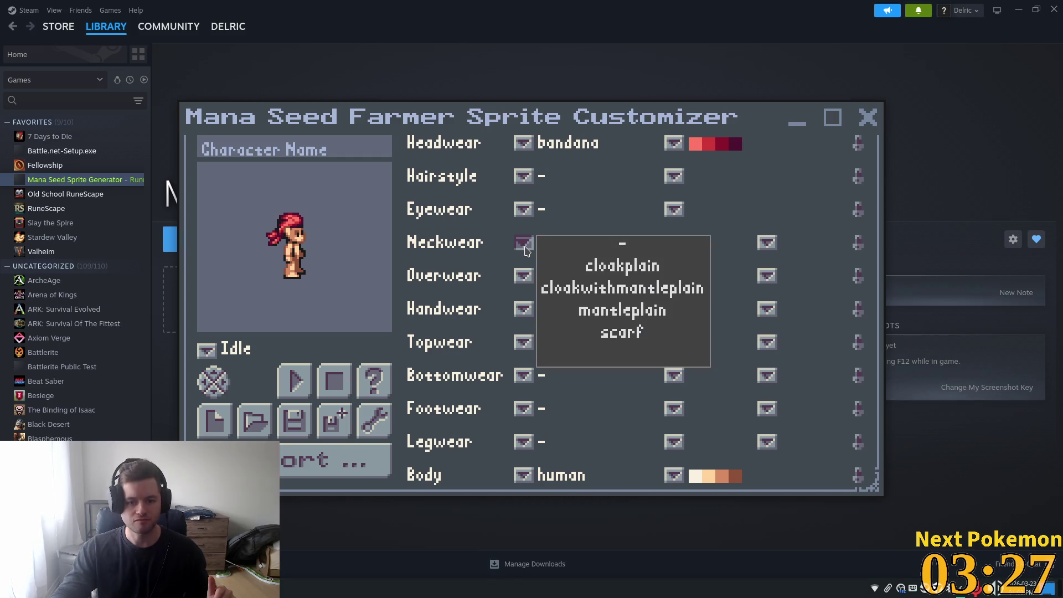
Step: Dress the character in a vest and colour it blue
click(522, 278)
click(522, 280)
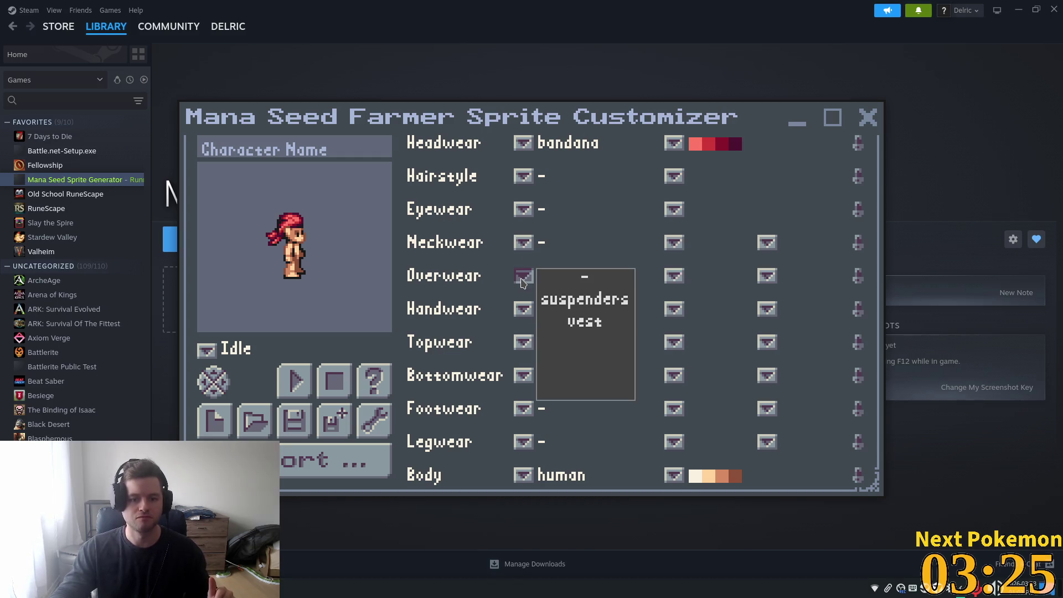
click(571, 321)
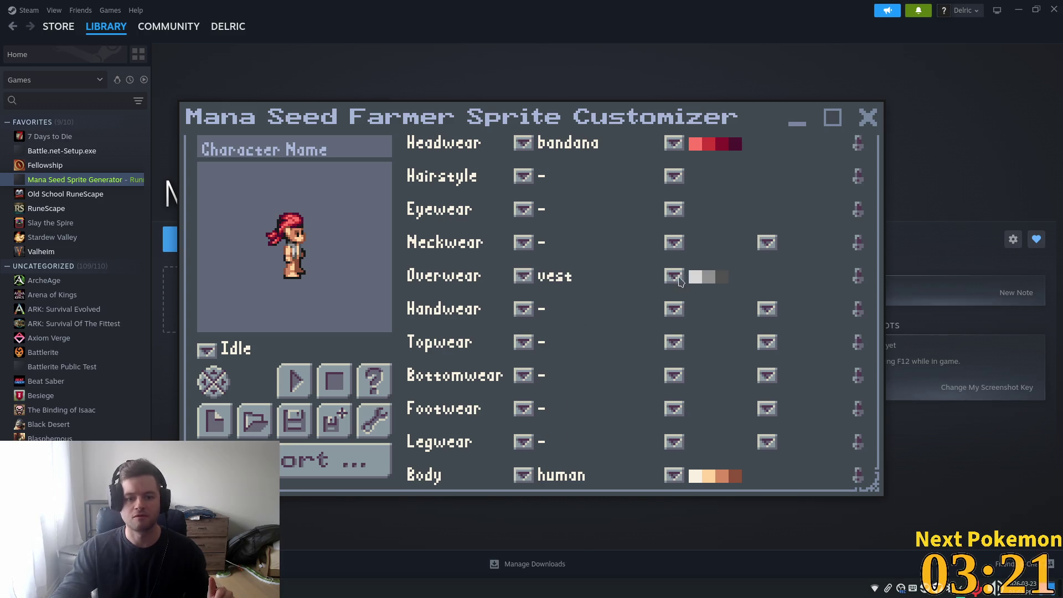
click(677, 278)
click(708, 375)
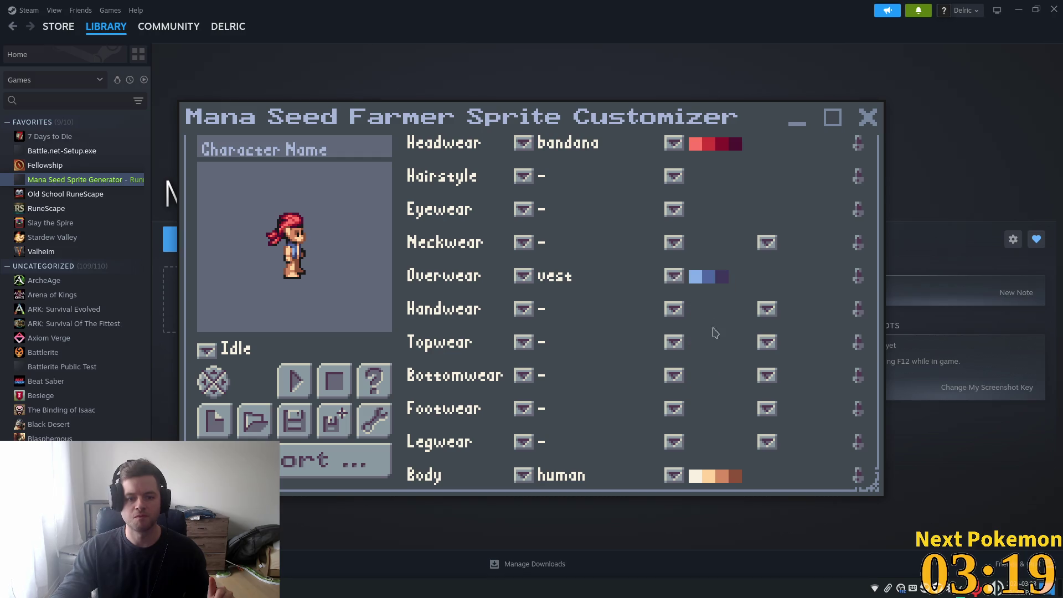
Step: Try tan, yellow and pink-maroon palettes on the vest
click(674, 276)
drag(726, 293, 729, 341)
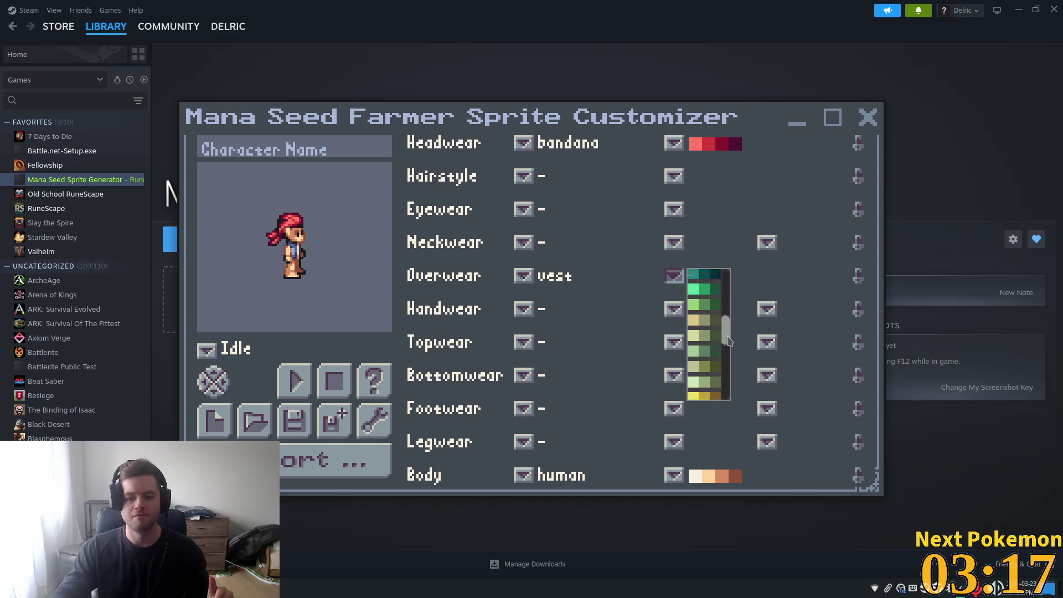
scroll(729, 342, down, 2)
click(707, 338)
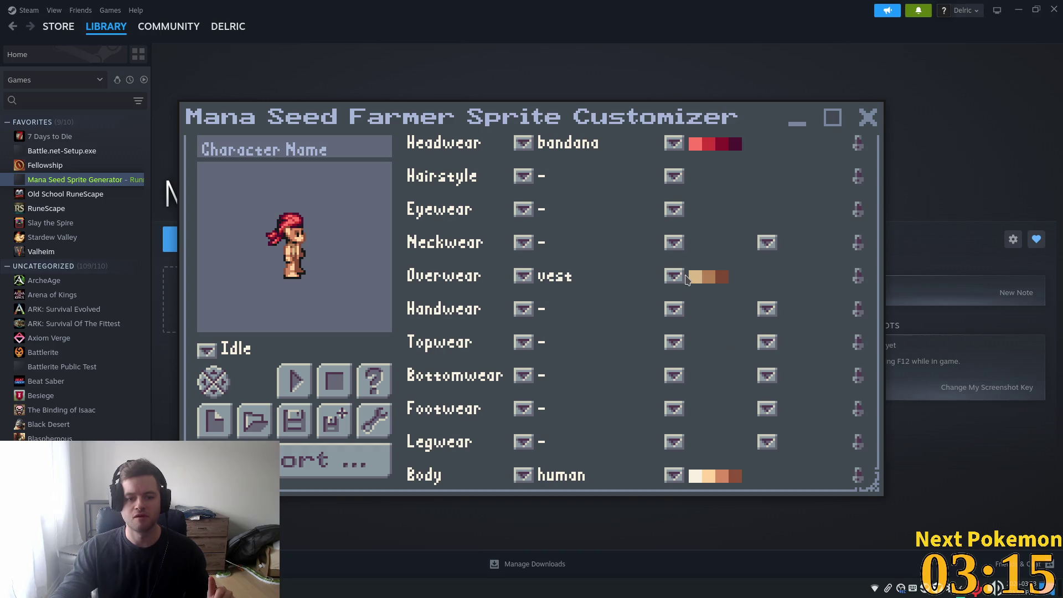
click(674, 275)
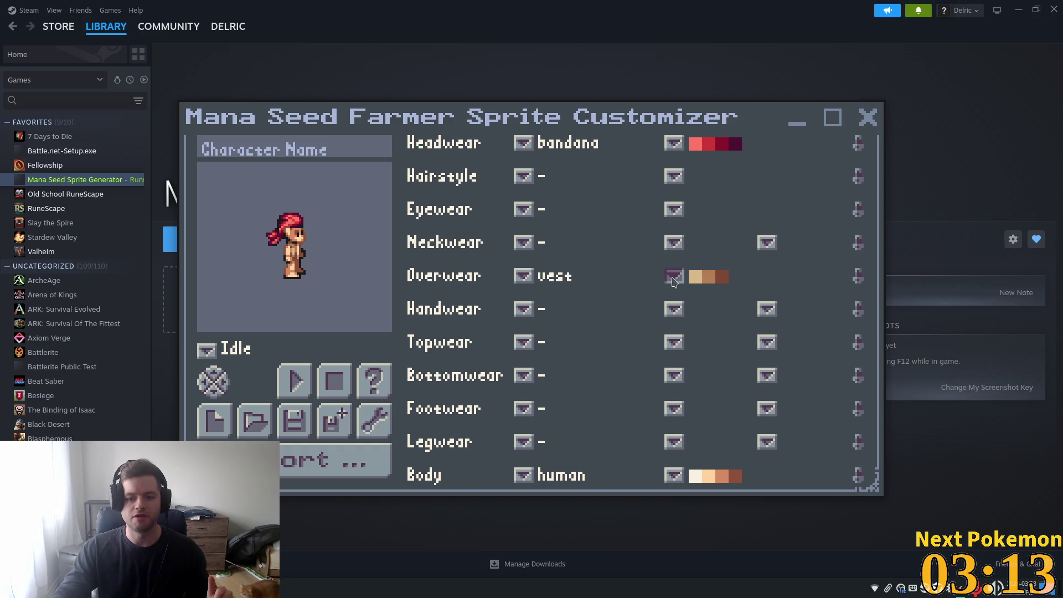
click(702, 286)
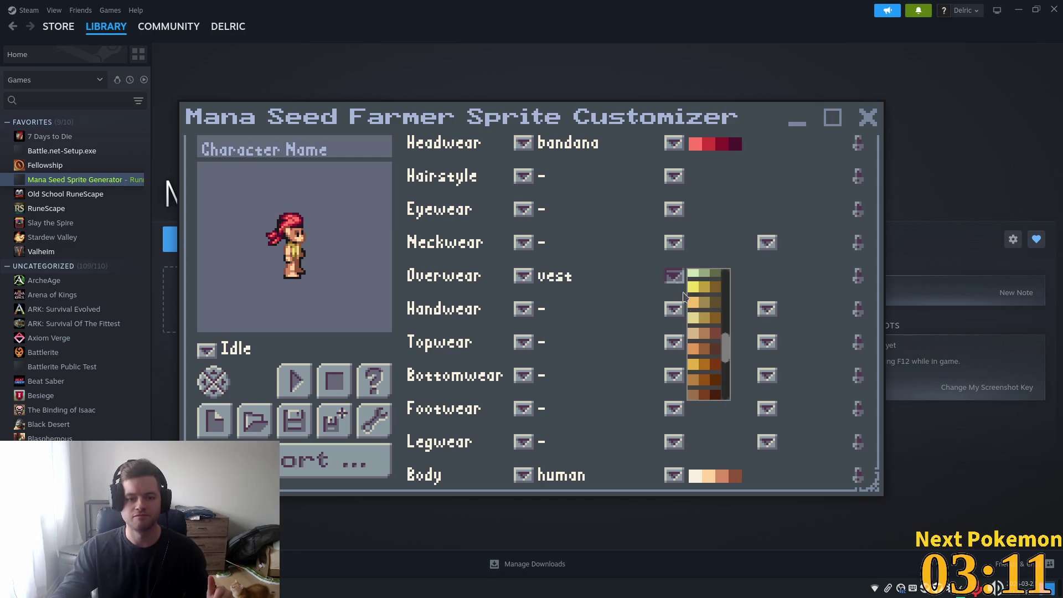
click(674, 275)
scroll(722, 366, down, 3)
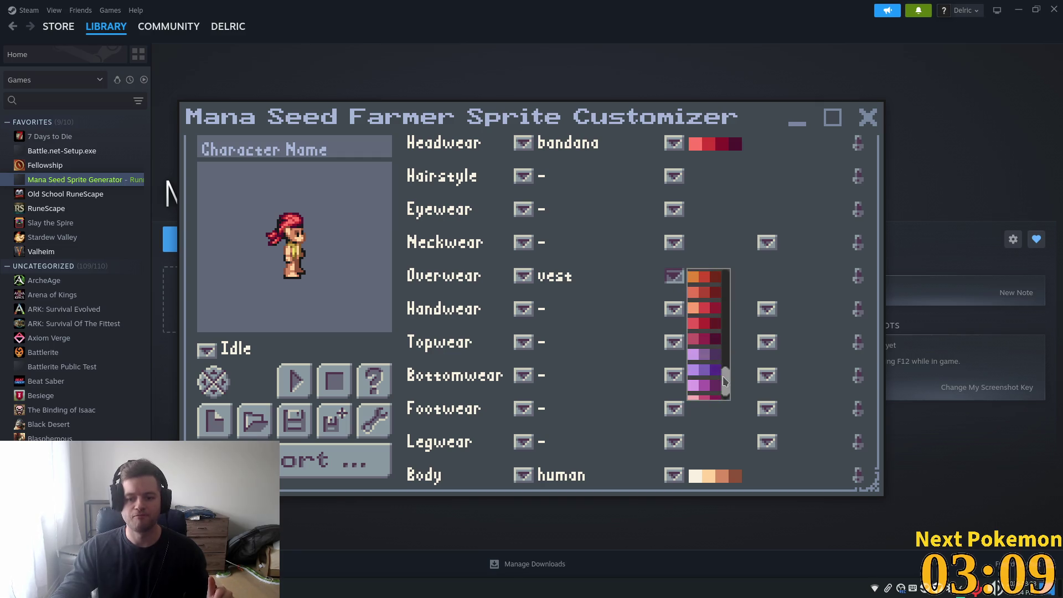
click(702, 318)
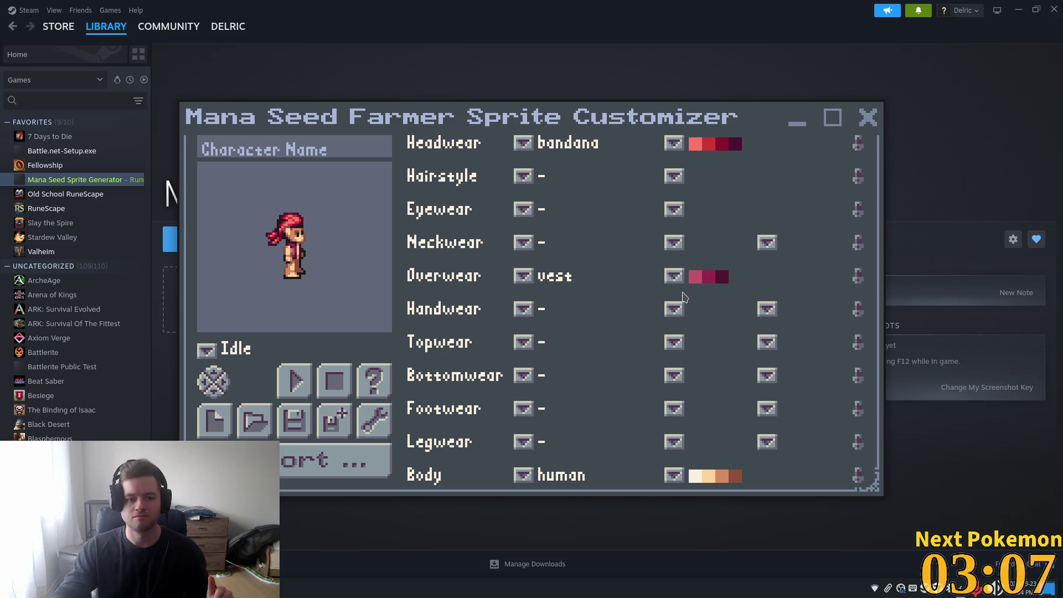
Step: Try light-pink, lilac and red vest palettes, finishing on pink-magenta
click(674, 276)
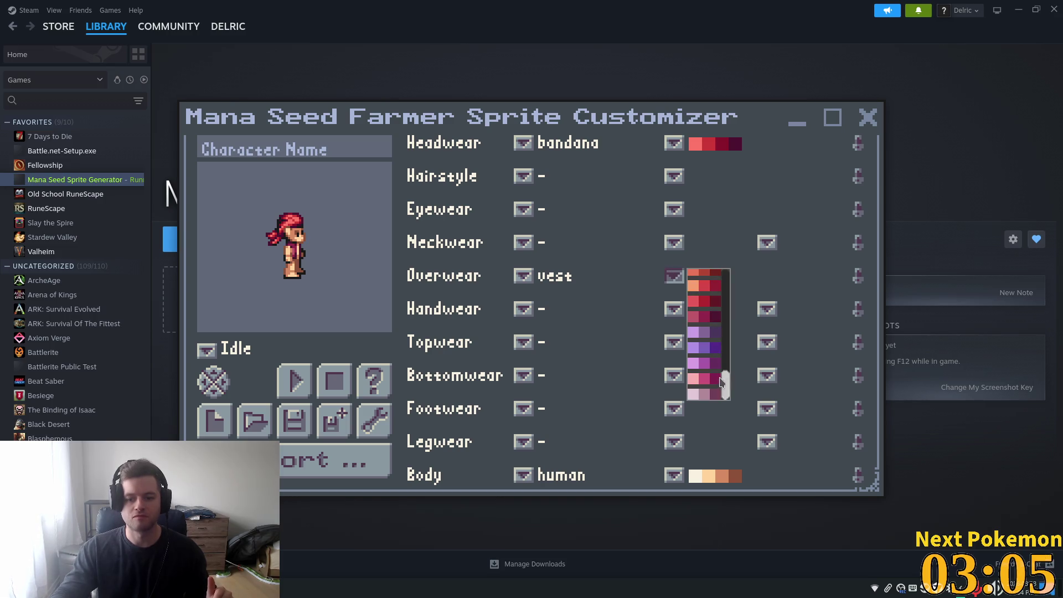
click(711, 380)
click(674, 276)
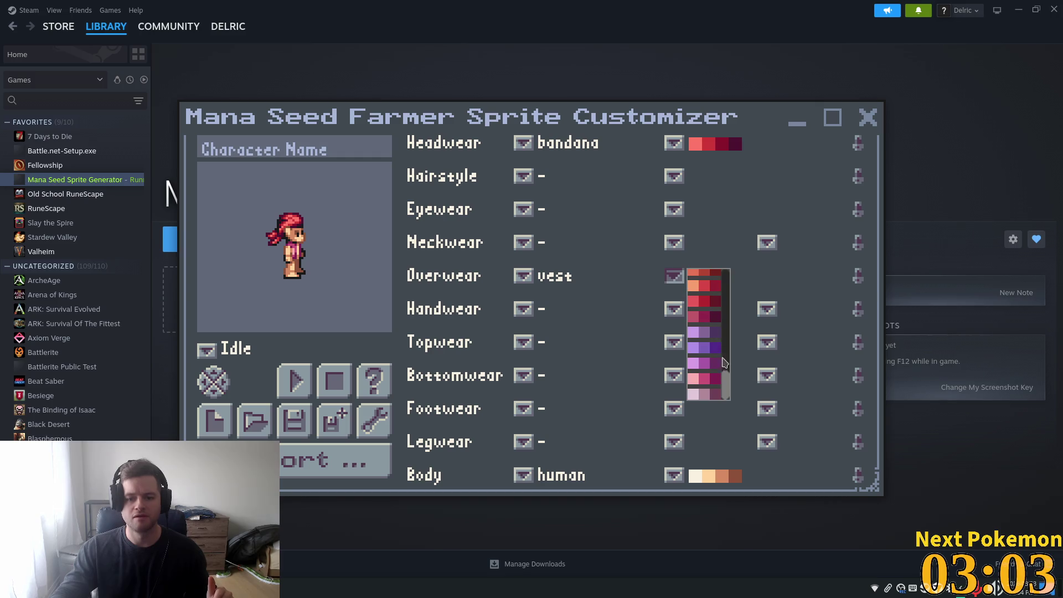
click(712, 338)
click(674, 276)
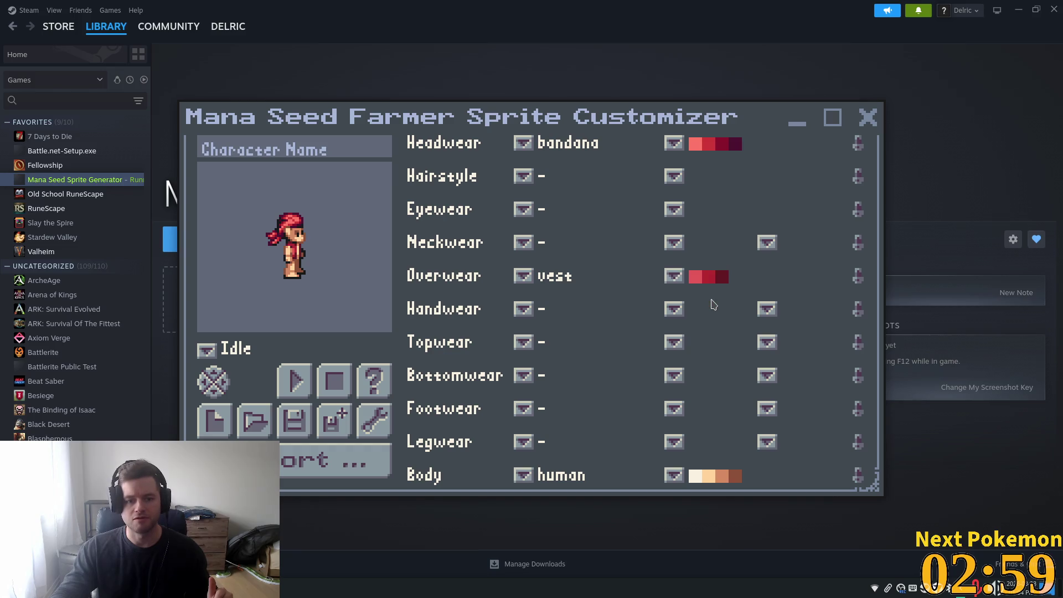
click(713, 302)
click(676, 278)
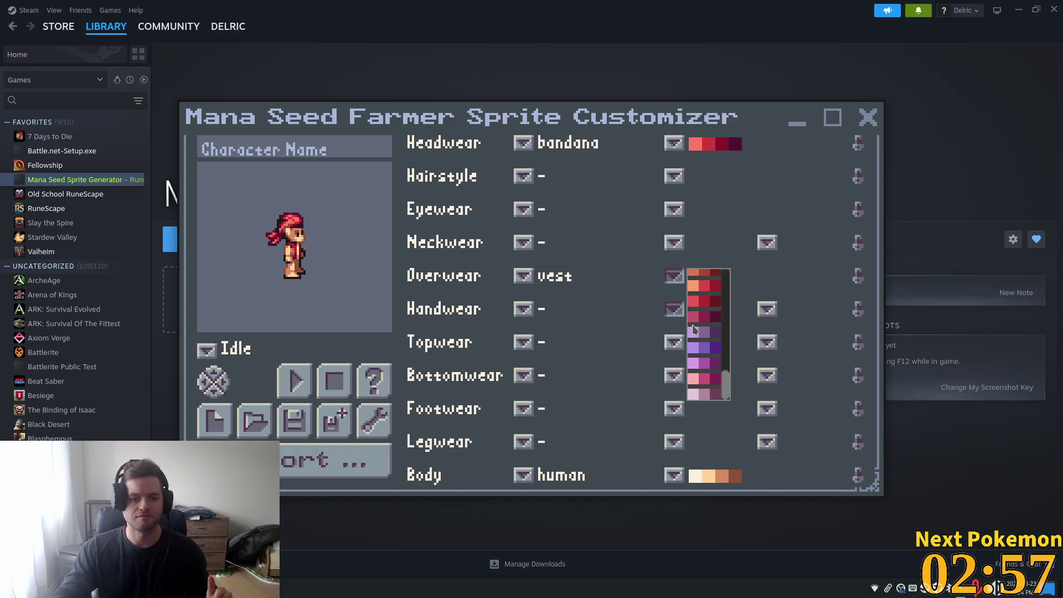
click(713, 317)
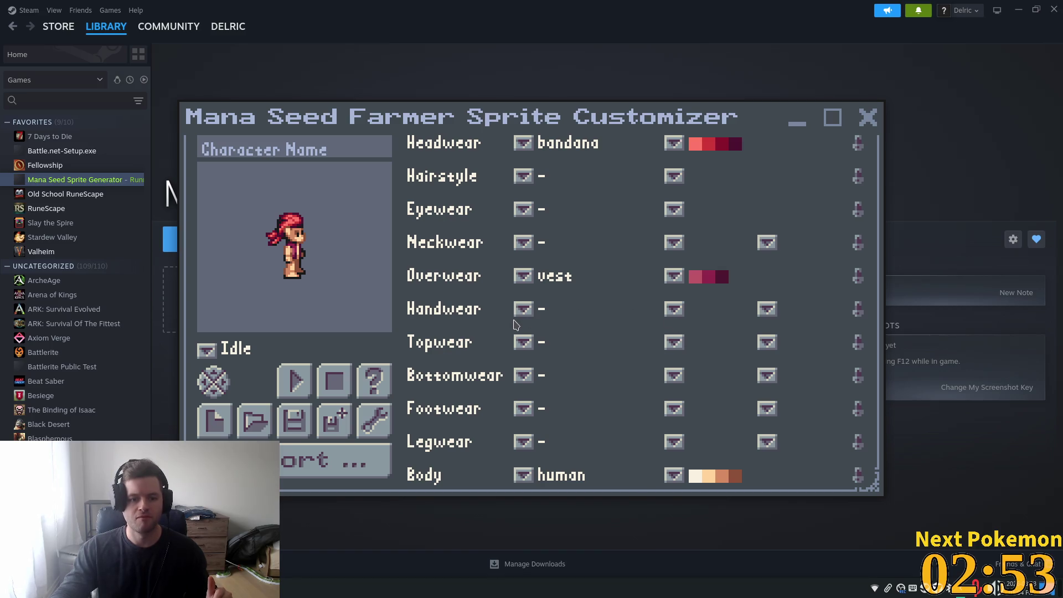
Step: Add a shortshirt as topwear, trying brown and salmon before choosing the red palette
click(524, 342)
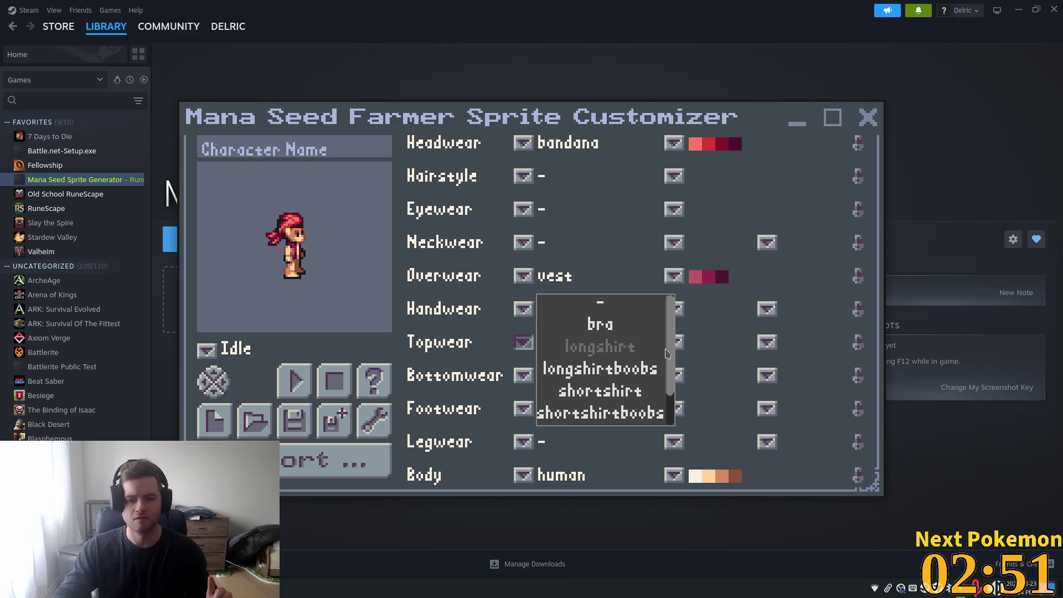
click(610, 394)
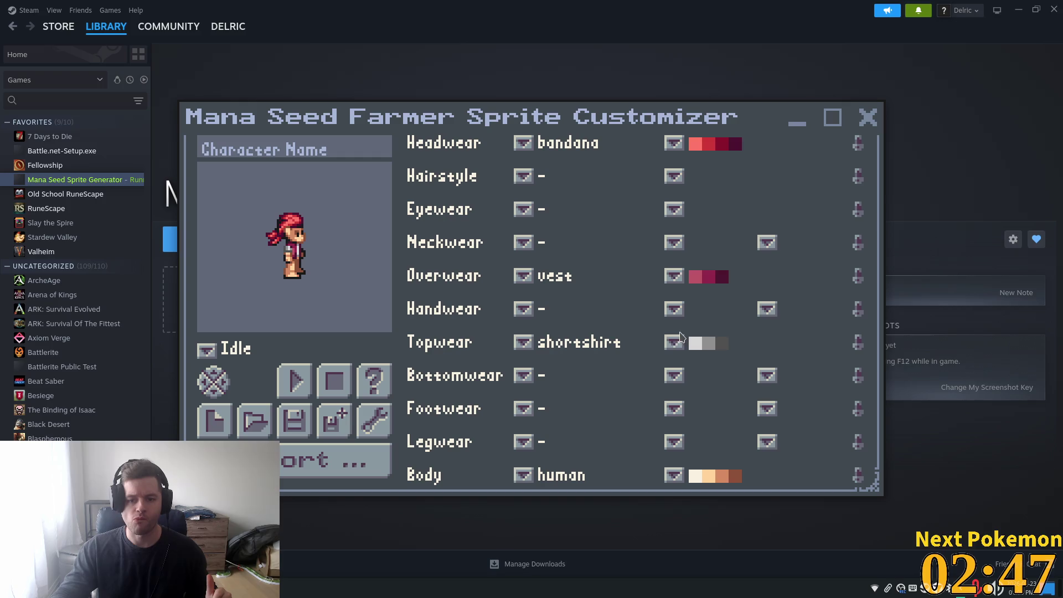
click(674, 343)
drag(726, 310, 723, 392)
click(707, 359)
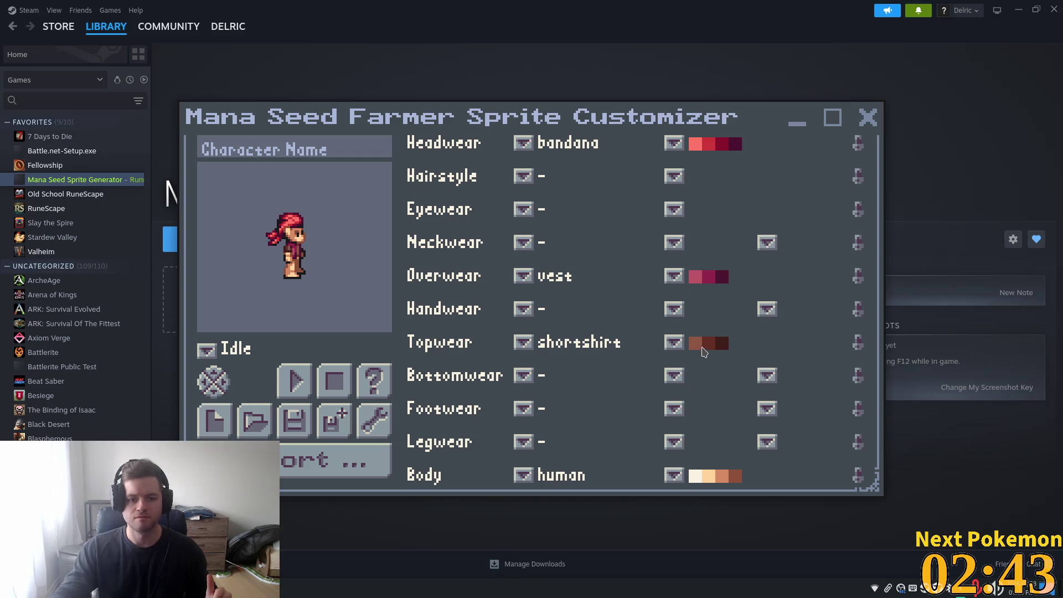
click(686, 346)
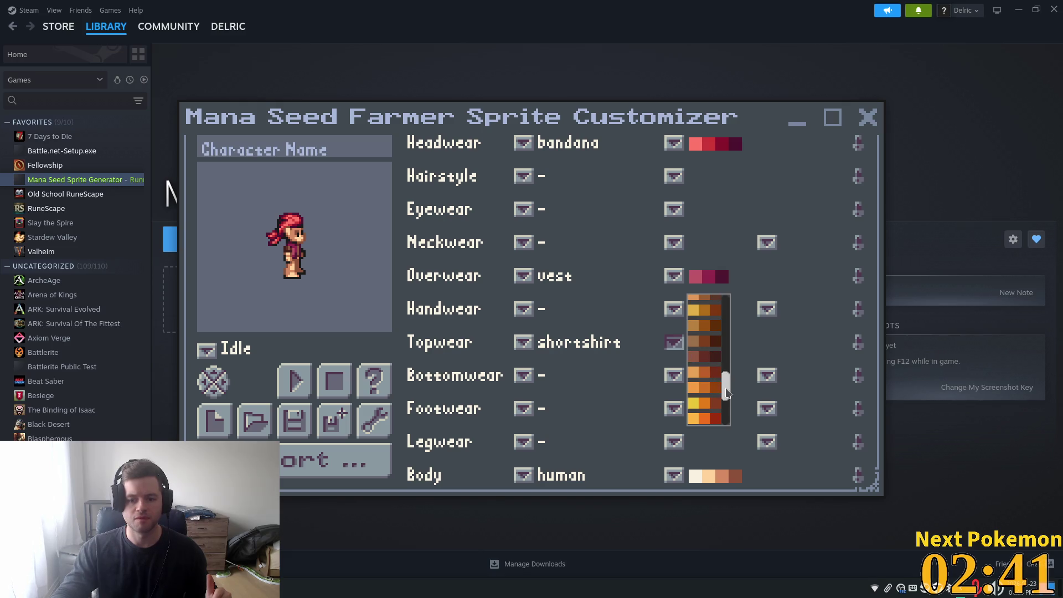
drag(727, 392, 729, 408)
click(715, 377)
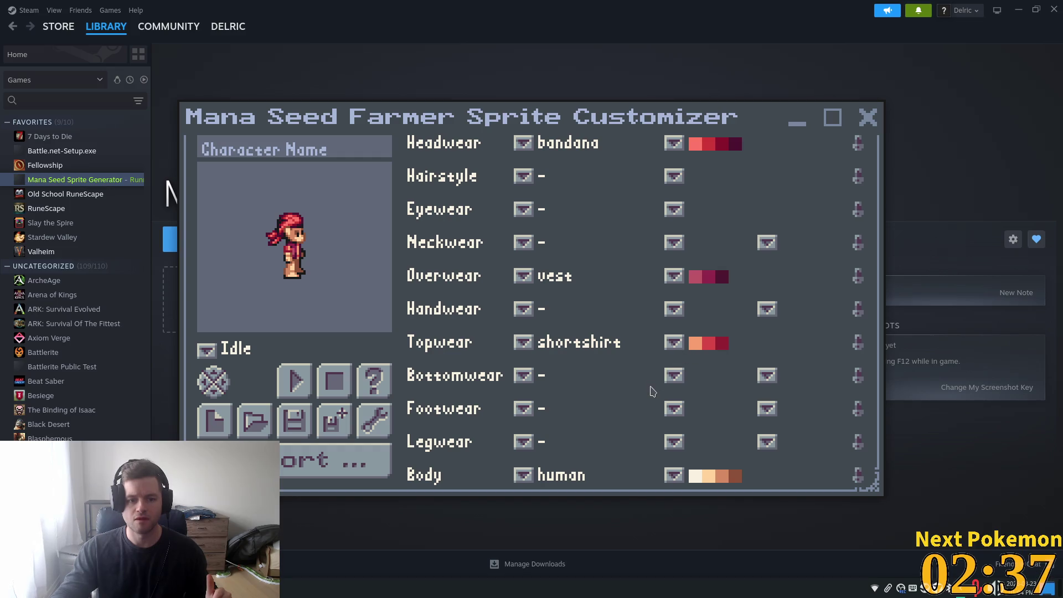
click(675, 342)
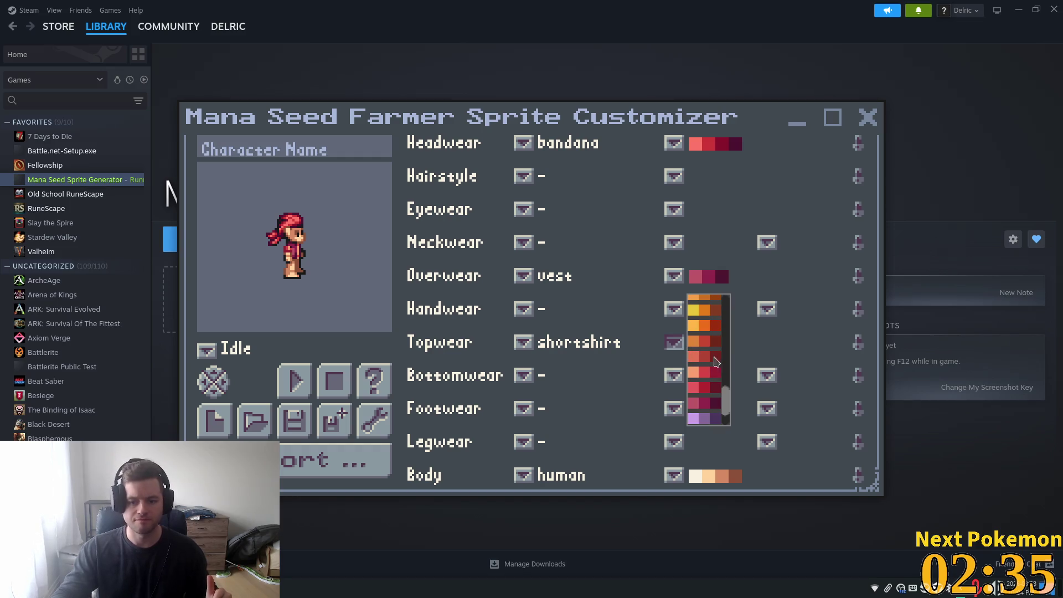
click(716, 389)
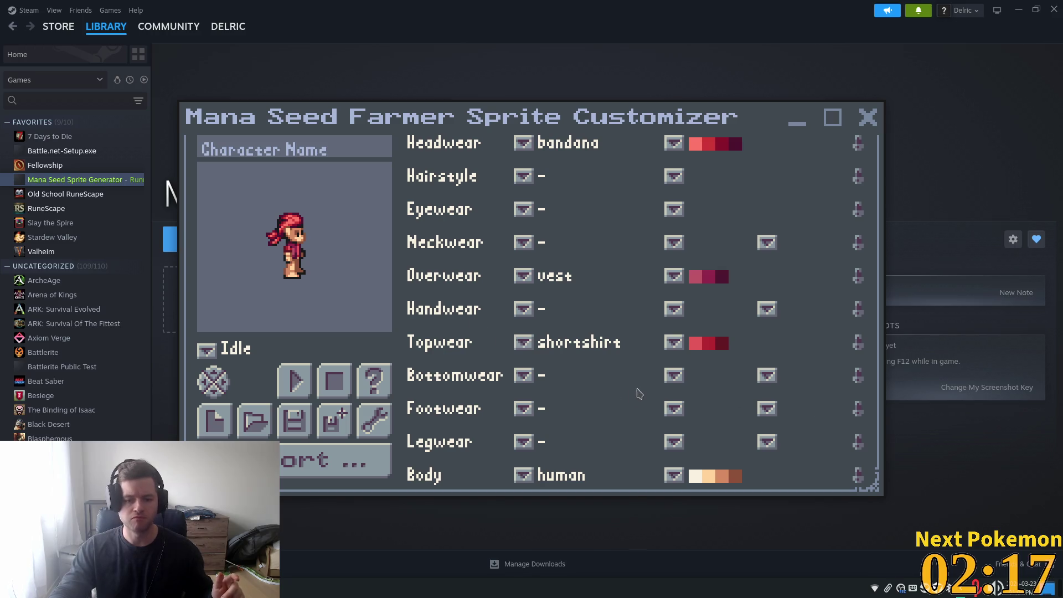
Step: Give the character dark grey longpants and name the character Bartender
click(523, 377)
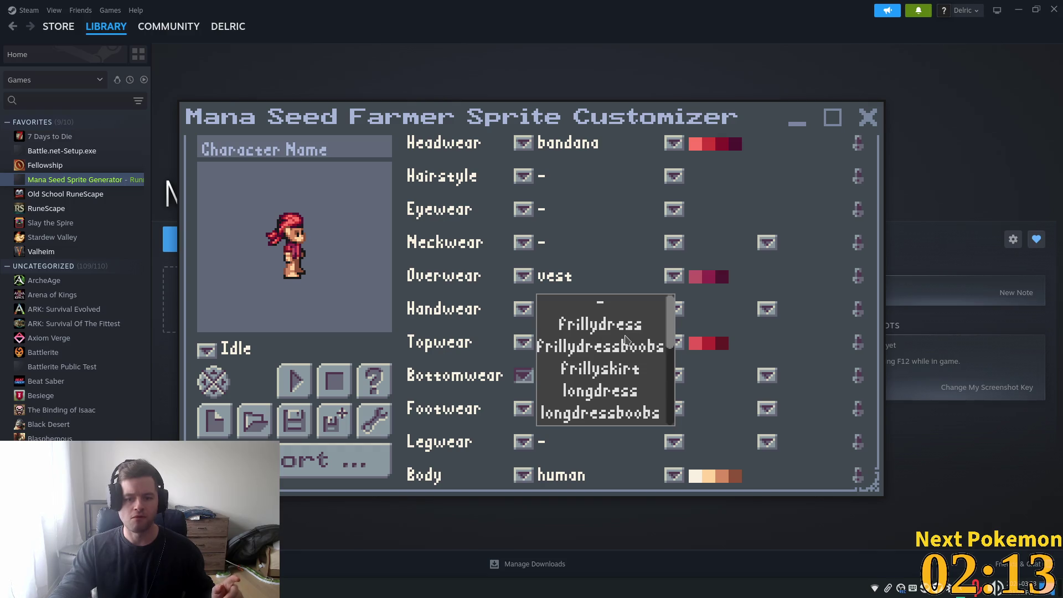
scroll(623, 346, down, 3)
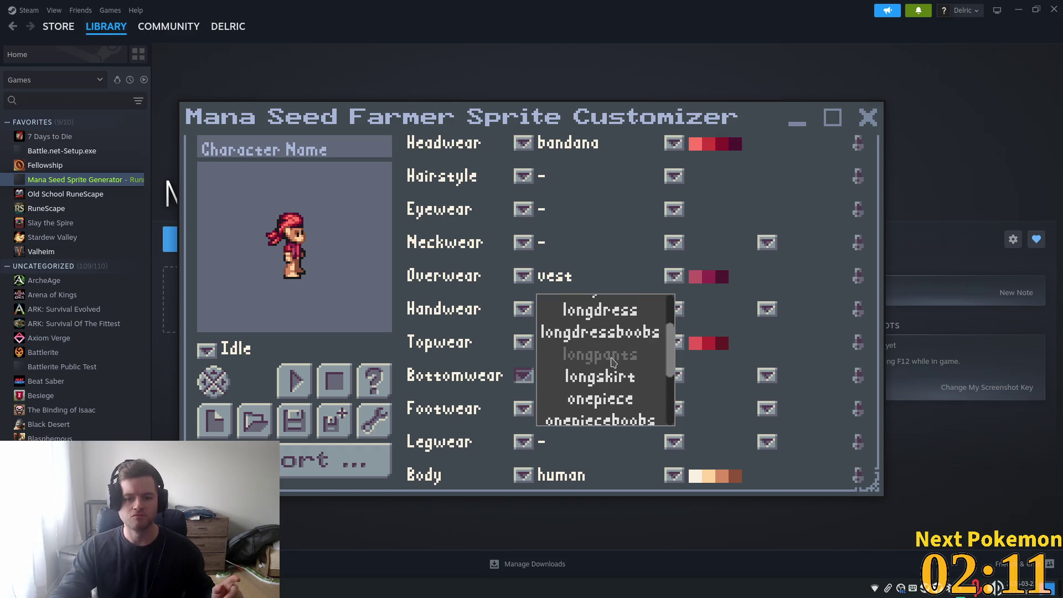
click(613, 356)
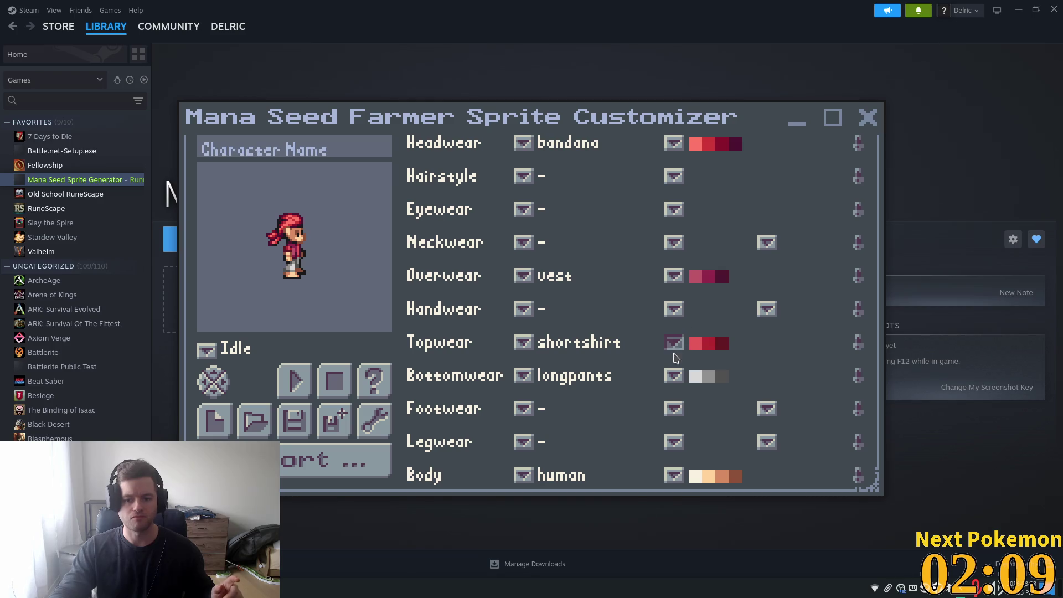
click(674, 376)
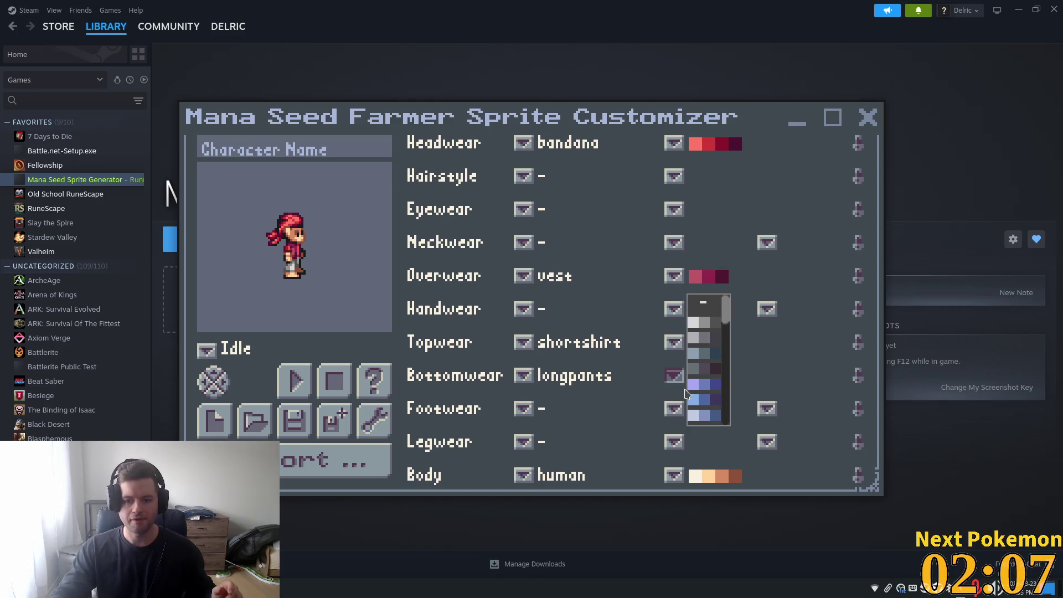
click(705, 331)
click(674, 376)
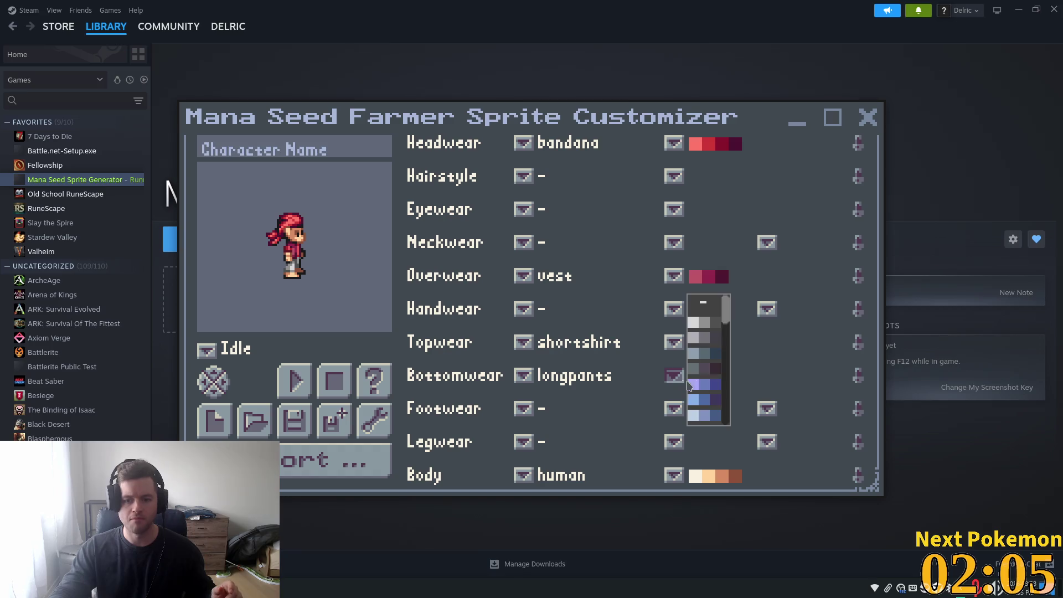
click(708, 372)
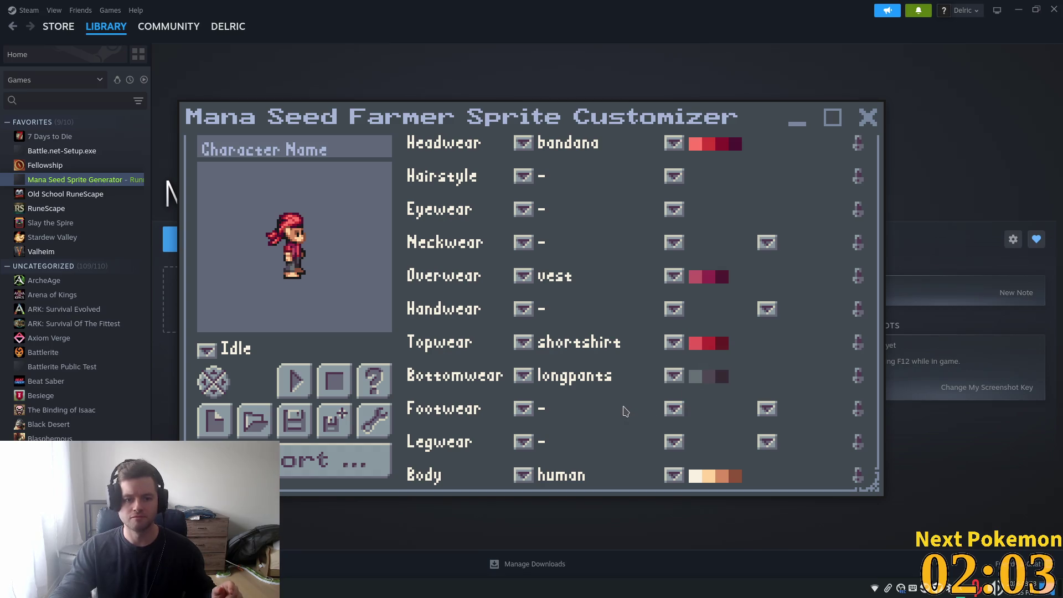
click(314, 148)
text(Bartender)
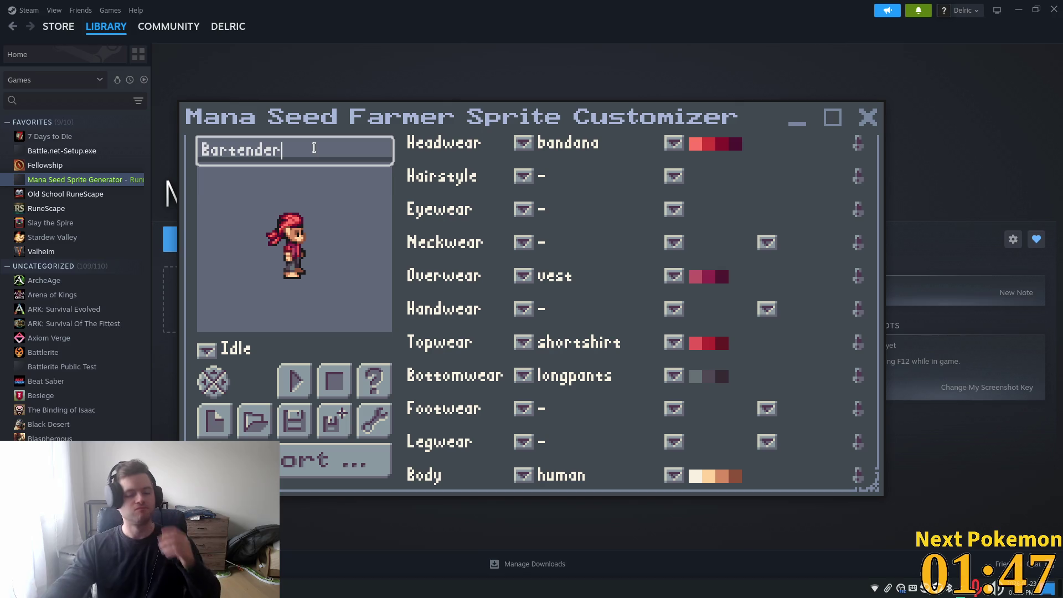
Step: Open the save dialog for the character file Bartender.msfbc
click(334, 421)
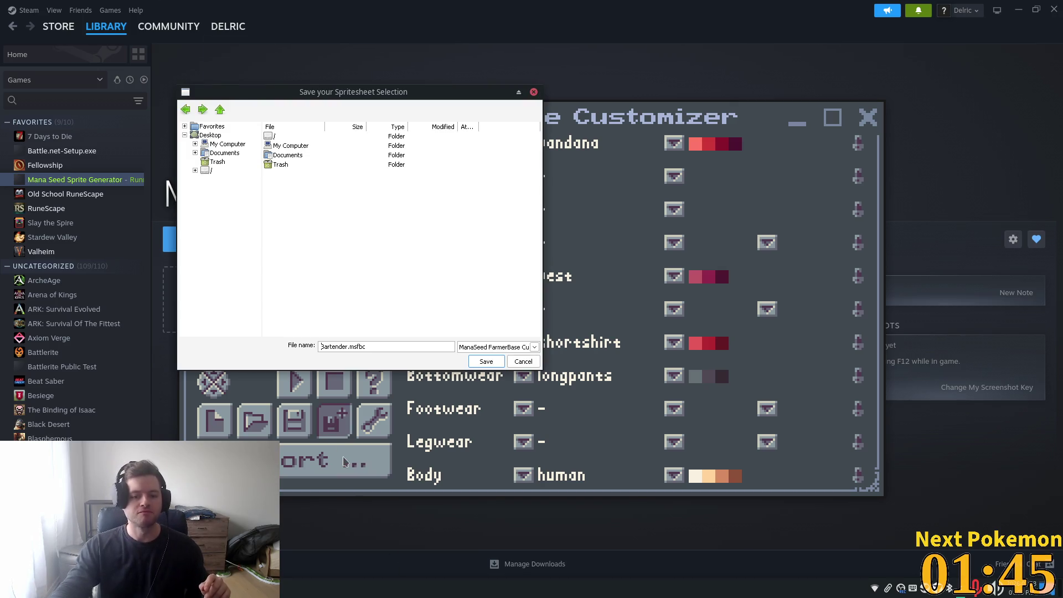
Step: Save Bartender.msfbc in Documents and export the spritesheet as Bartender.png
double_click(299, 156)
click(486, 361)
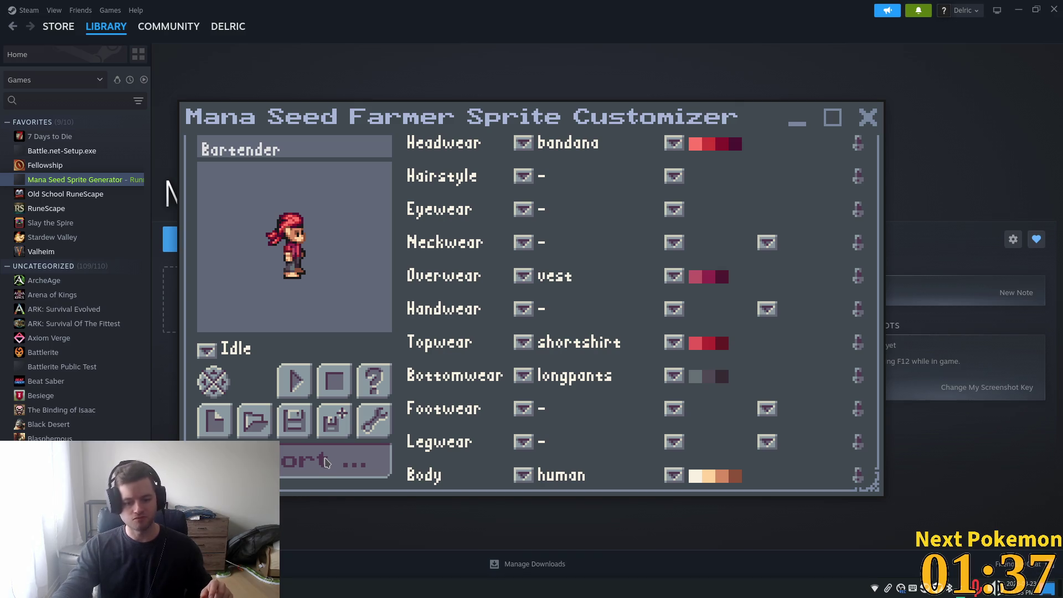
click(326, 463)
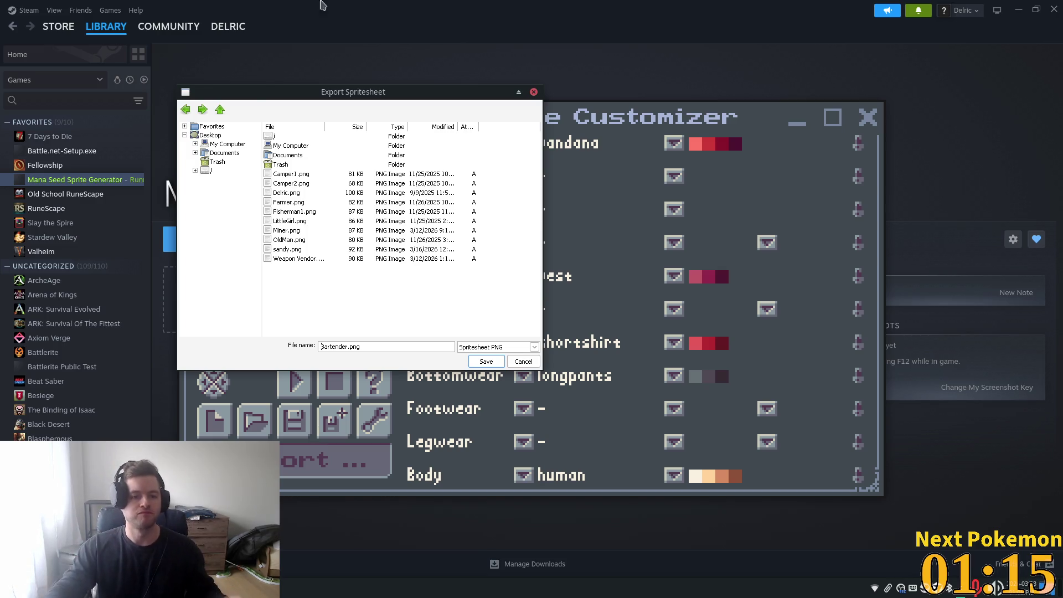
click(479, 362)
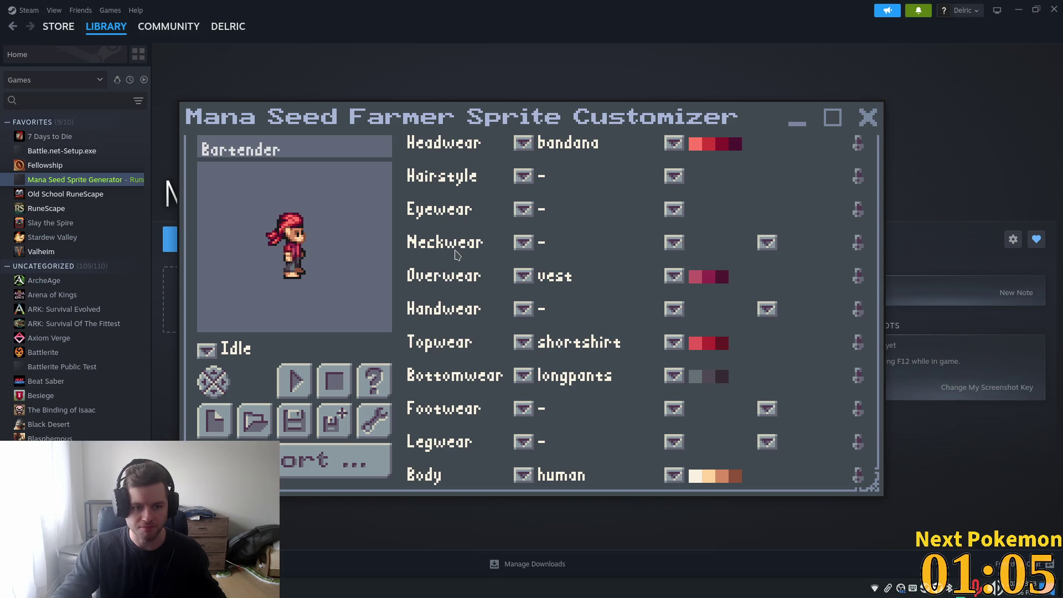
Step: Try the headscarf and floppyhat on Bartender, then settle on mushroom1 headwear
click(524, 143)
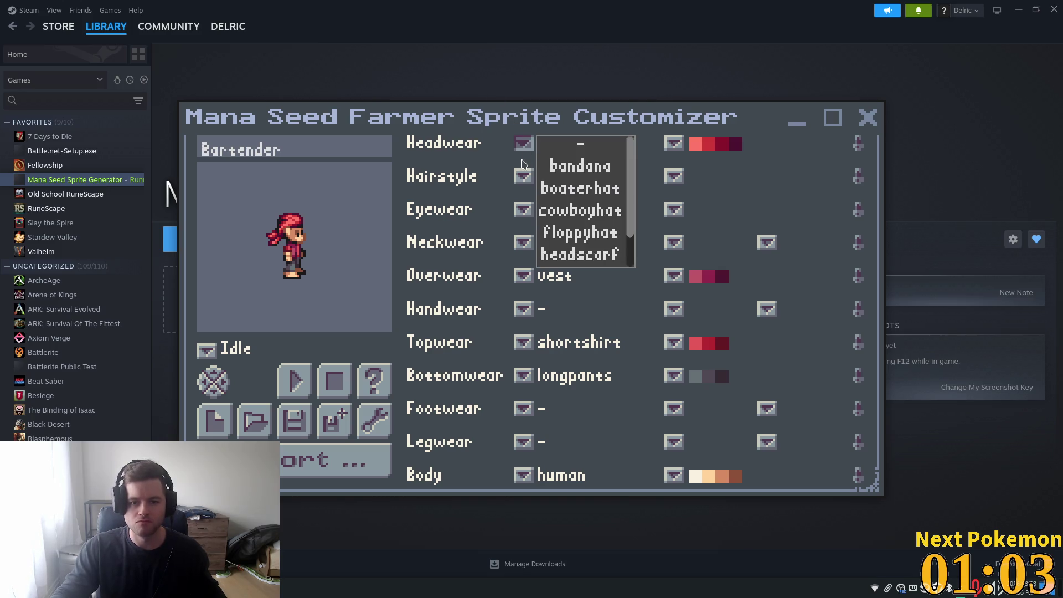
scroll(487, 194, down, 2)
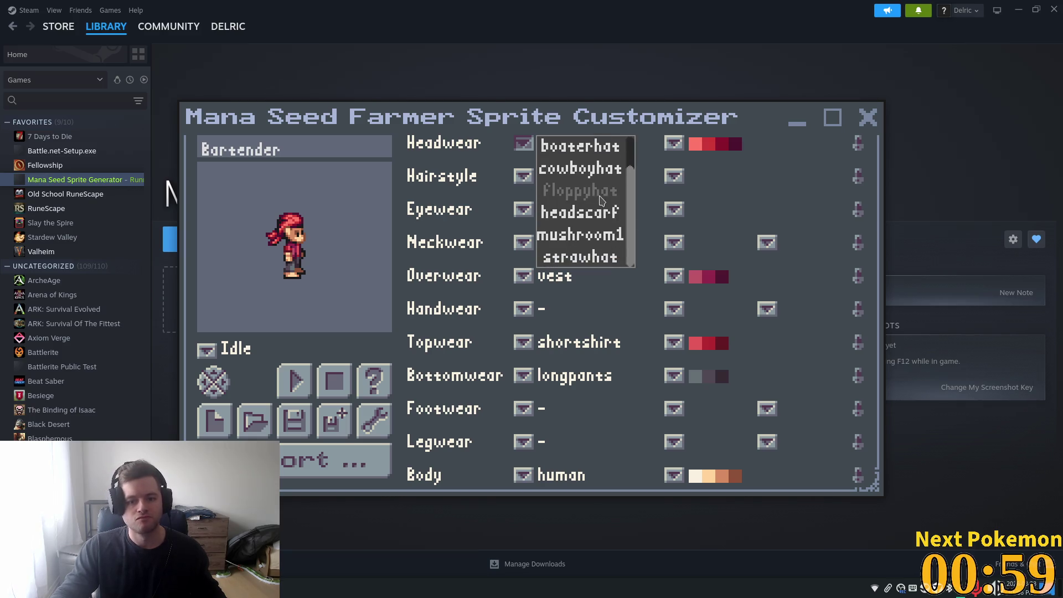
click(574, 216)
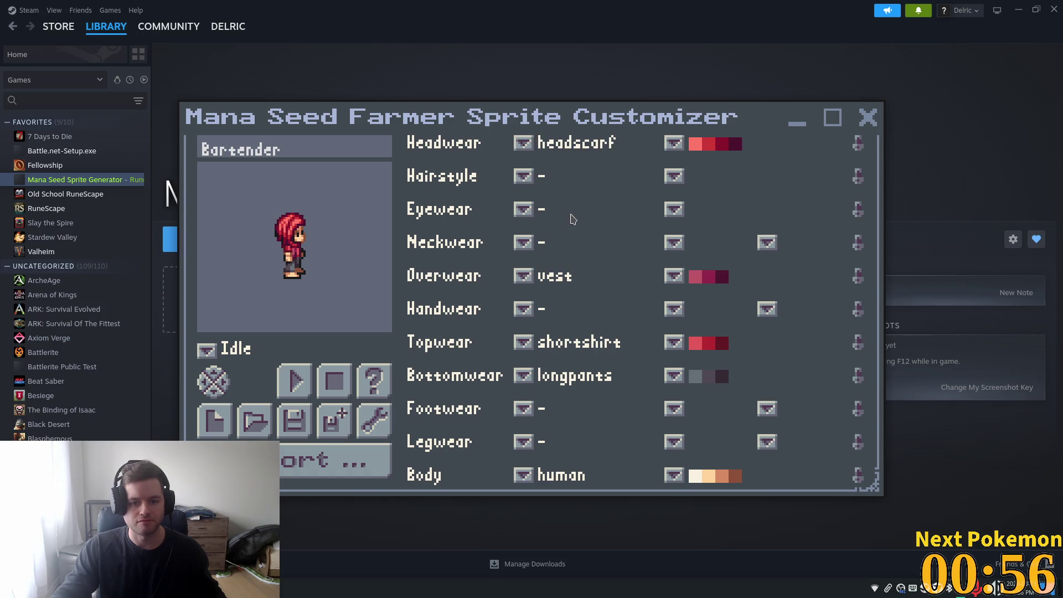
click(523, 143)
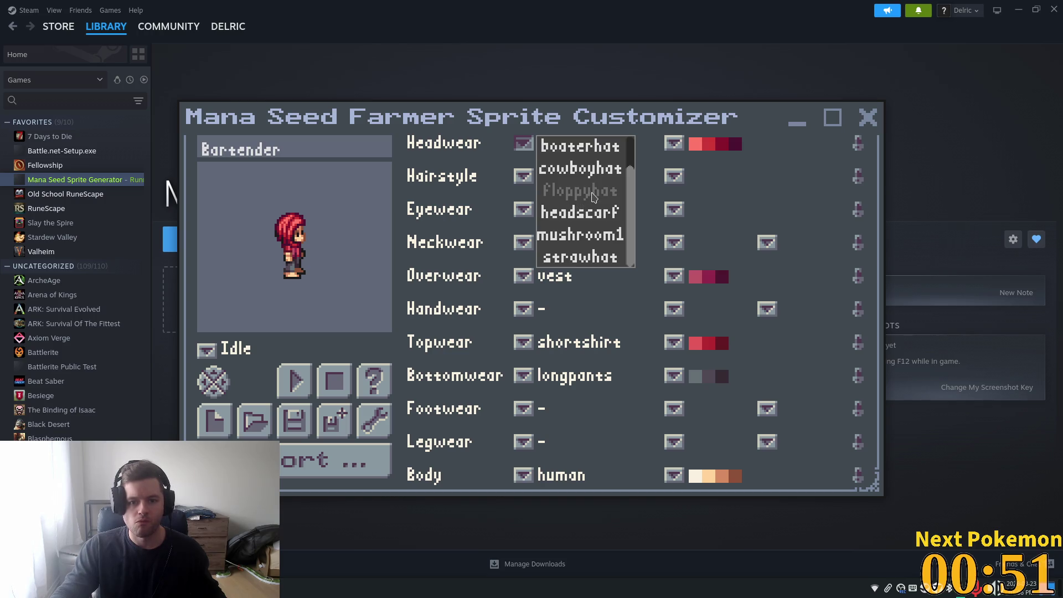
scroll(576, 202, up, 2)
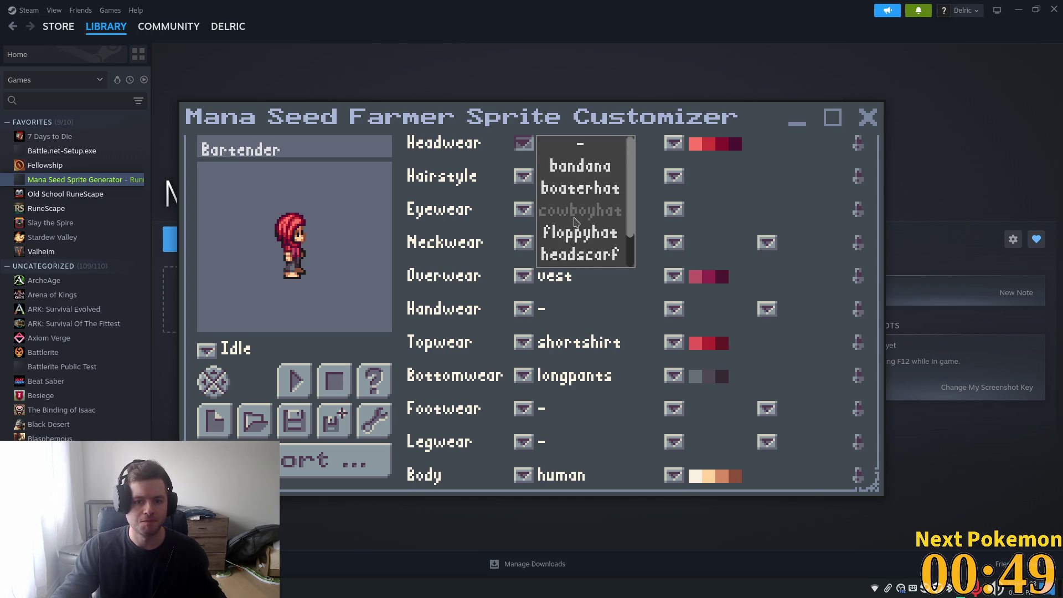
scroll(572, 191, down, 1)
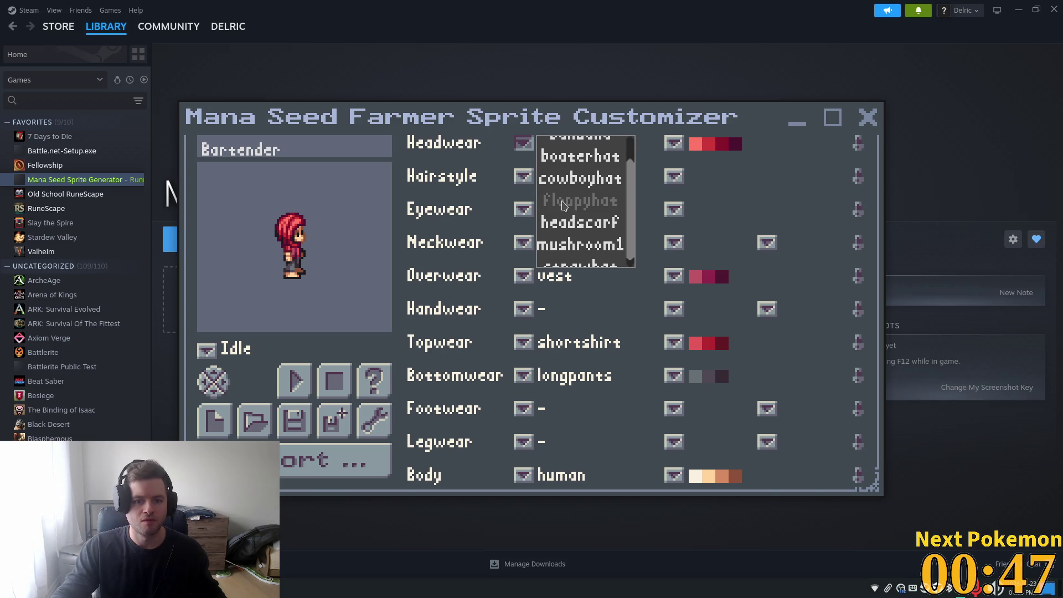
click(564, 205)
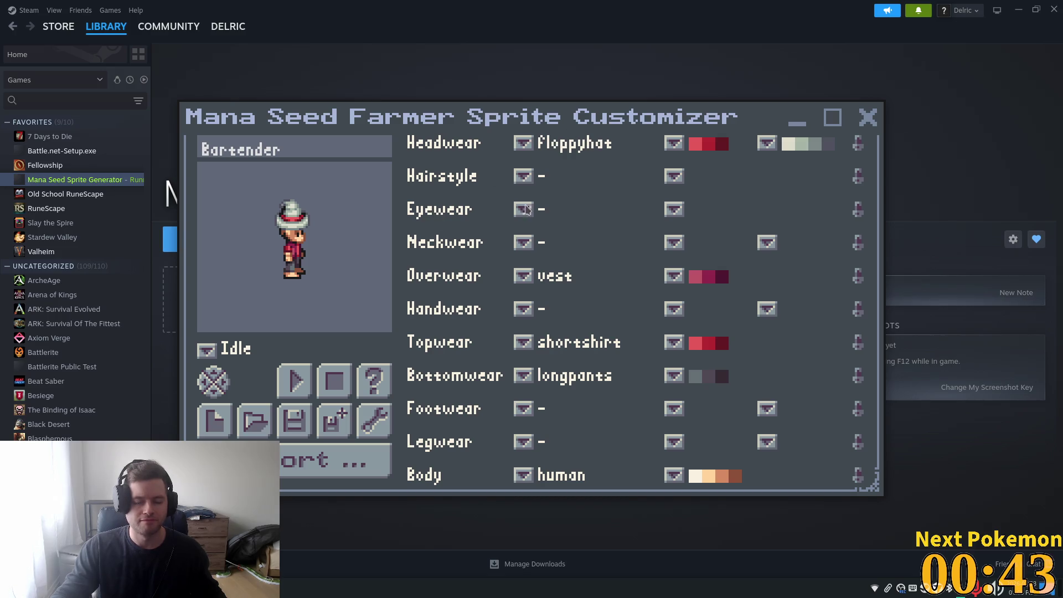
click(529, 144)
scroll(628, 237, down, 1)
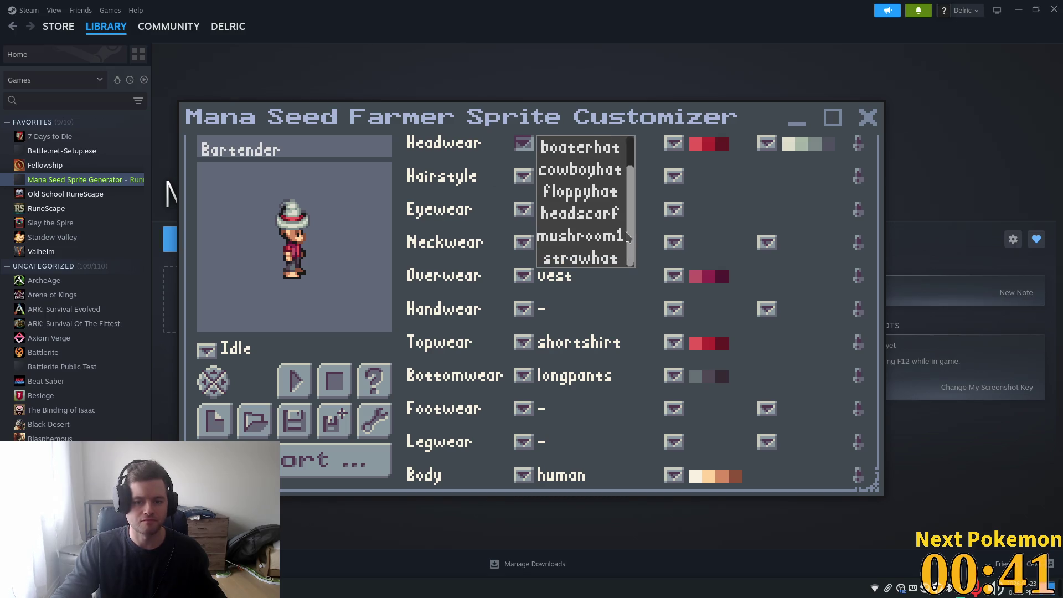
click(609, 237)
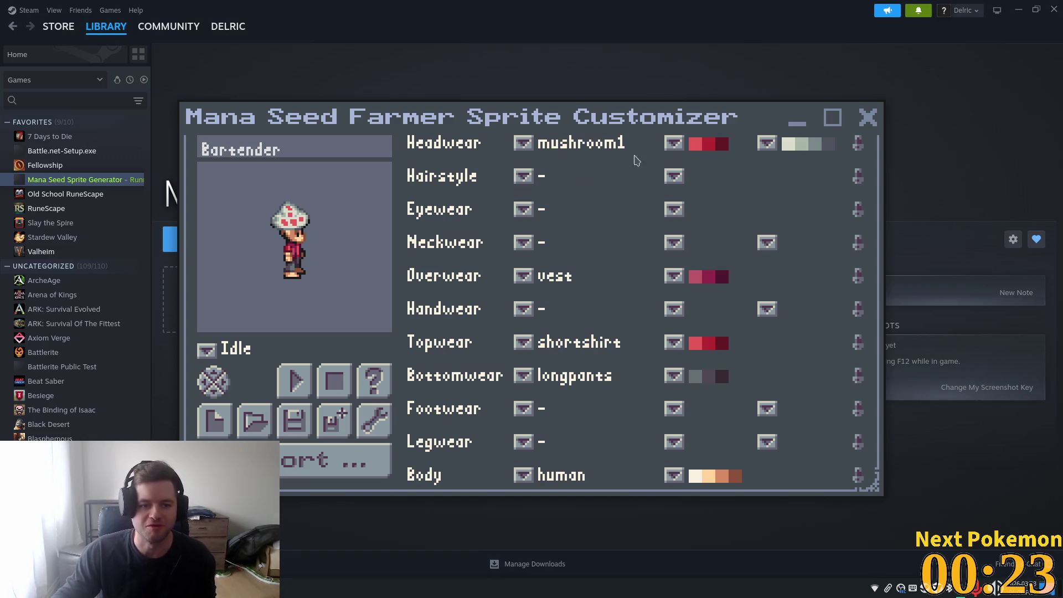
Step: Recolour the mushroom1 hat blue, trying orange dots before settling on yellow-brown accents
click(767, 143)
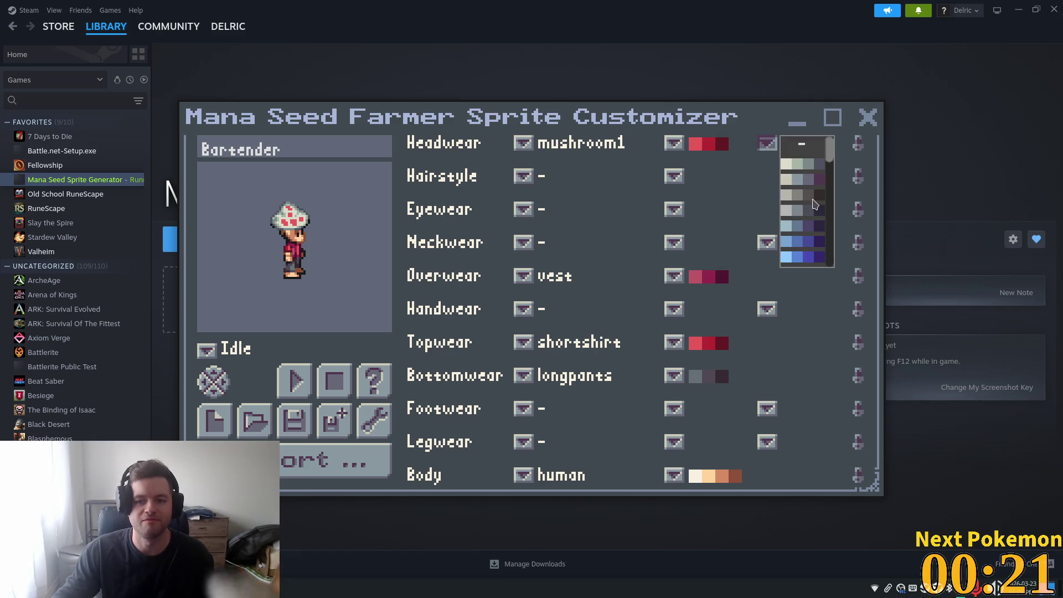
click(808, 255)
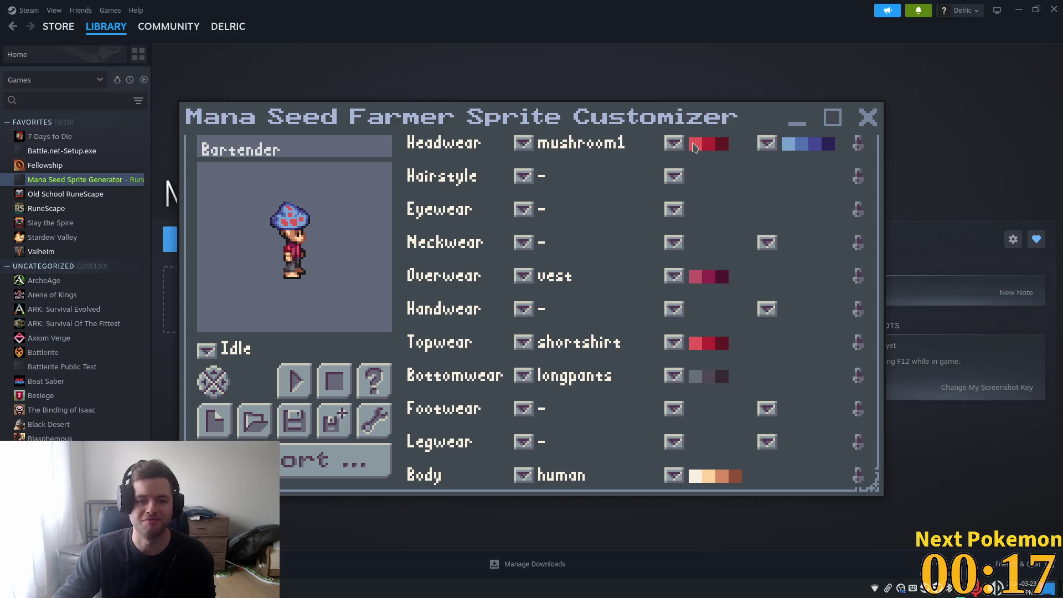
click(674, 143)
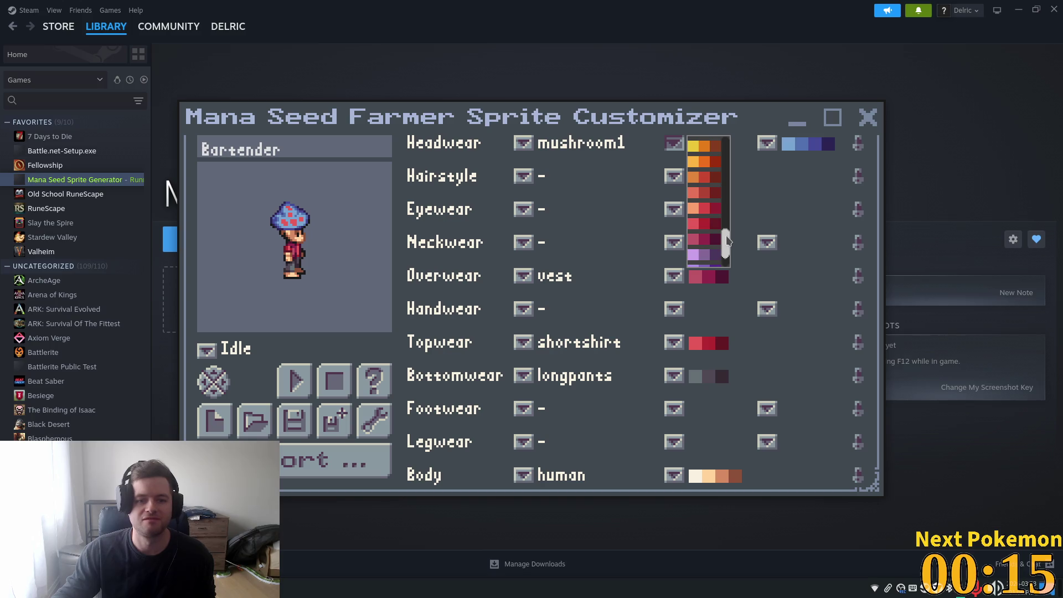
scroll(715, 238, up, 5)
click(709, 252)
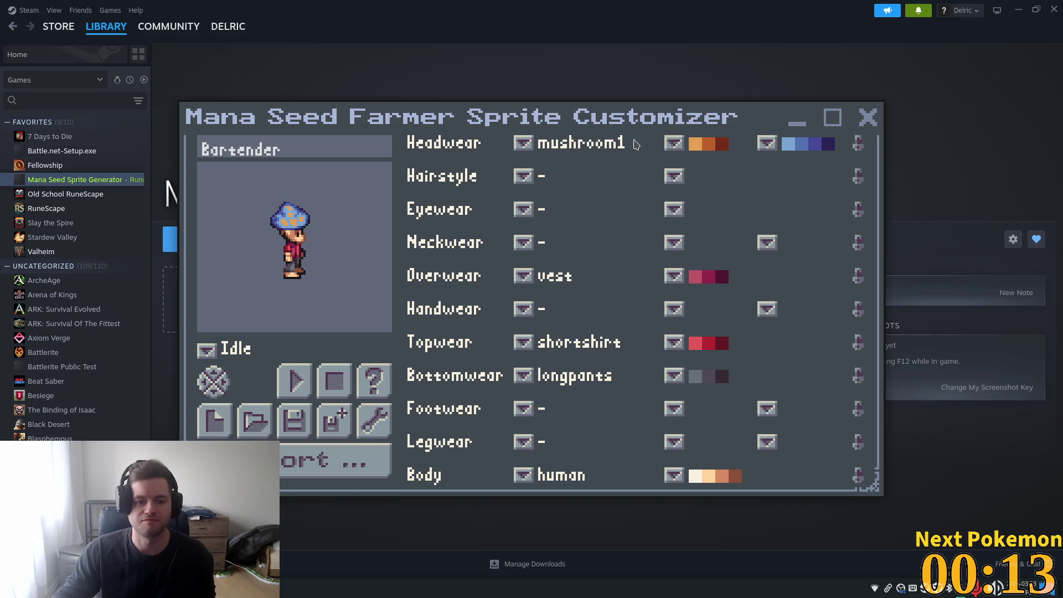
click(674, 144)
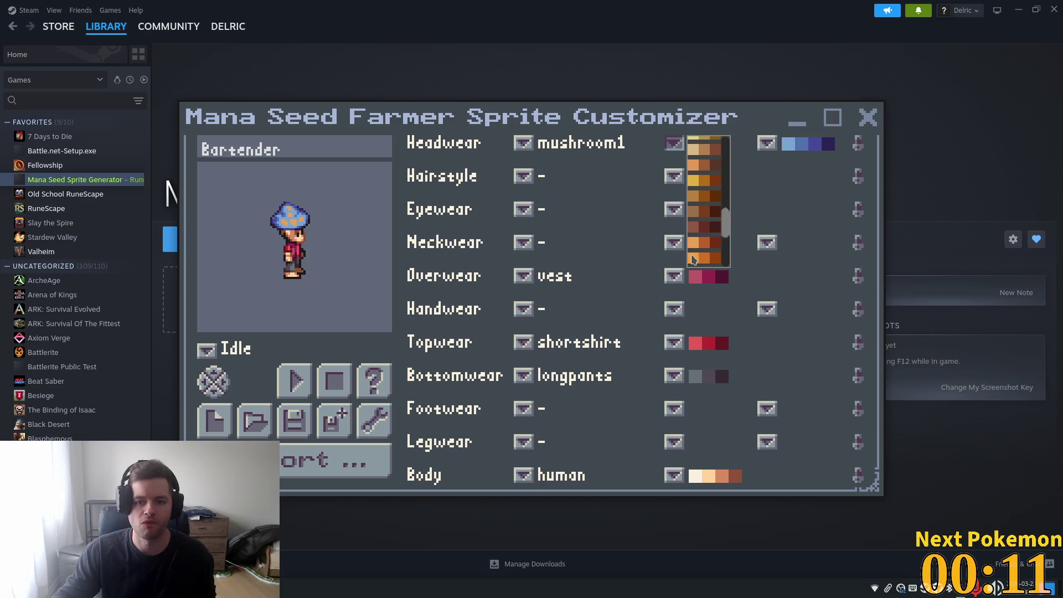
click(694, 182)
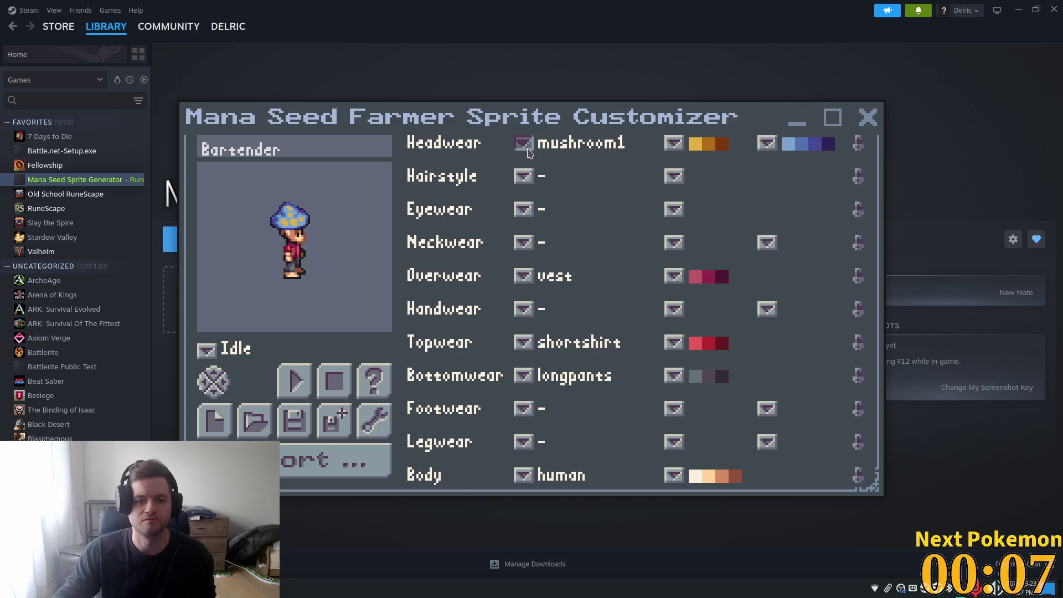
Step: Rotate the preview sprite to check the blue hat from the front and back
click(211, 392)
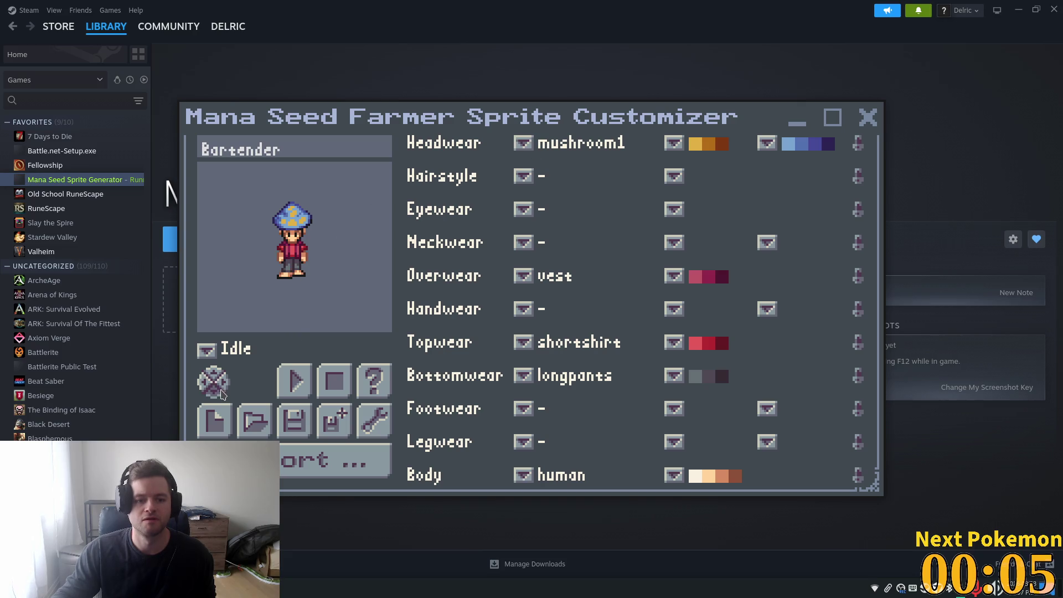
click(213, 375)
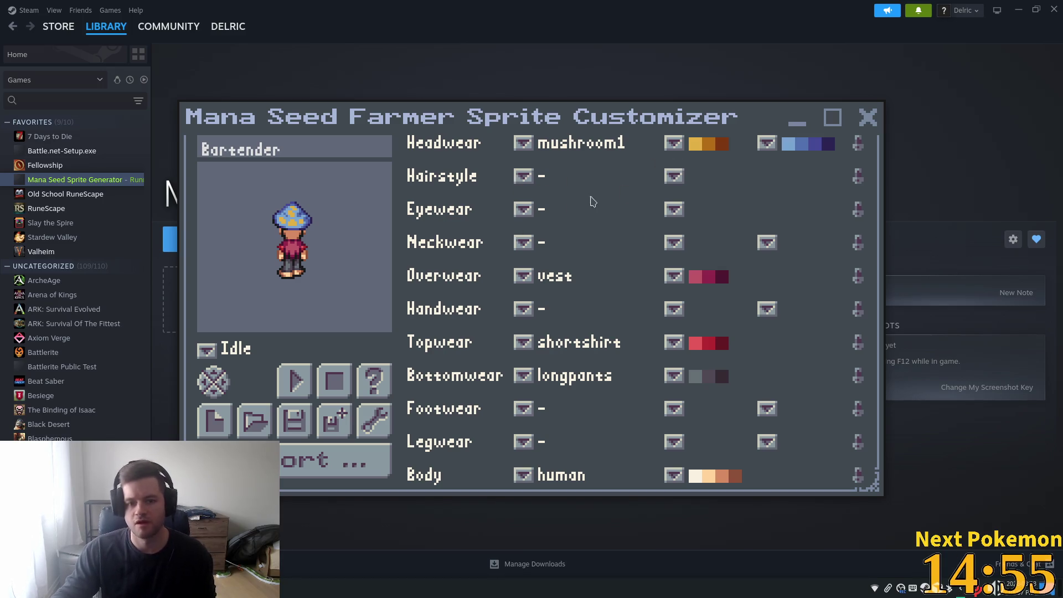
click(524, 143)
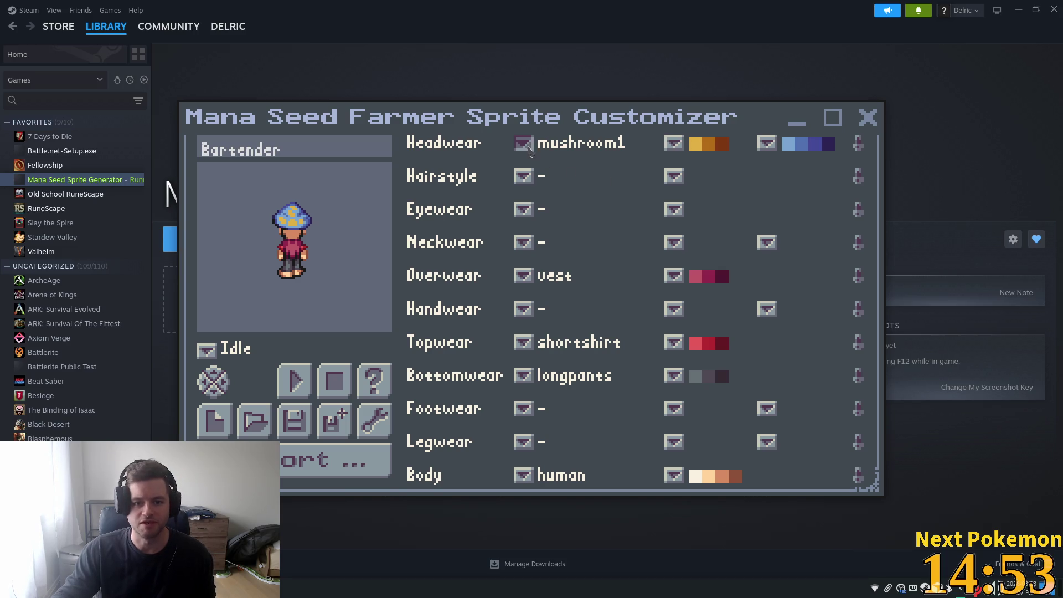
Step: Remove the headwear and try a darker grey afro, checking it from several facings
scroll(606, 166, up, 2)
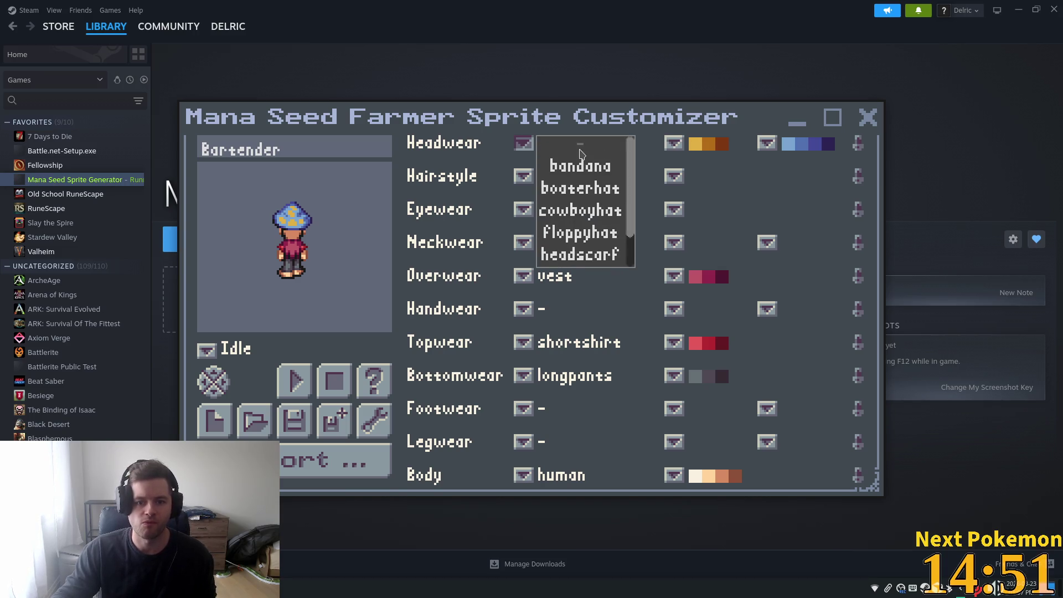
click(580, 149)
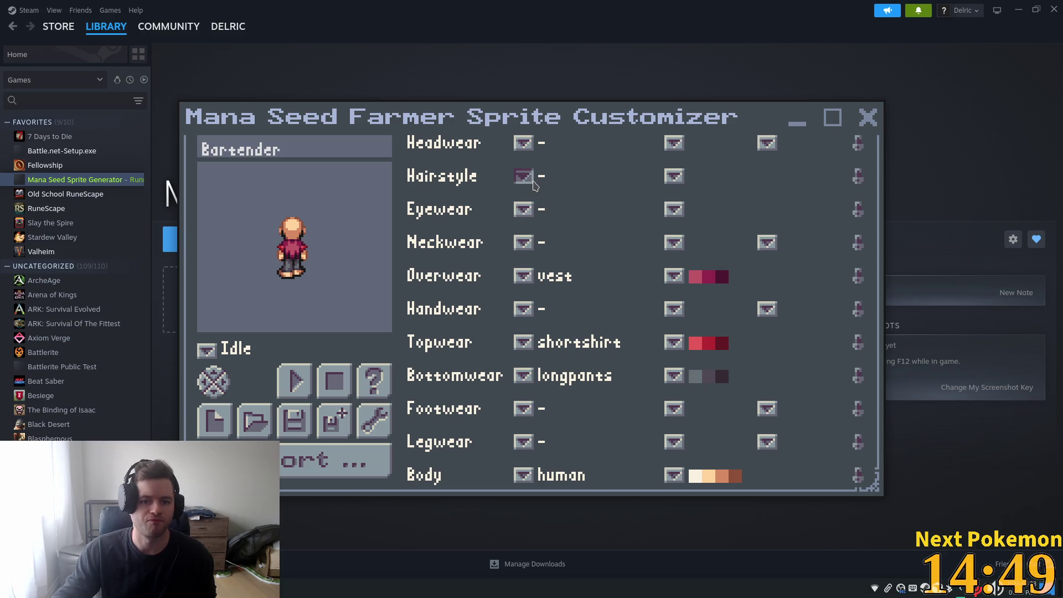
click(533, 184)
click(593, 209)
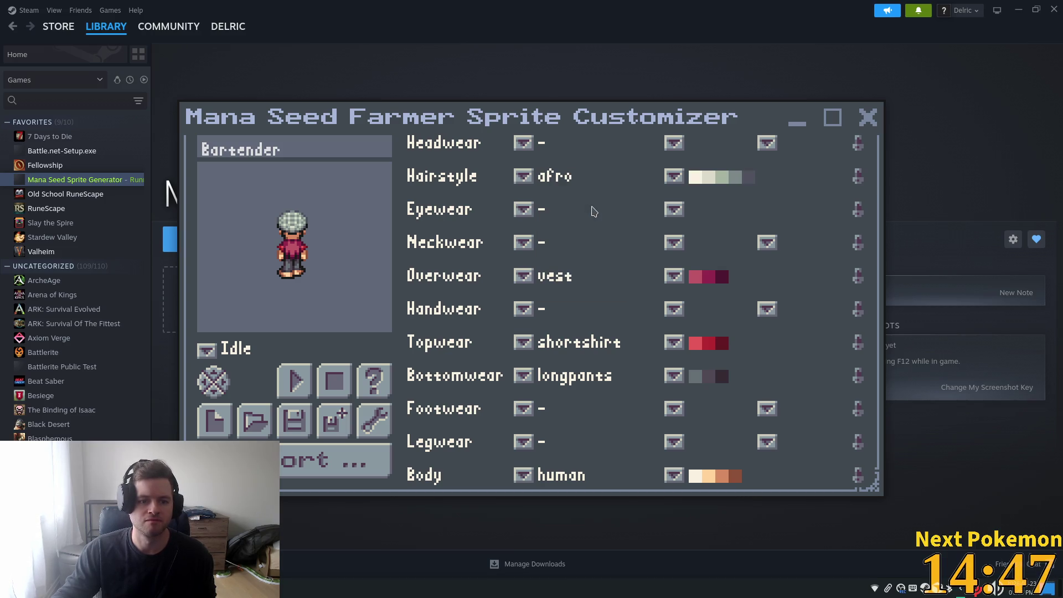
click(680, 177)
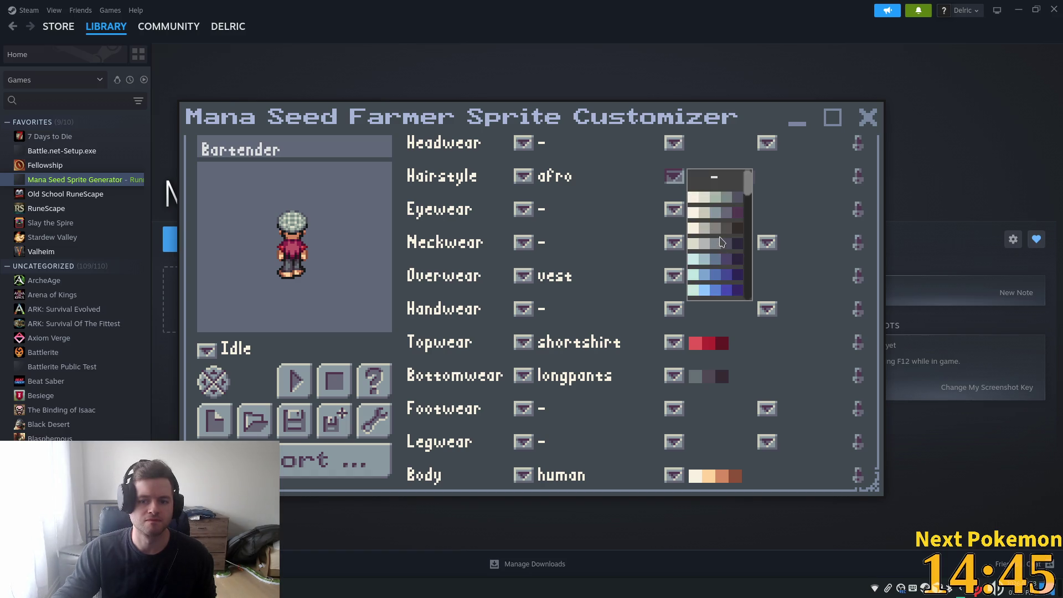
click(715, 231)
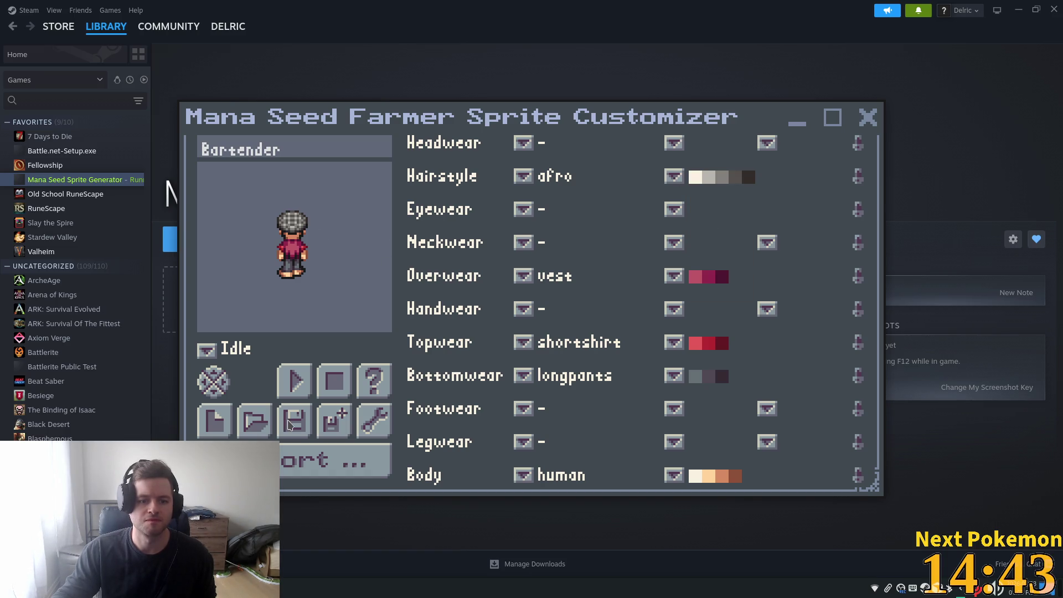
click(215, 391)
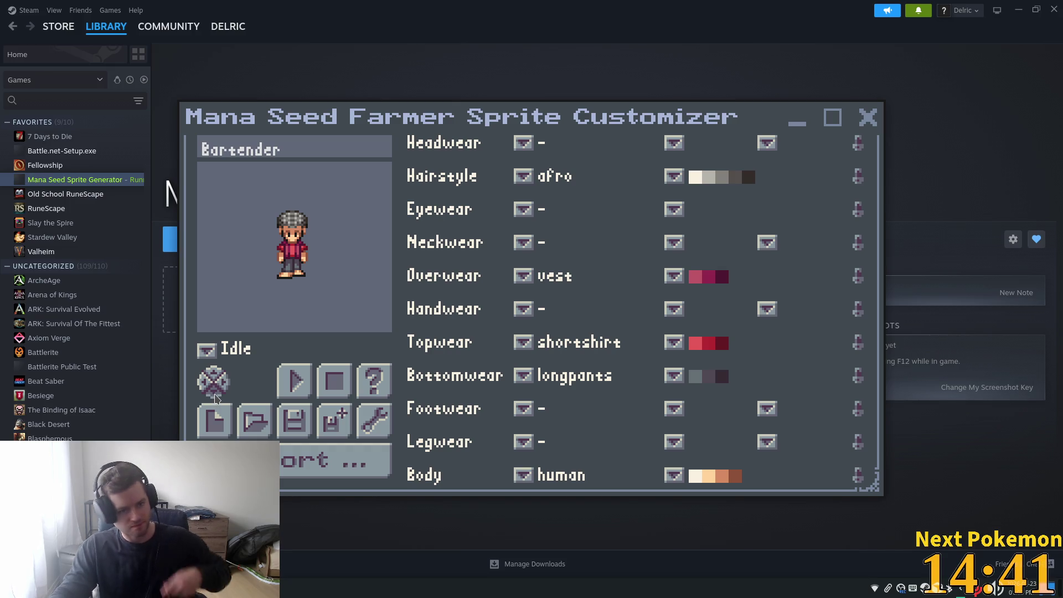
click(215, 381)
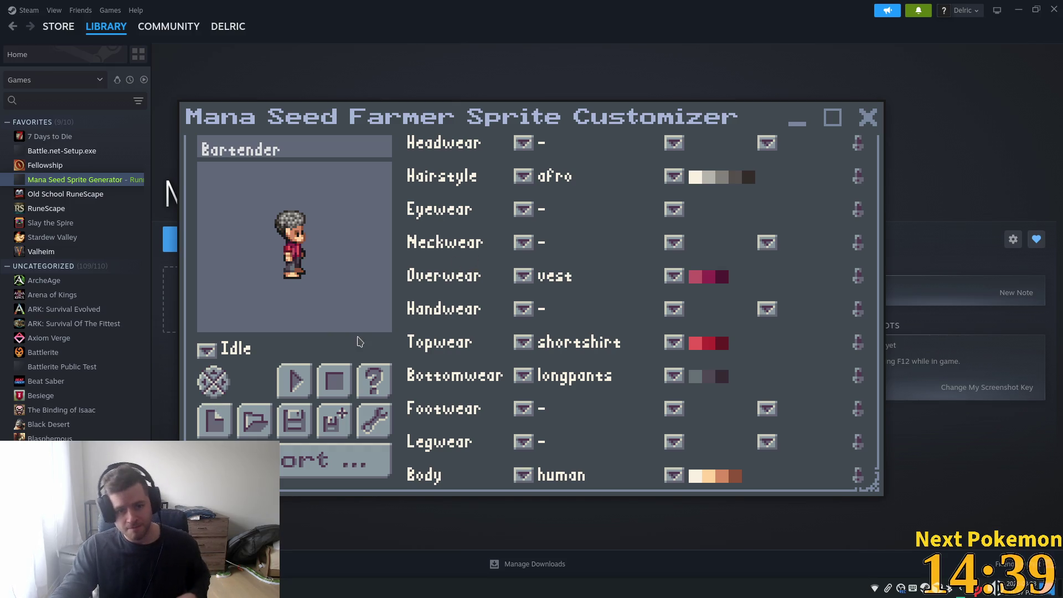
click(214, 381)
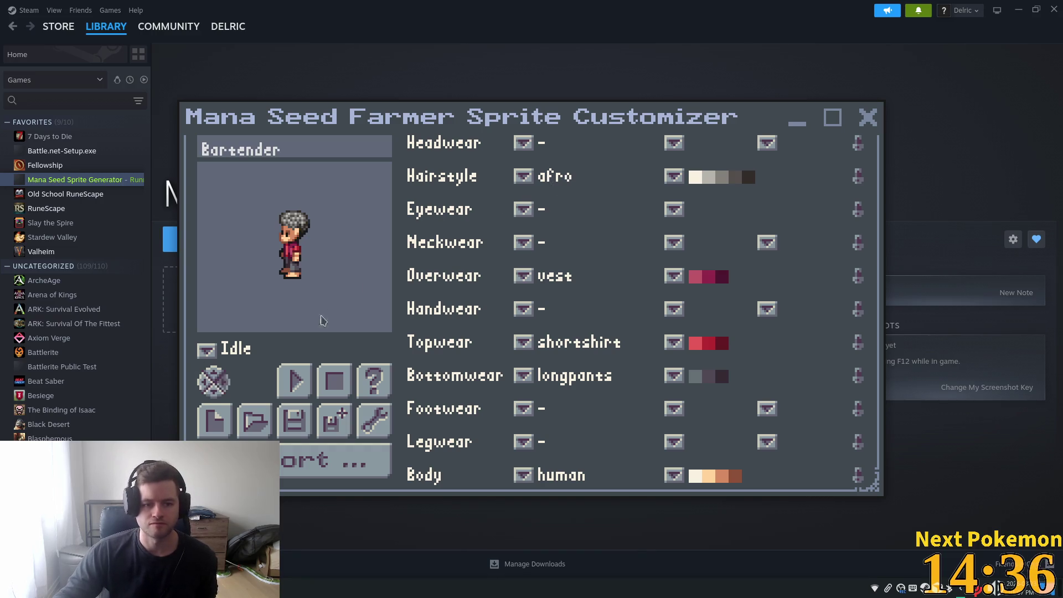
click(214, 381)
Step: Try the bob1, afropuffs, dapper and longwavy hairstyles
click(523, 176)
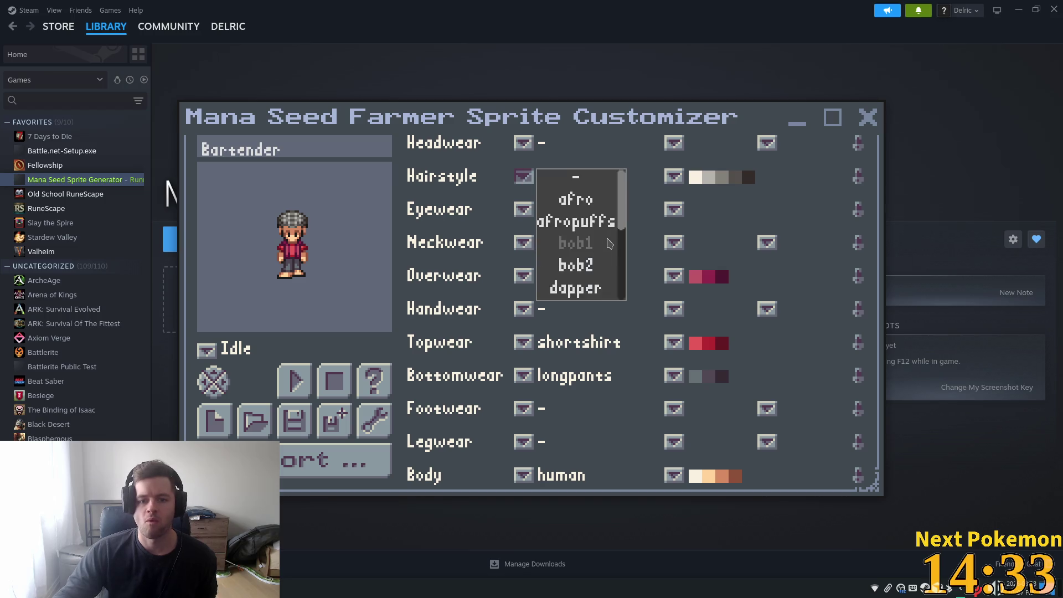
click(582, 244)
click(533, 186)
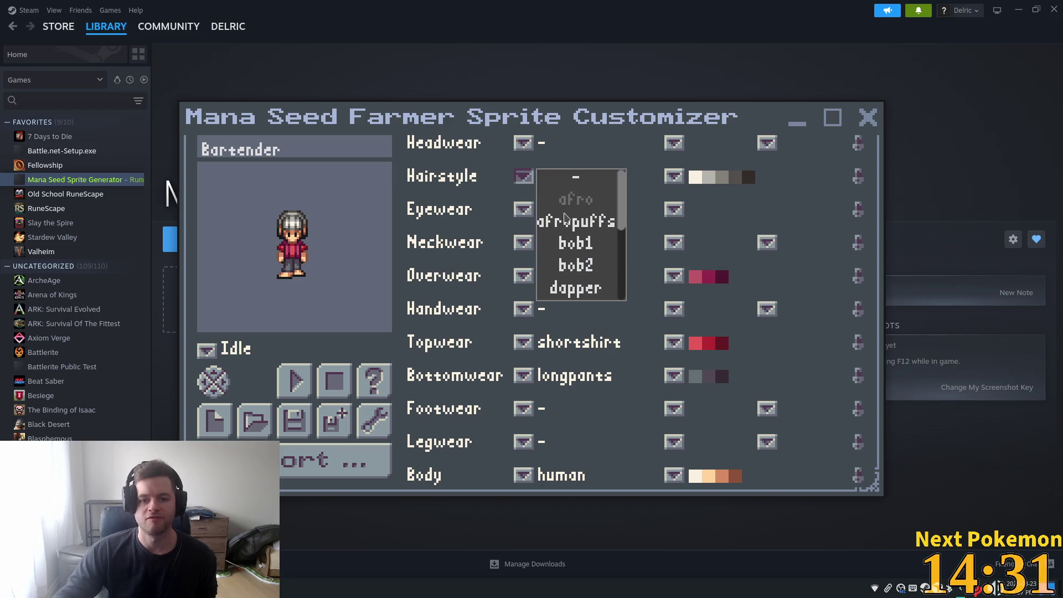
click(572, 226)
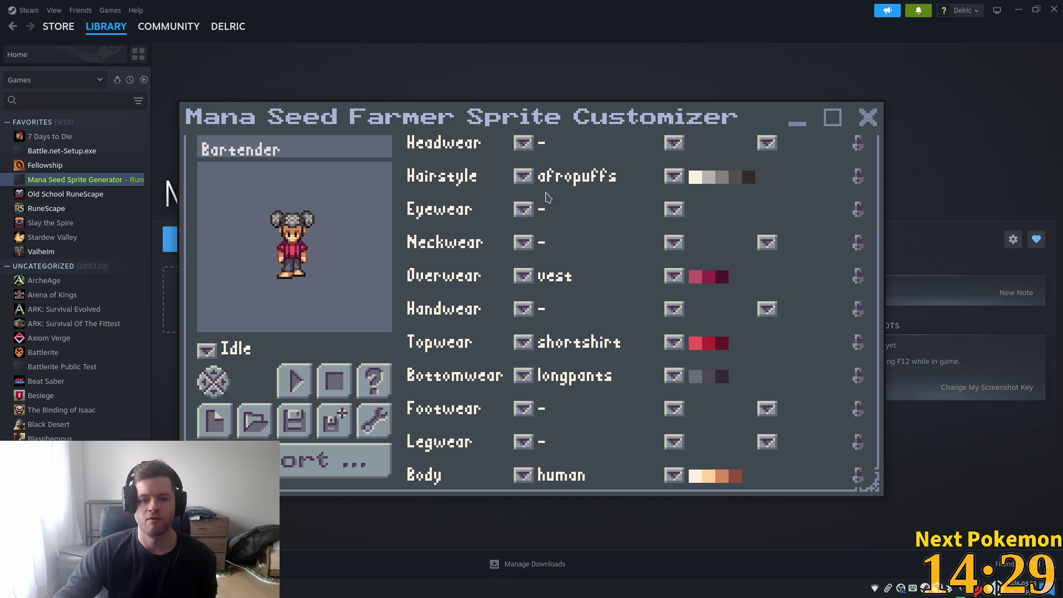
click(522, 177)
click(556, 288)
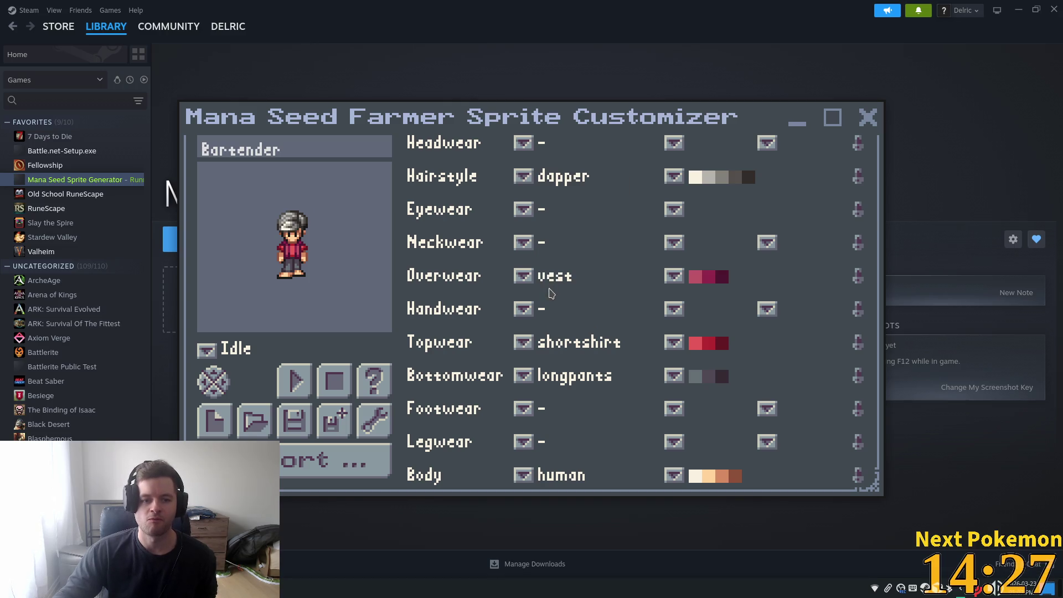
click(524, 177)
scroll(576, 266, down, 1)
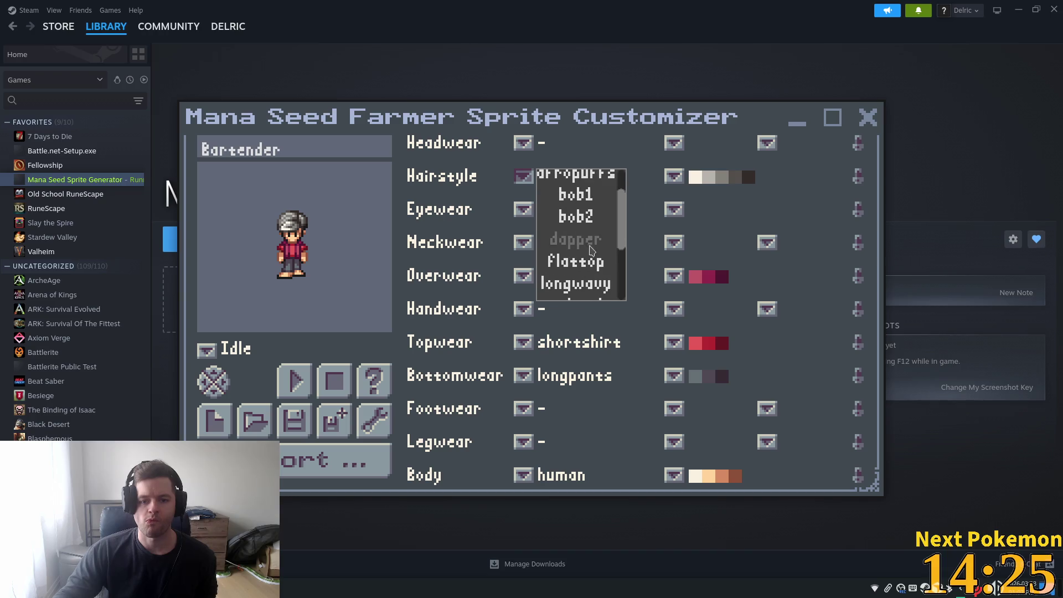
scroll(578, 271, down, 2)
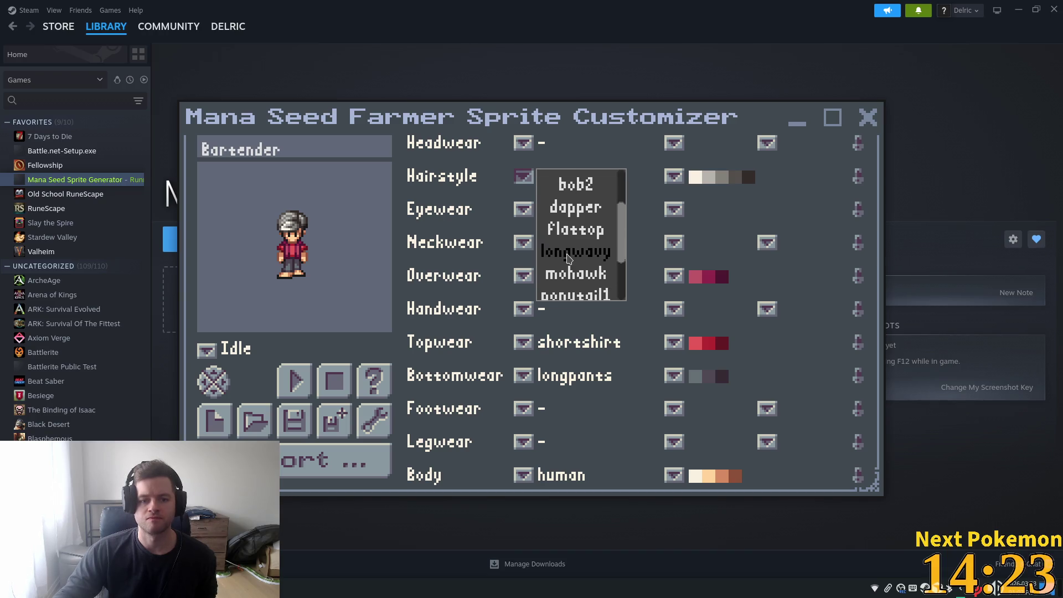
click(551, 240)
Step: Try mohawk, spiky1, spiky2, twists and flattop, then settle on the dapper hairstyle
click(524, 177)
scroll(581, 277, down, 1)
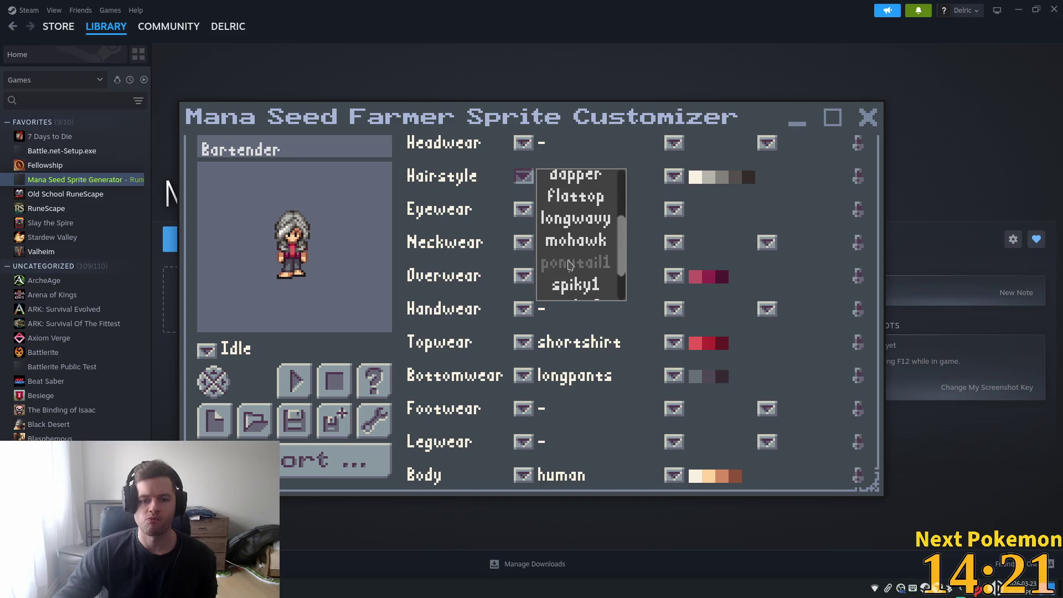
click(578, 243)
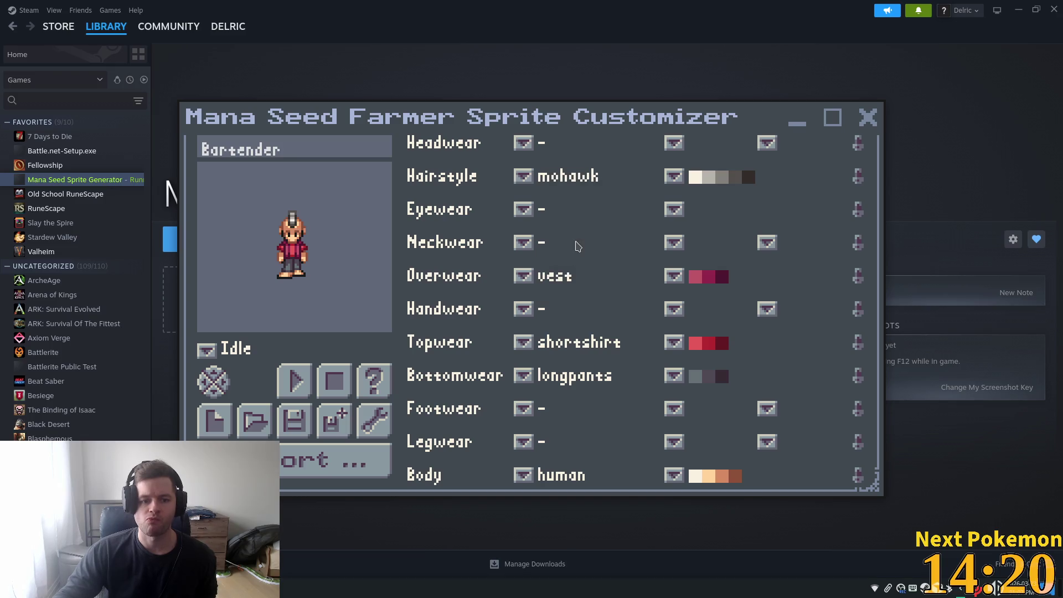
click(521, 177)
scroll(586, 256, down, 1)
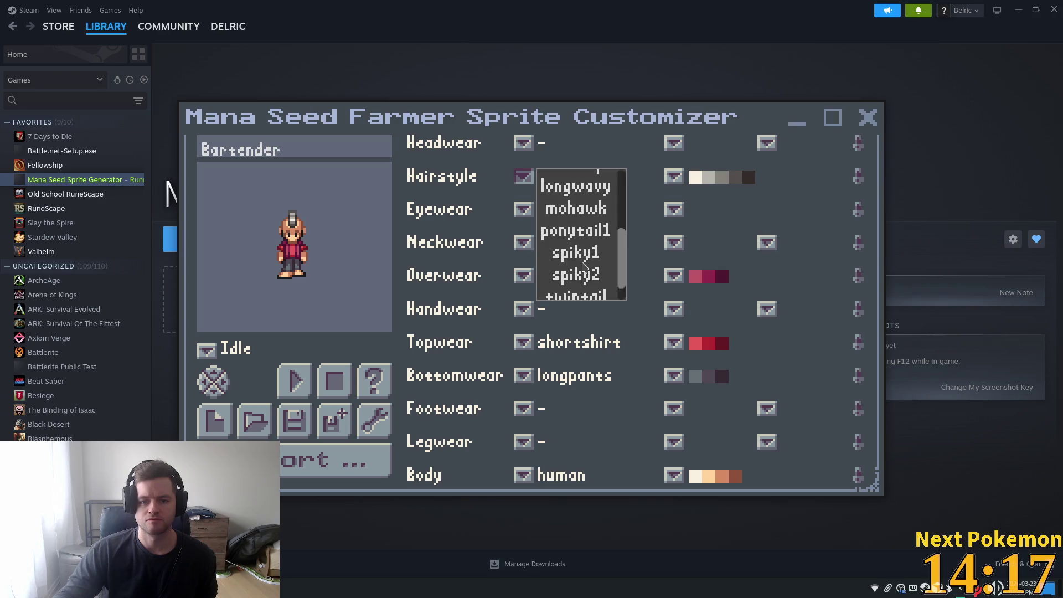
click(582, 252)
click(522, 176)
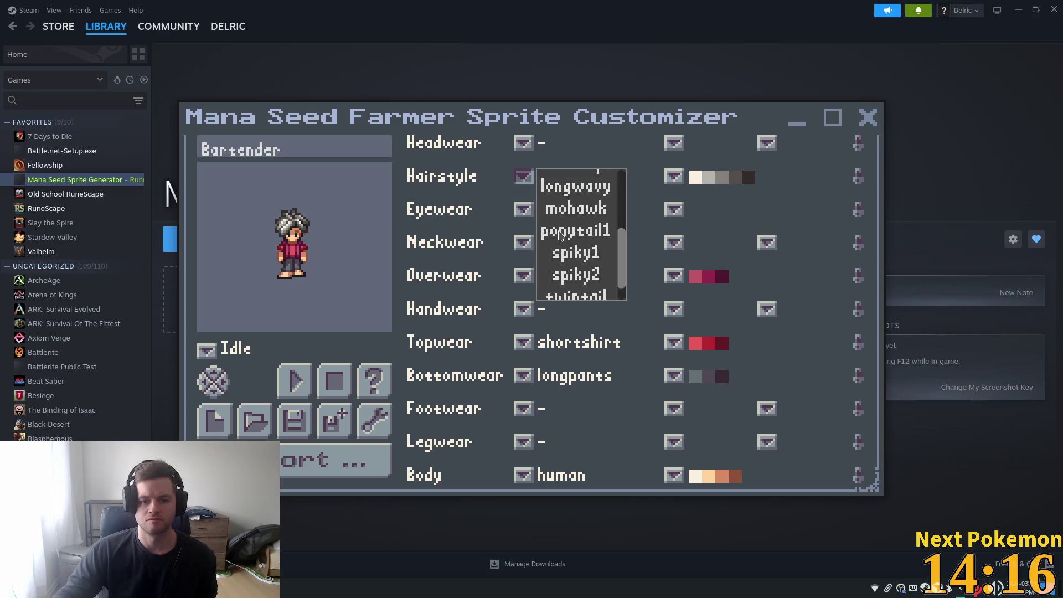
click(563, 277)
click(524, 177)
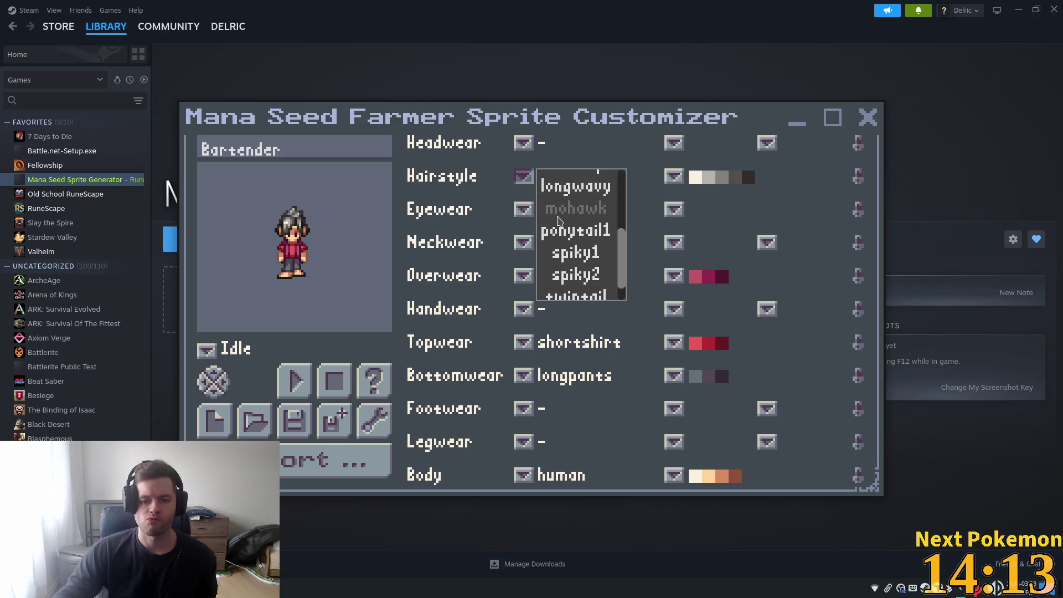
scroll(581, 241, down, 1)
click(588, 290)
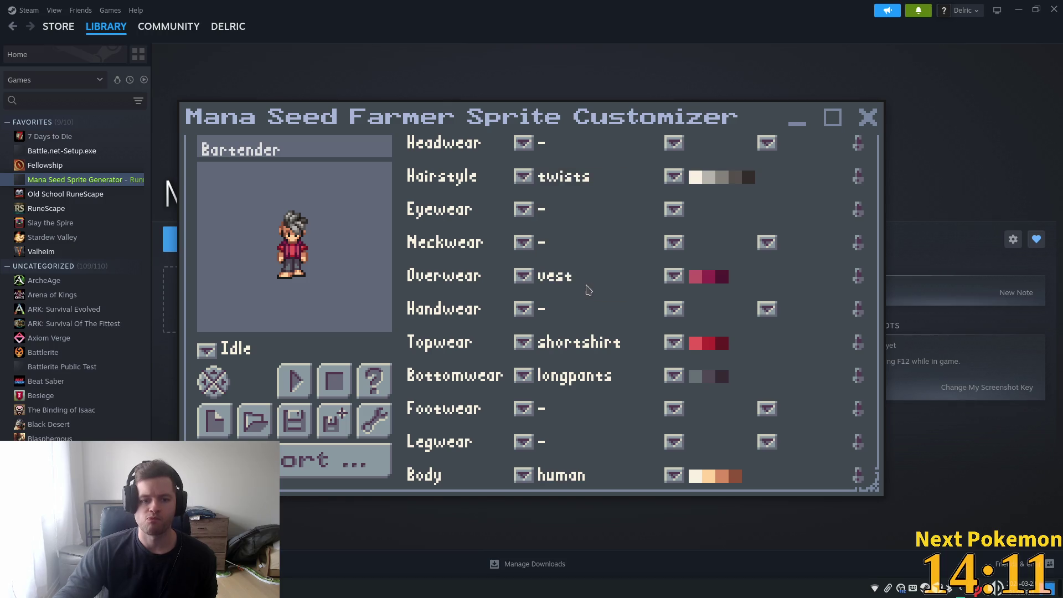
click(524, 176)
scroll(565, 204, up, 3)
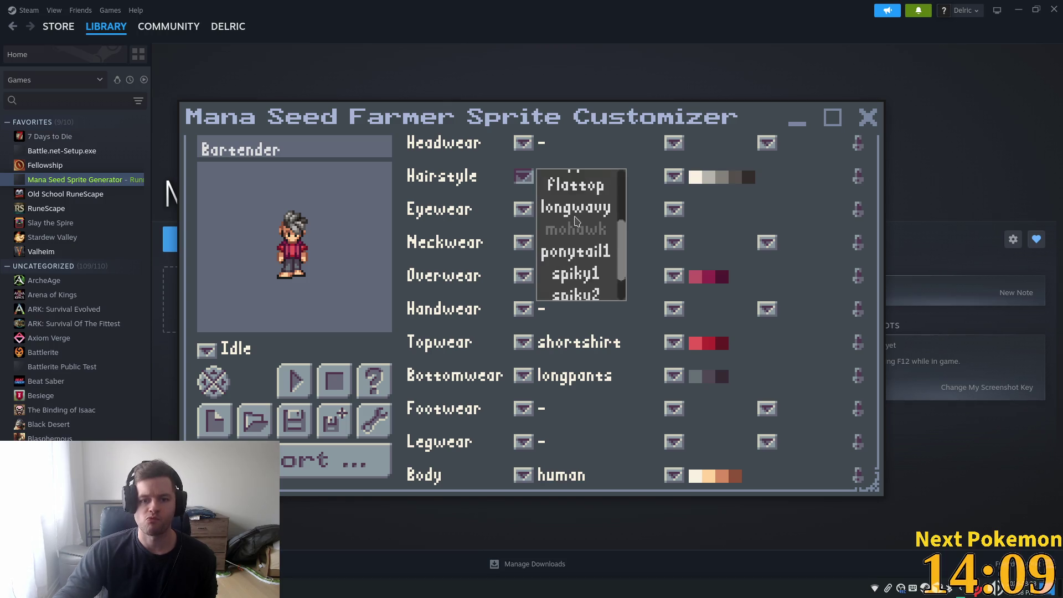
click(565, 202)
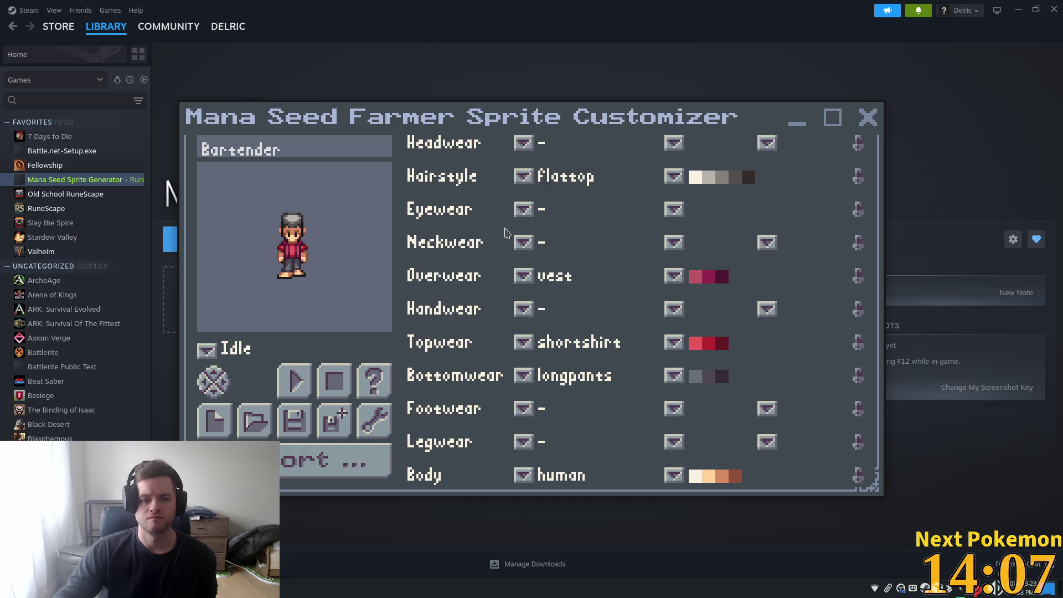
click(524, 176)
click(562, 180)
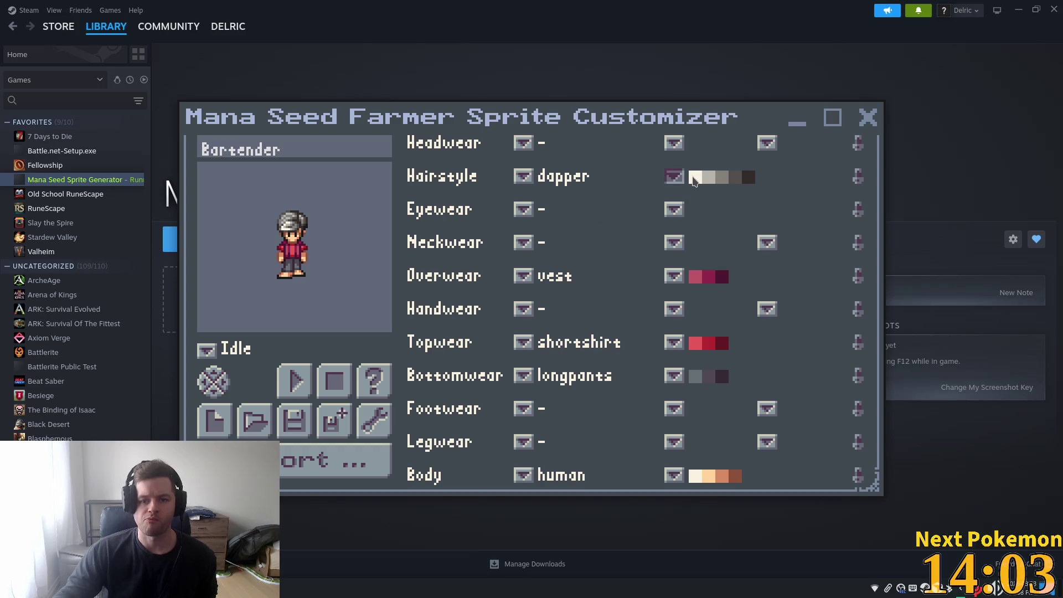
Step: Colour the dapper hair green after briefly trying blue
click(676, 178)
click(720, 275)
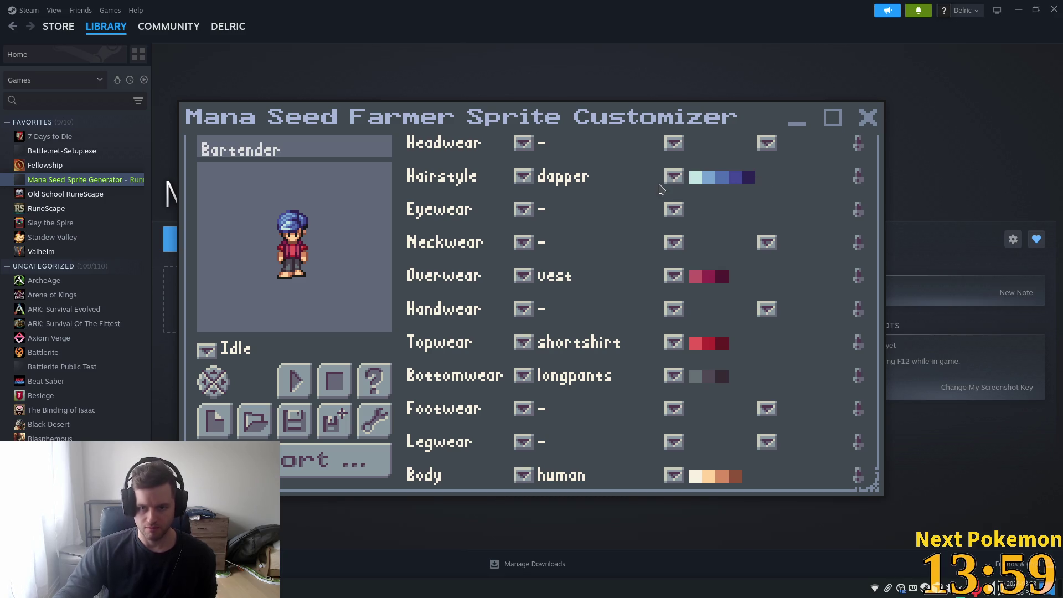
click(674, 177)
scroll(752, 223, down, 5)
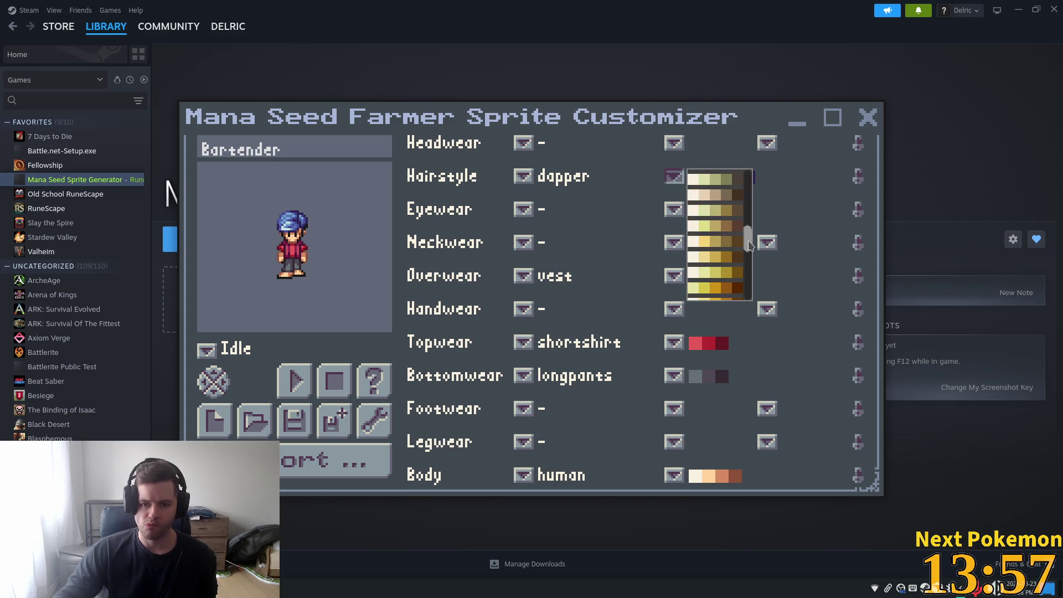
click(726, 233)
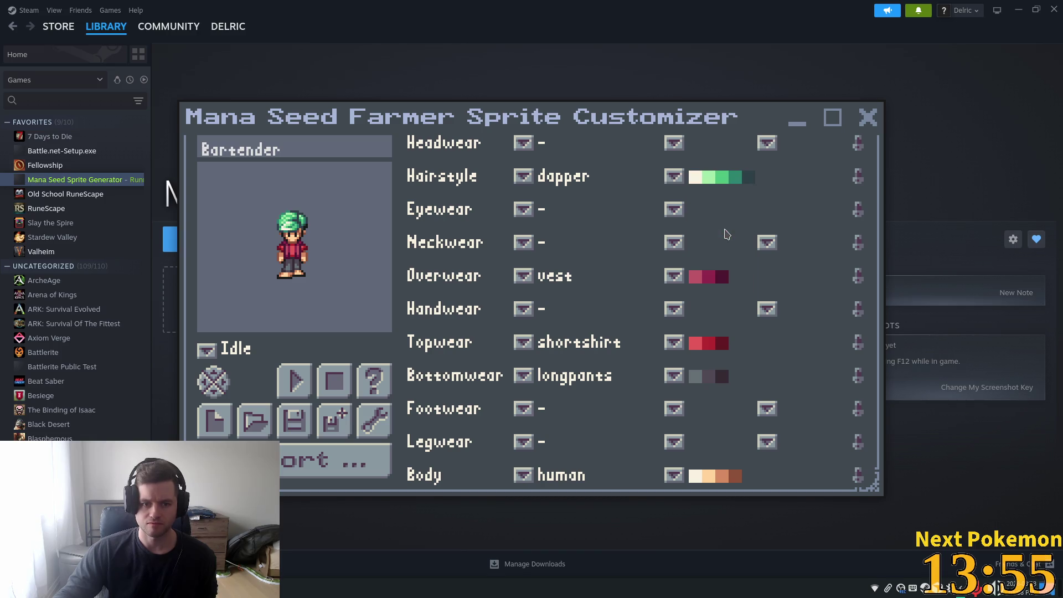
click(523, 209)
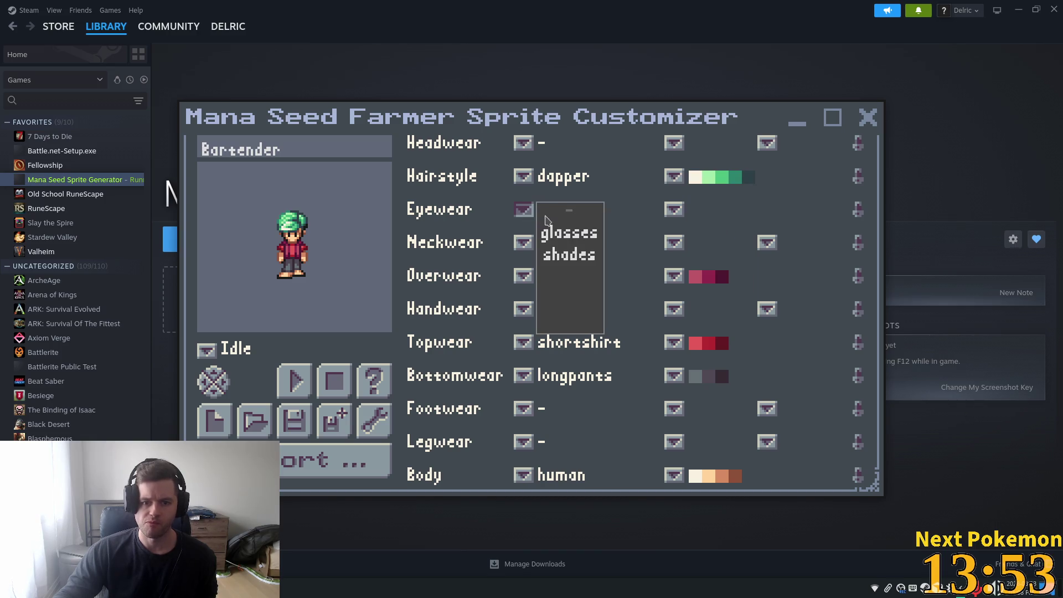
Step: Add glasses and colour them grey and dark purple after trying purple-blue
click(563, 232)
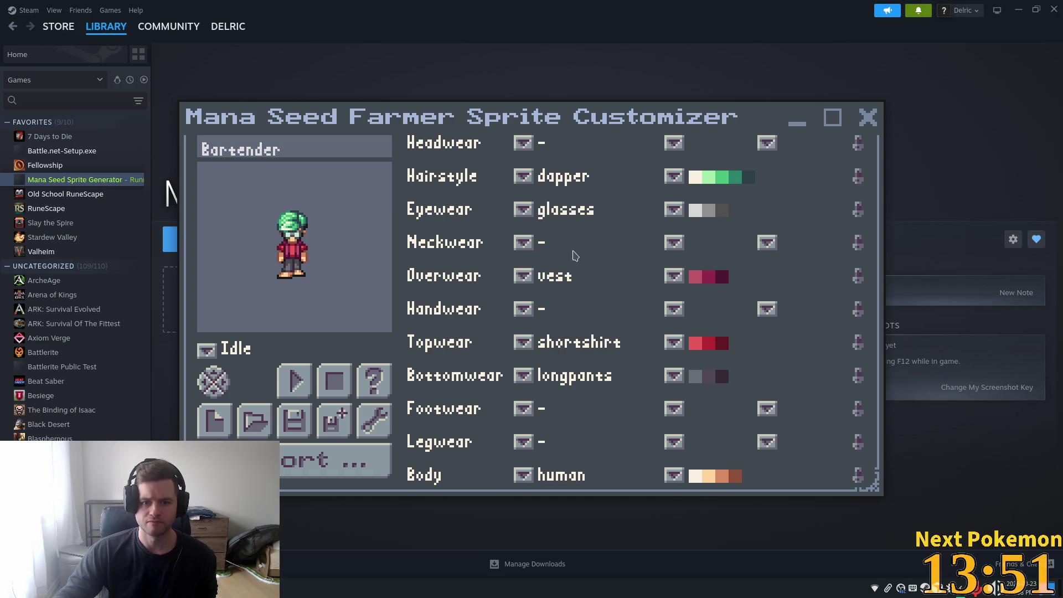
click(681, 215)
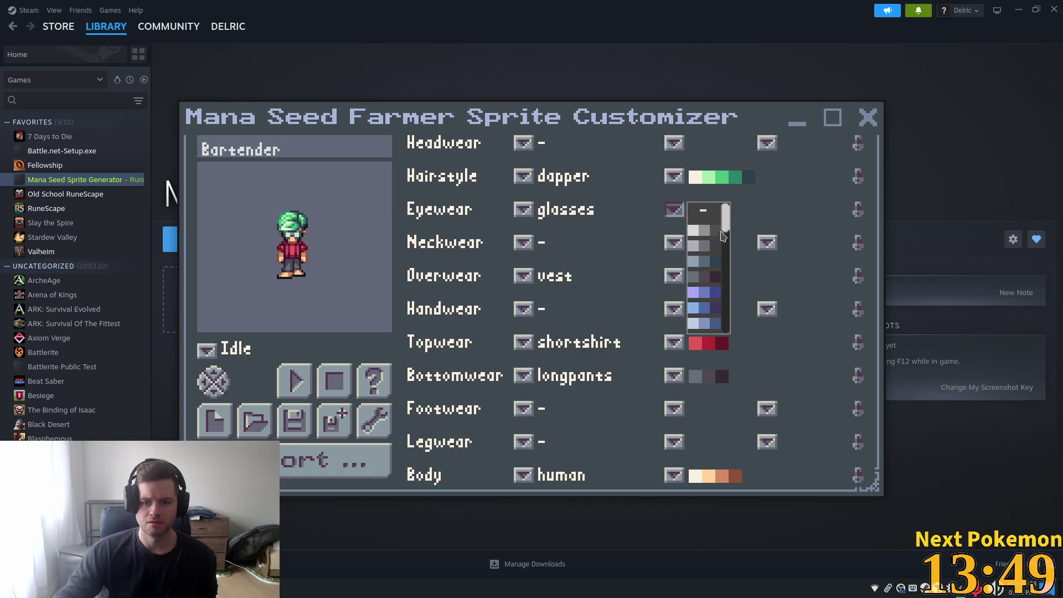
scroll(725, 227, down, 3)
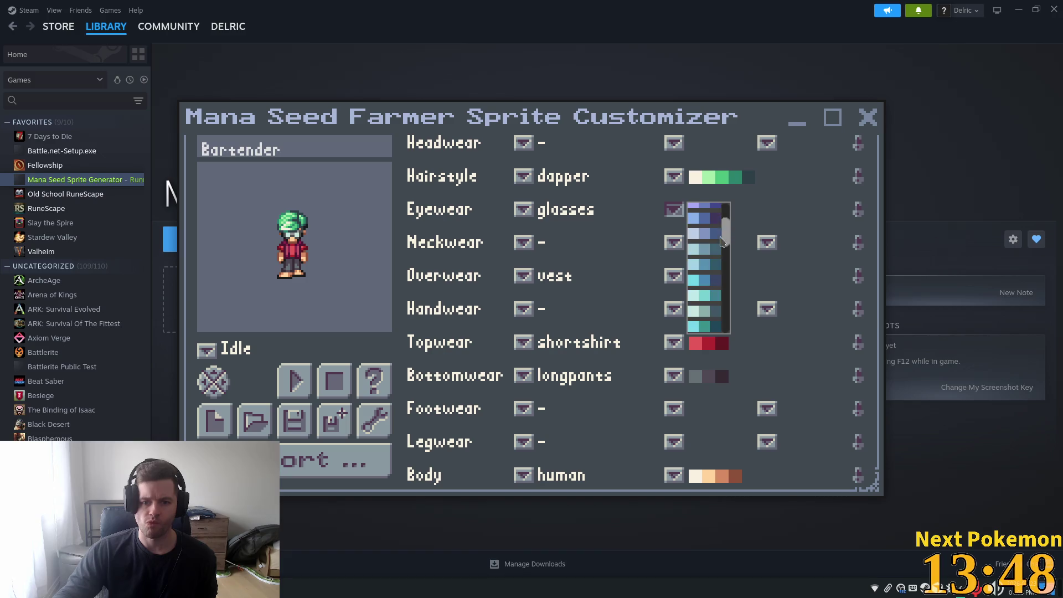
click(698, 214)
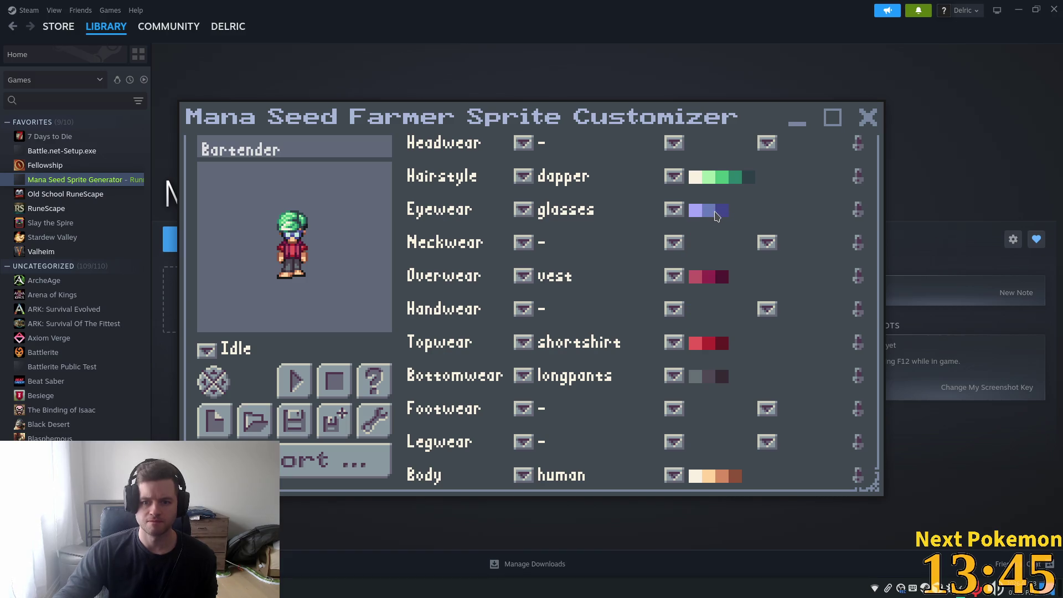
click(669, 217)
scroll(708, 261, up, 3)
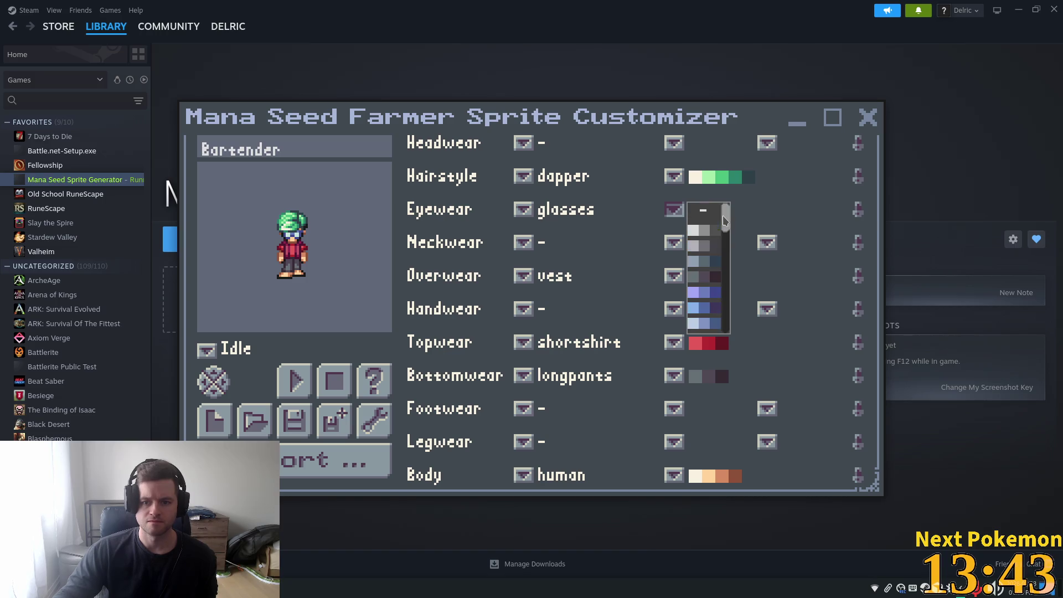
click(704, 281)
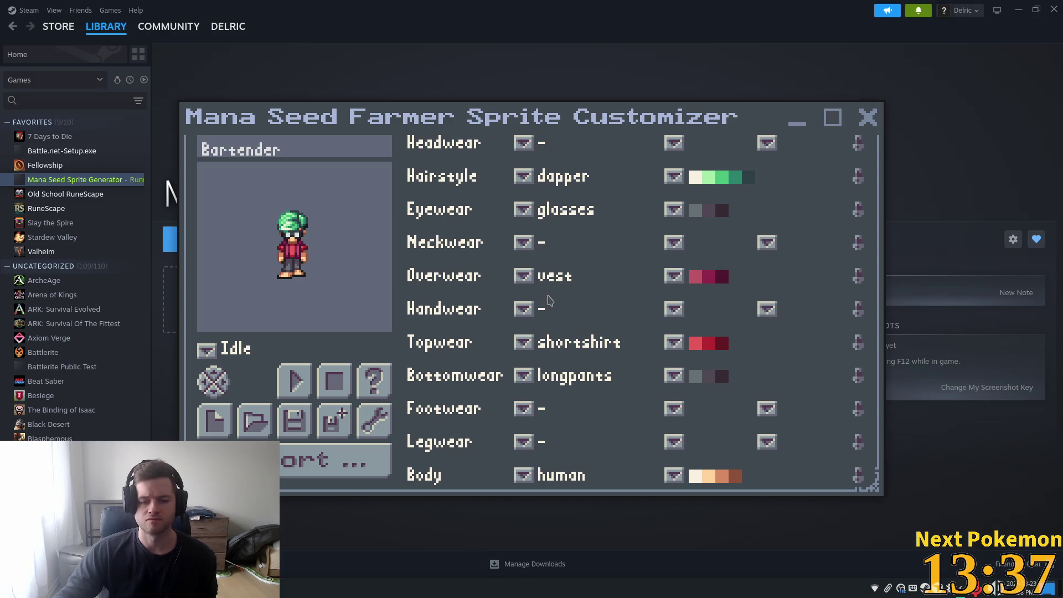
Step: Rename the character from 'Bartender' to 'Master Alchemist'
click(524, 277)
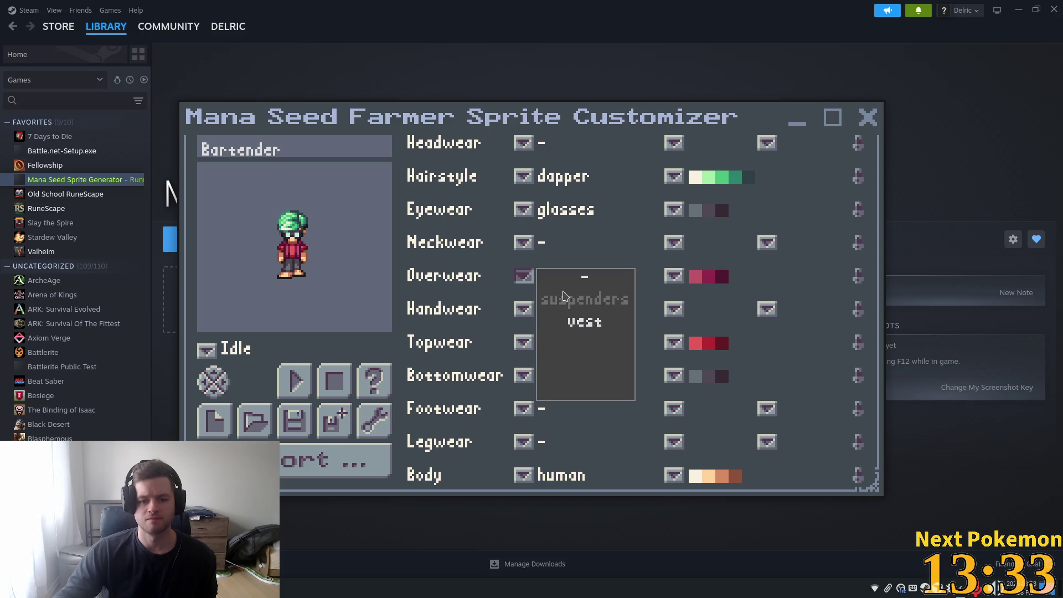
click(279, 150)
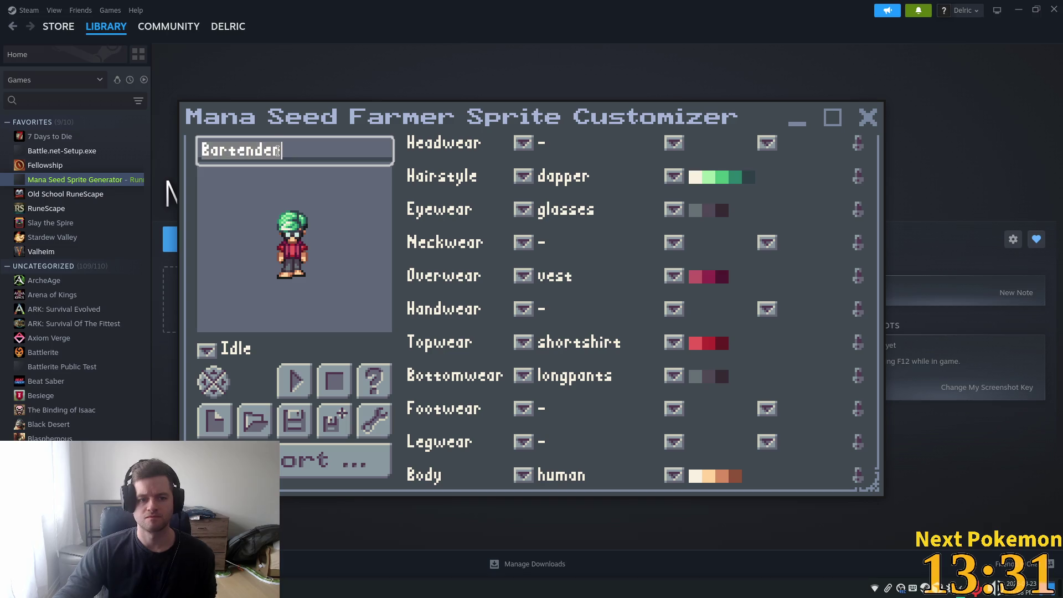
text(Alc)
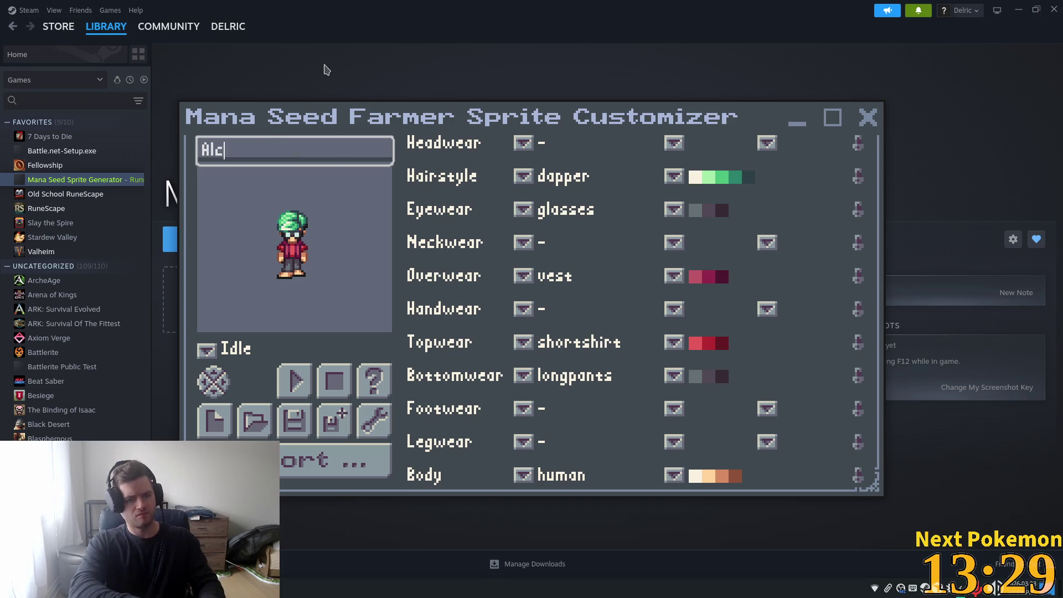
text(hemist)
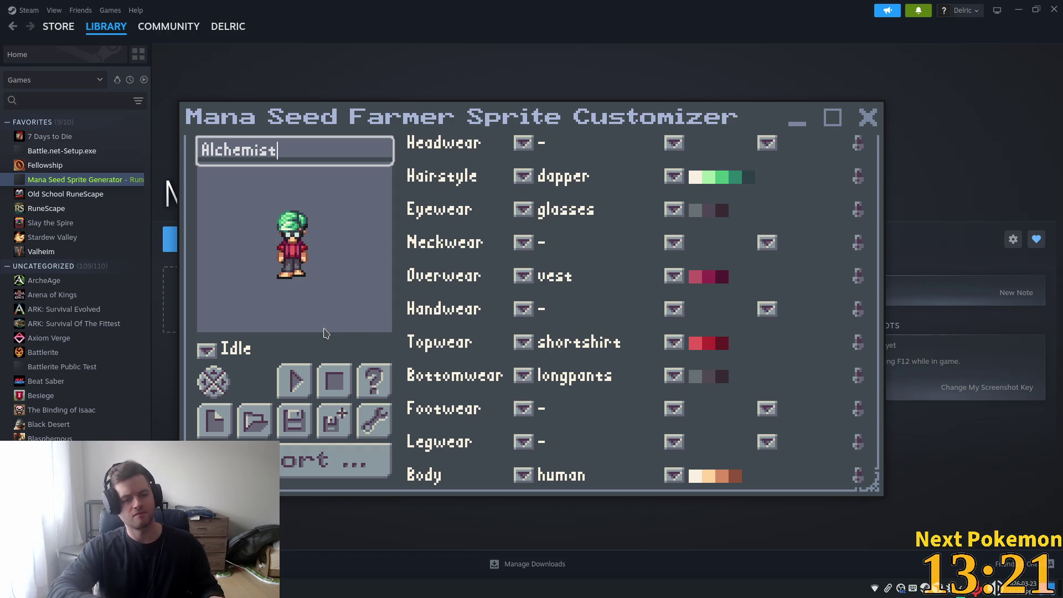
key(Home)
text(Master)
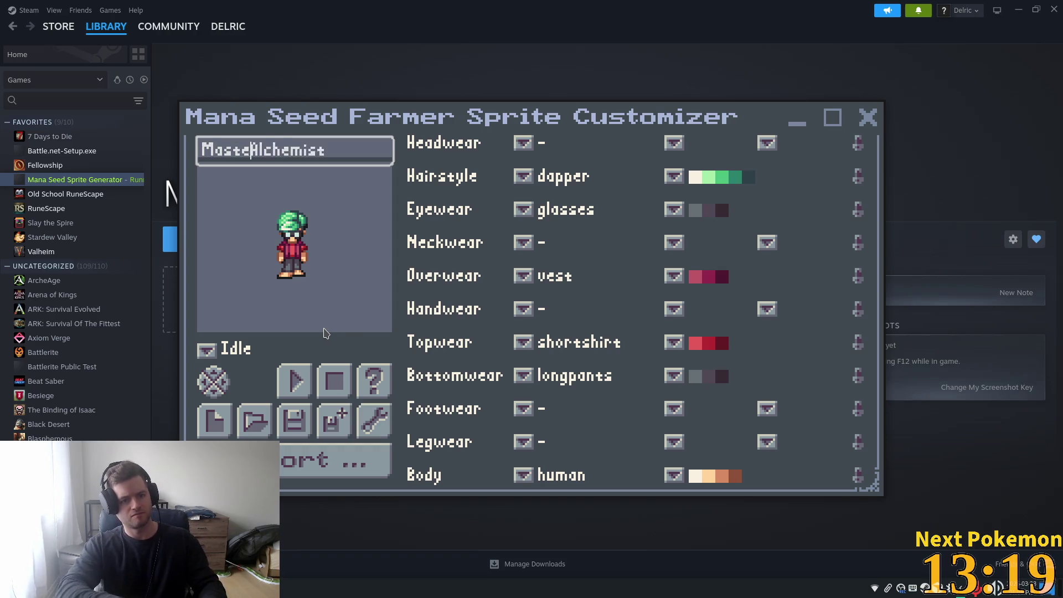
Step: Save the selection to Documents as Master Alchemist.msfbc
click(334, 421)
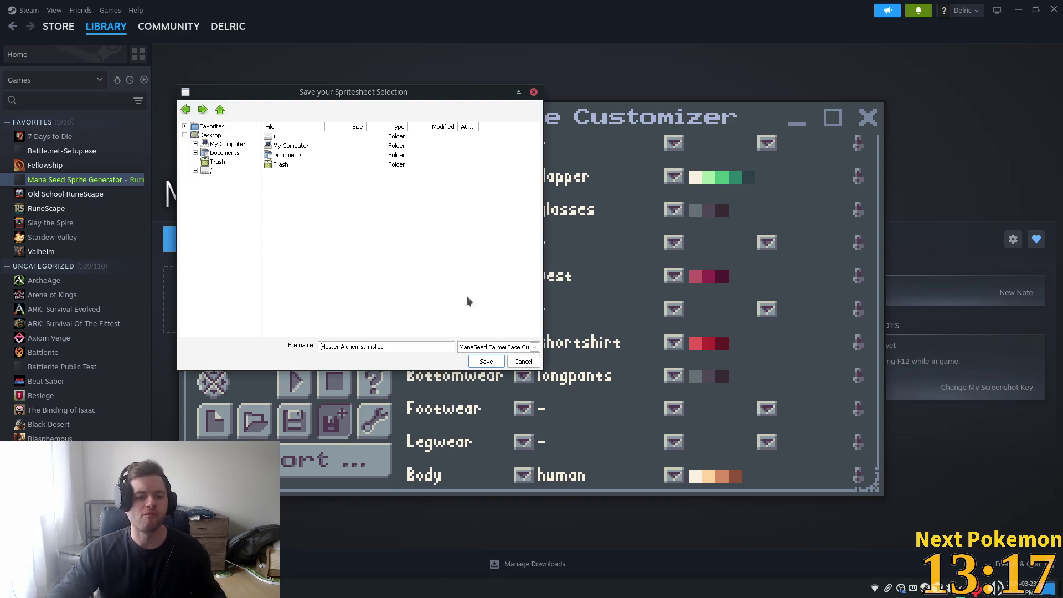
double_click(298, 157)
click(481, 363)
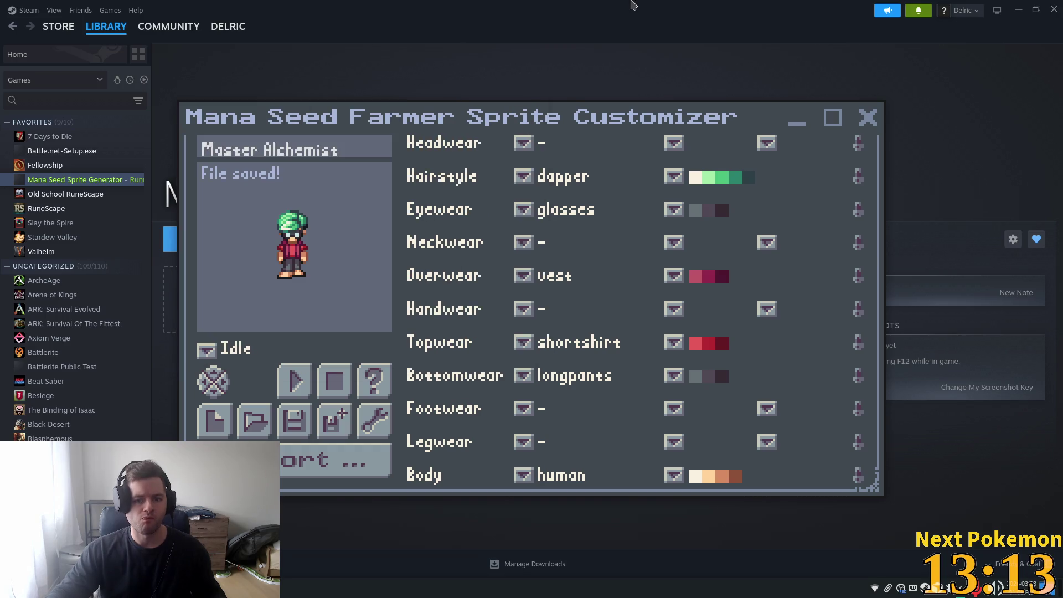
Step: Swap the vest for suspenders, then clear the overwear to '-'
click(524, 276)
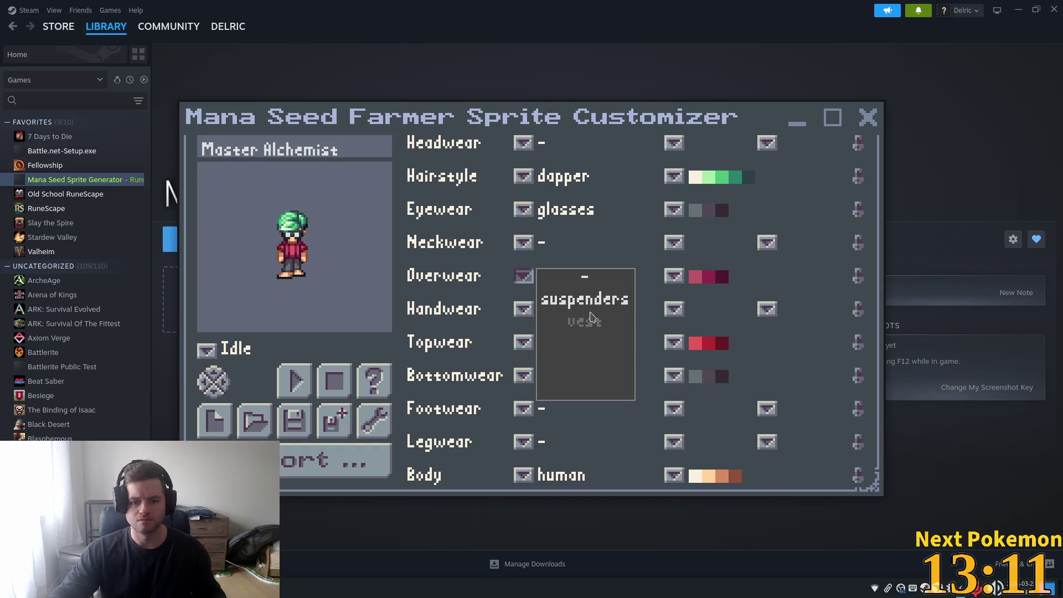
click(584, 300)
click(524, 275)
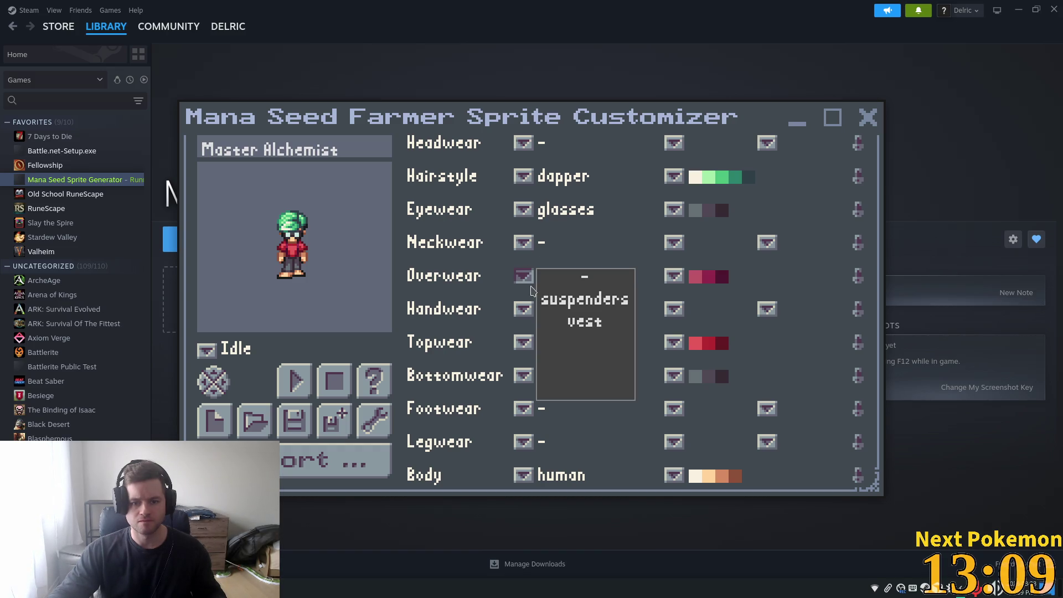
click(580, 284)
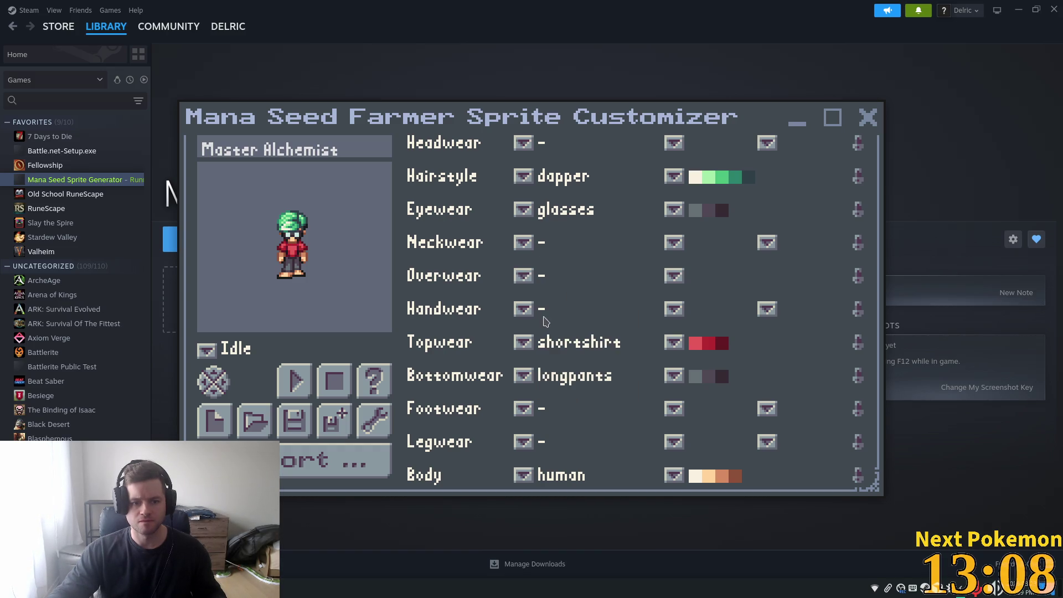
Step: Put grey gloves on the character
click(523, 275)
click(518, 312)
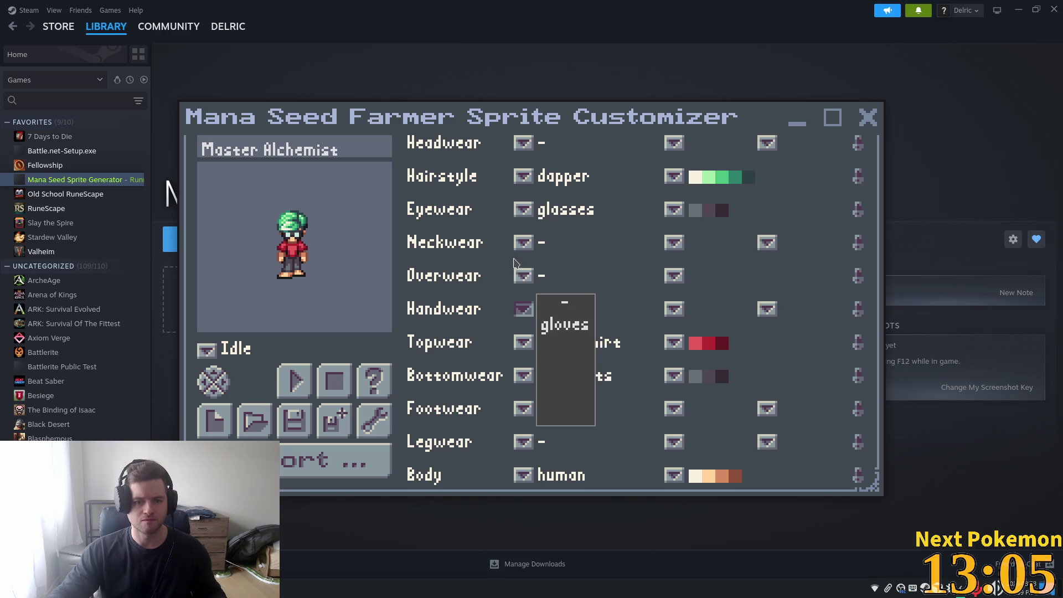
click(555, 329)
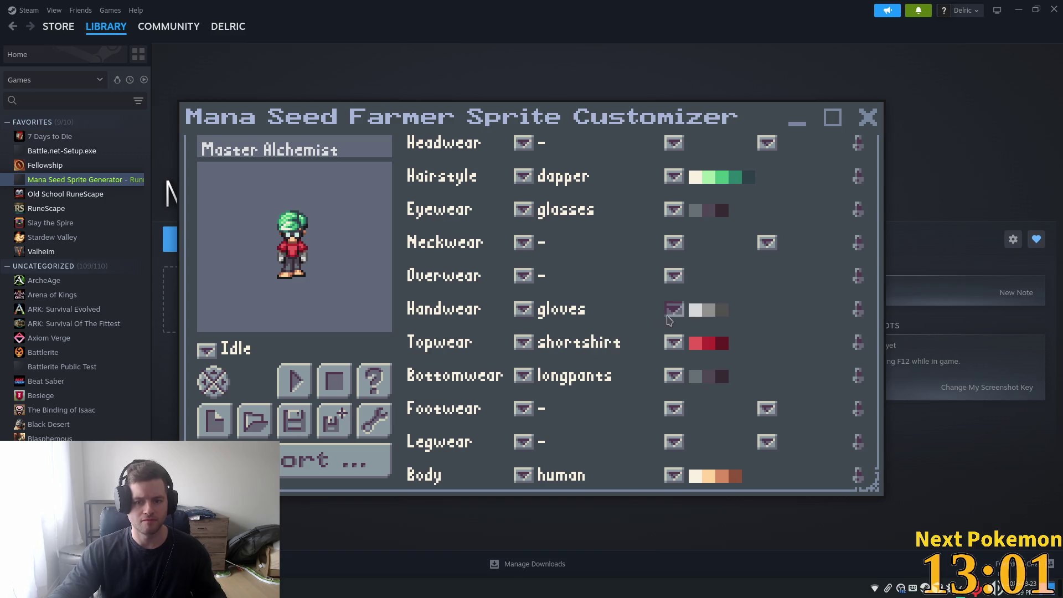
click(673, 313)
click(705, 368)
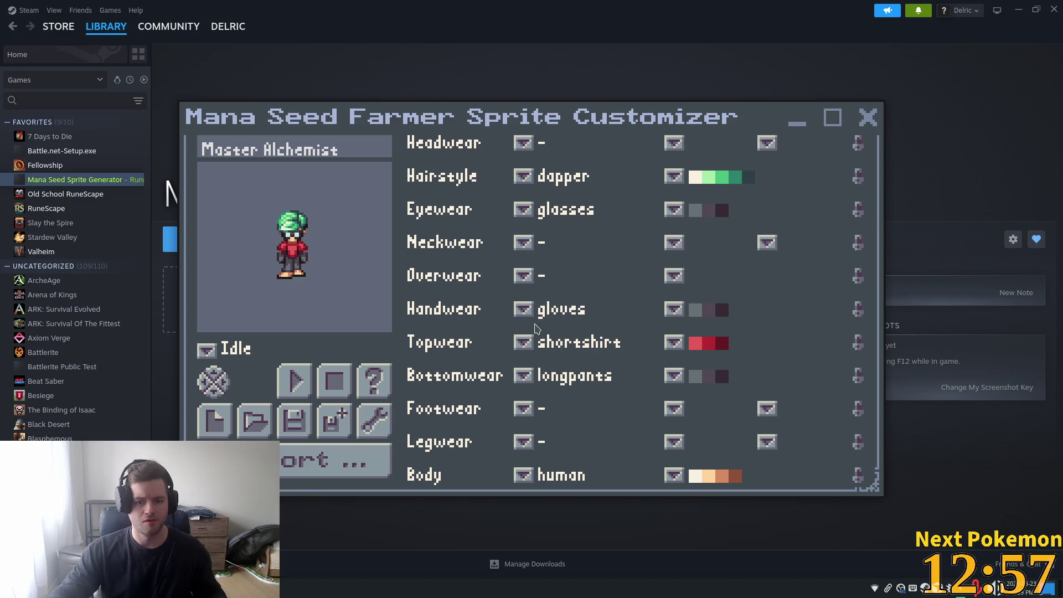
Step: Replace the shortshirt with a tanktop as the topwear
click(526, 344)
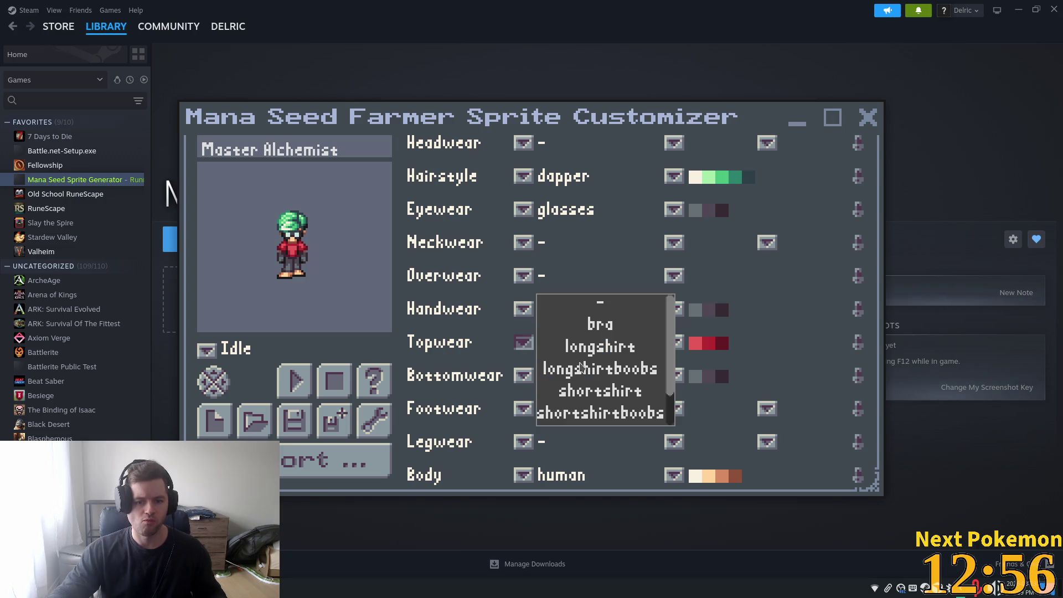
click(624, 353)
click(522, 342)
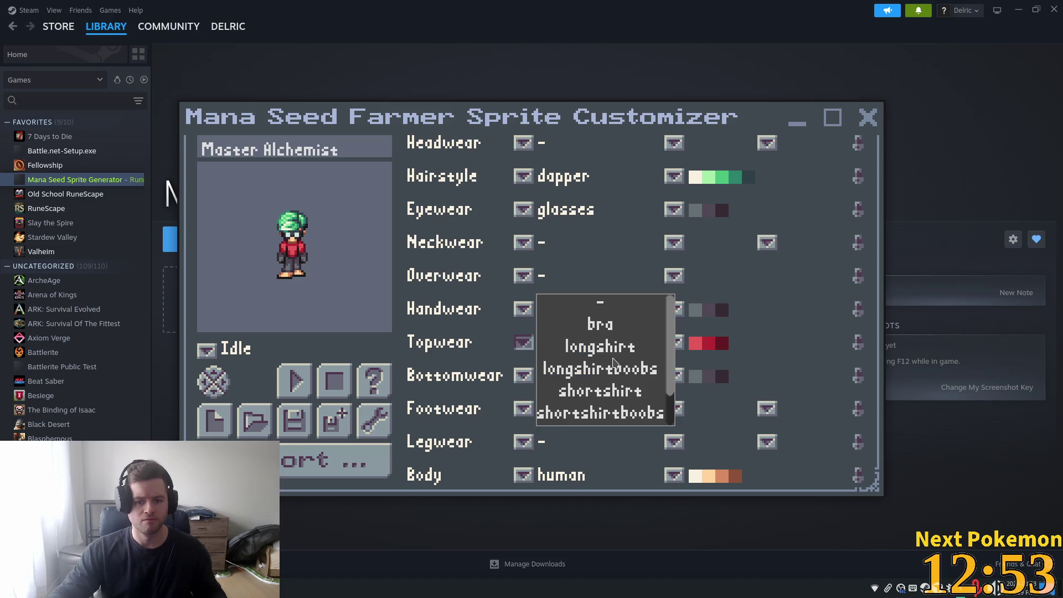
drag(670, 374, 670, 404)
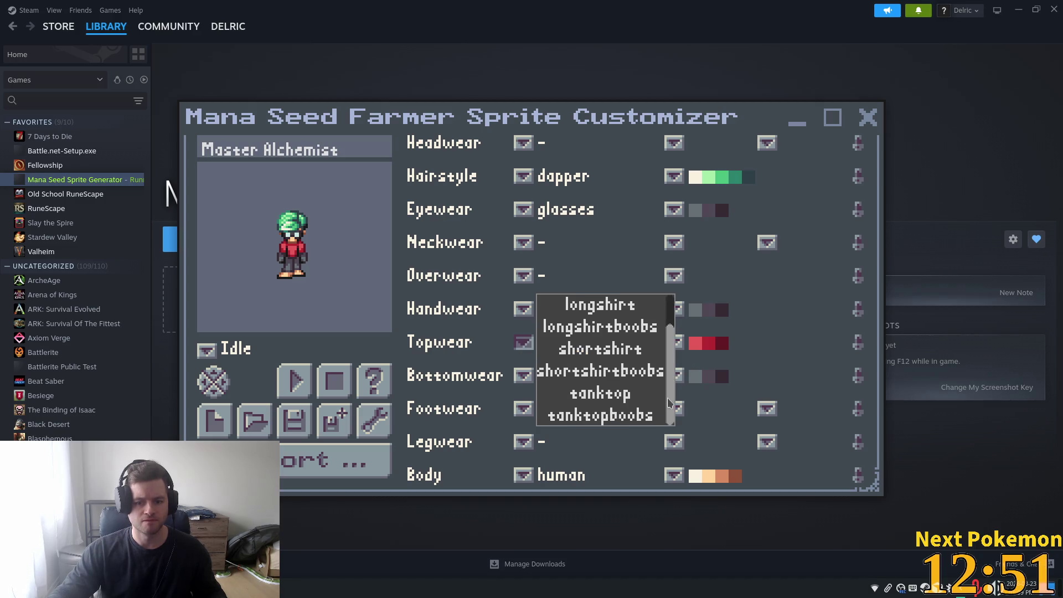
click(613, 394)
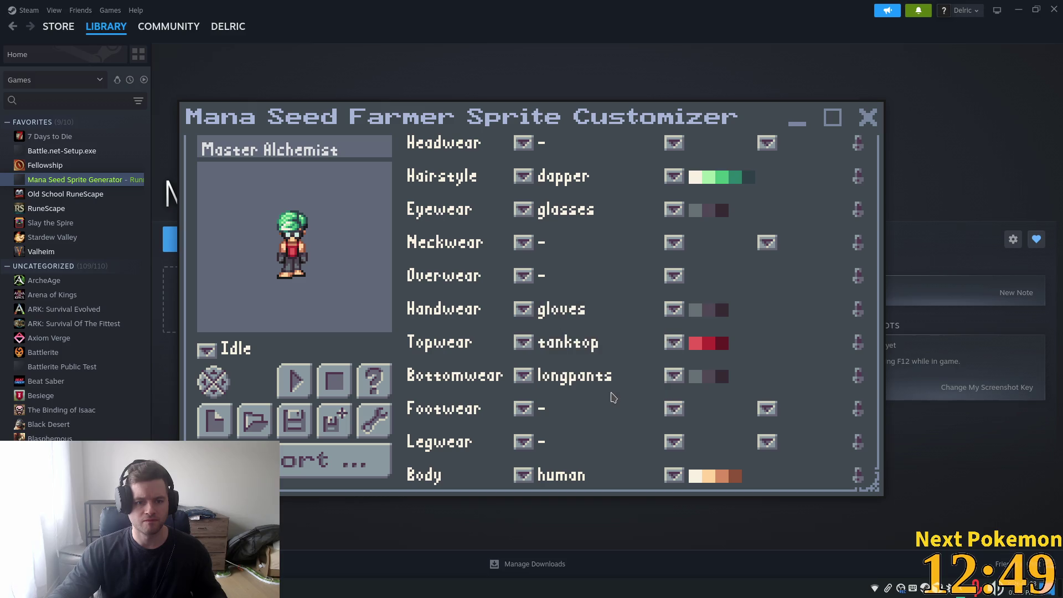
click(524, 344)
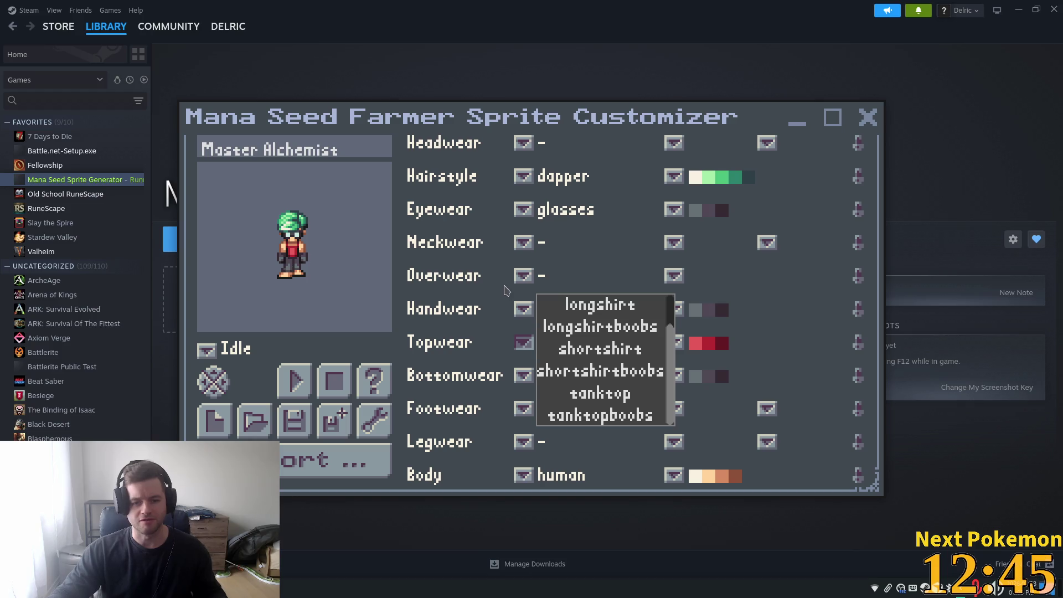
Step: Rotate the preview sprite sideways and back to the front to check the outfit
click(298, 268)
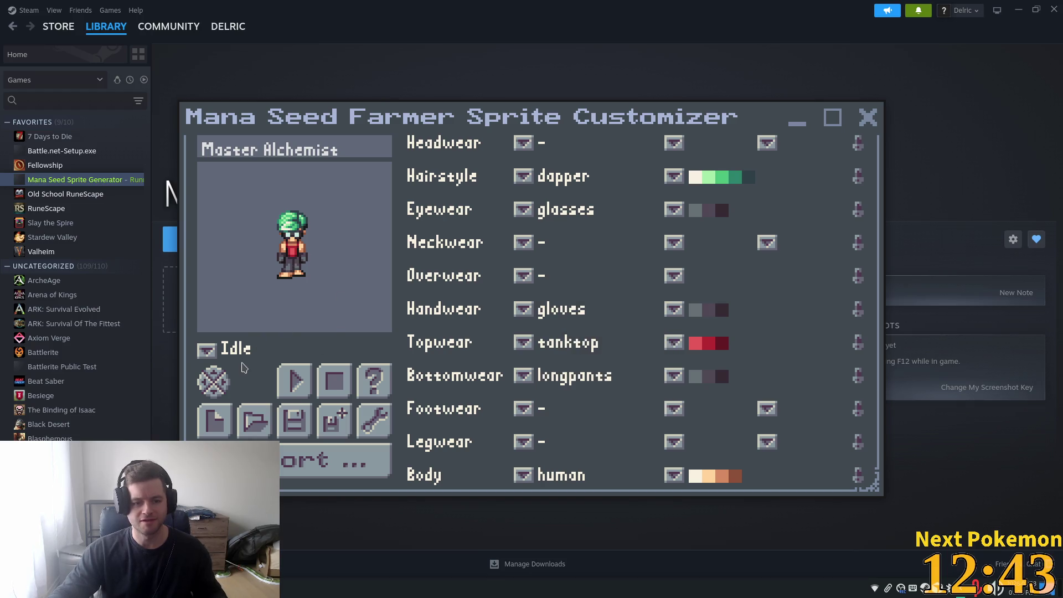
click(221, 385)
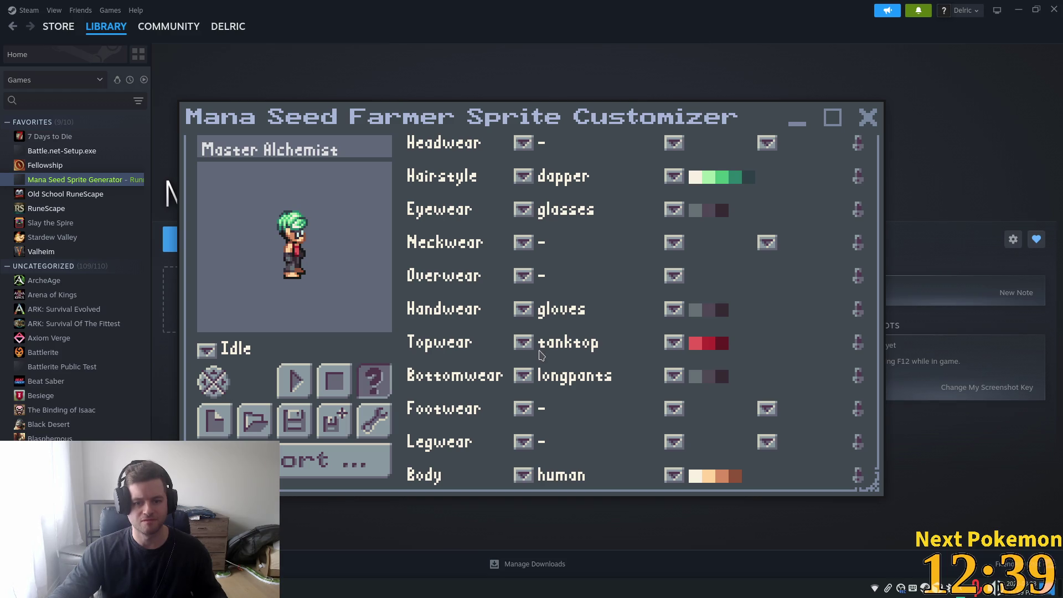
click(213, 386)
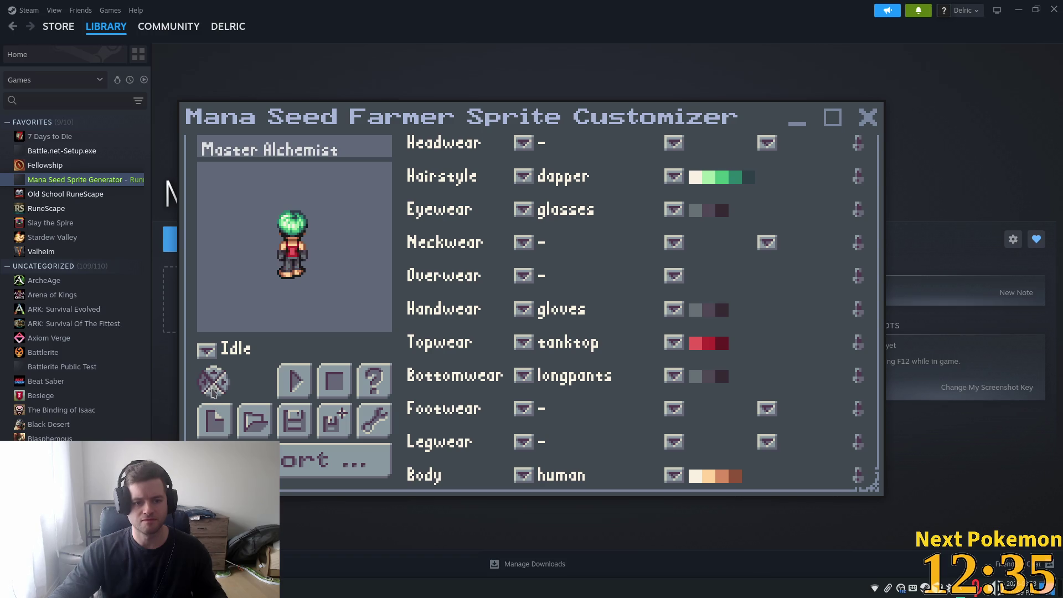
click(213, 387)
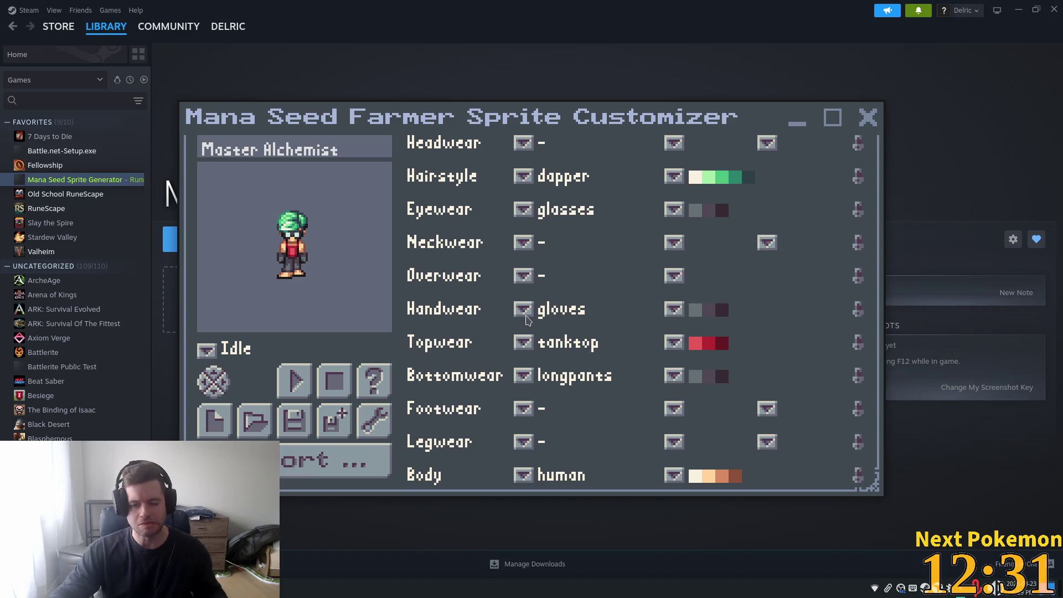
Step: Put purple suspenders on the character
click(524, 275)
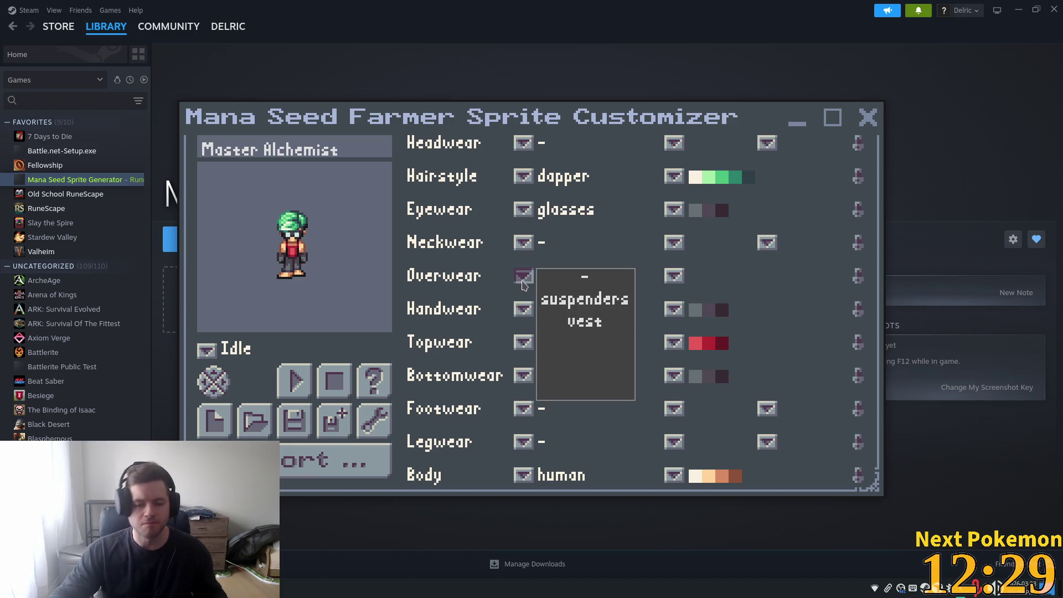
click(591, 298)
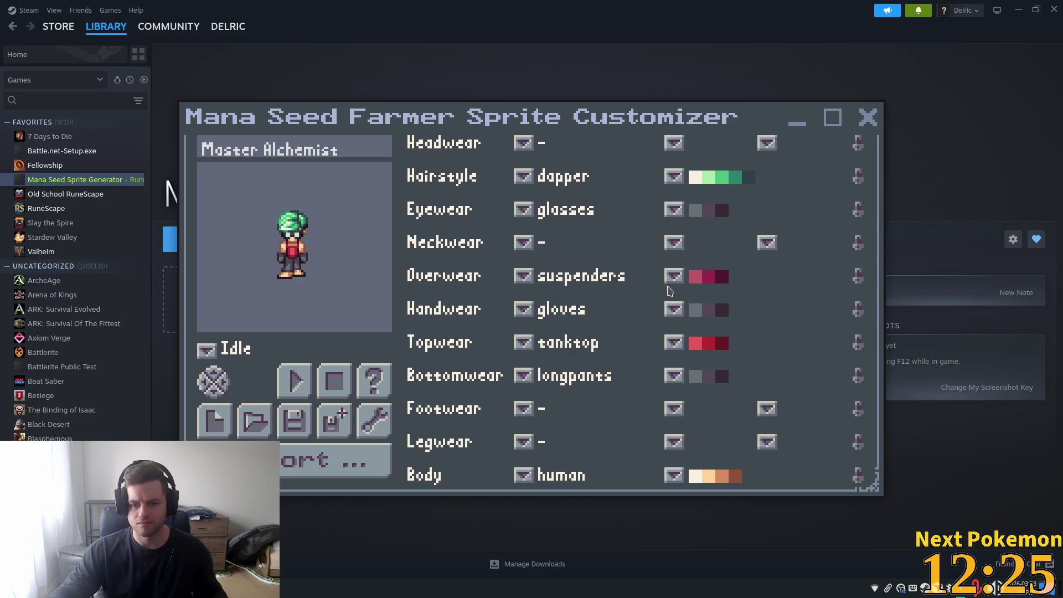
click(674, 277)
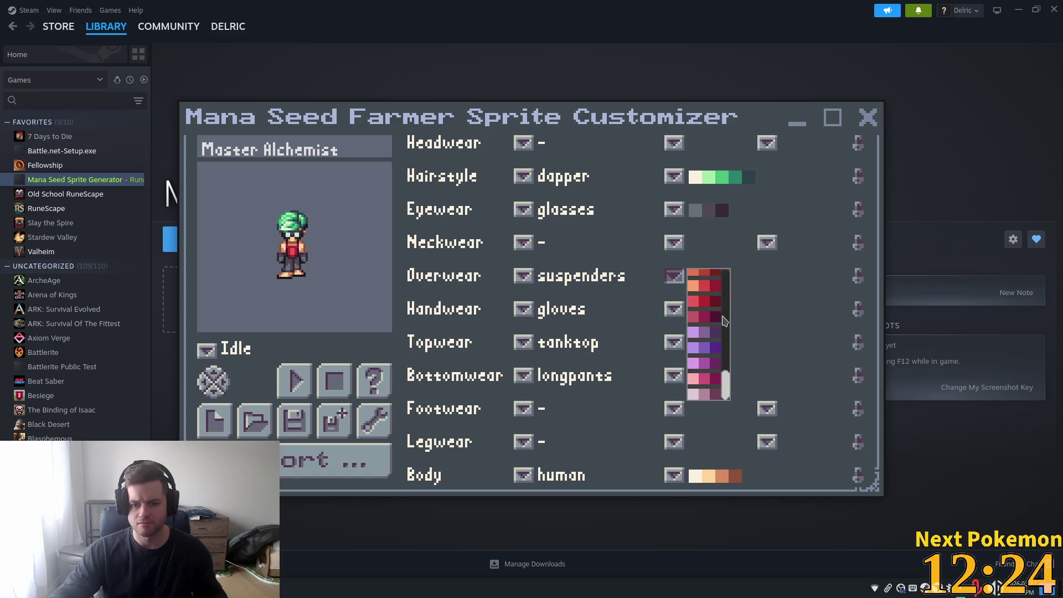
click(711, 348)
Step: Recolour the tanktop light grey and the suspenders grey
click(676, 344)
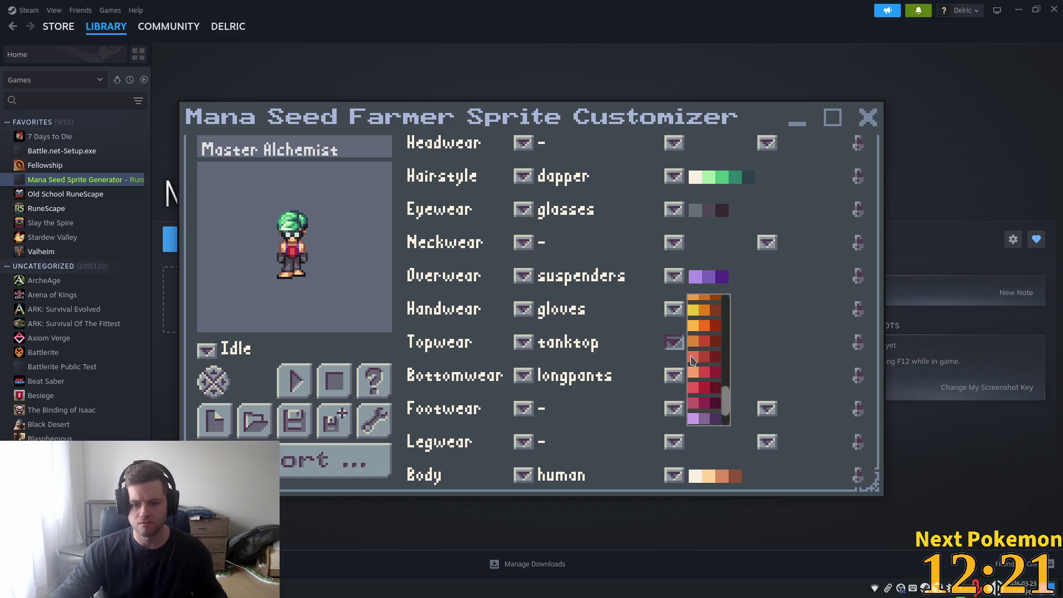
click(706, 420)
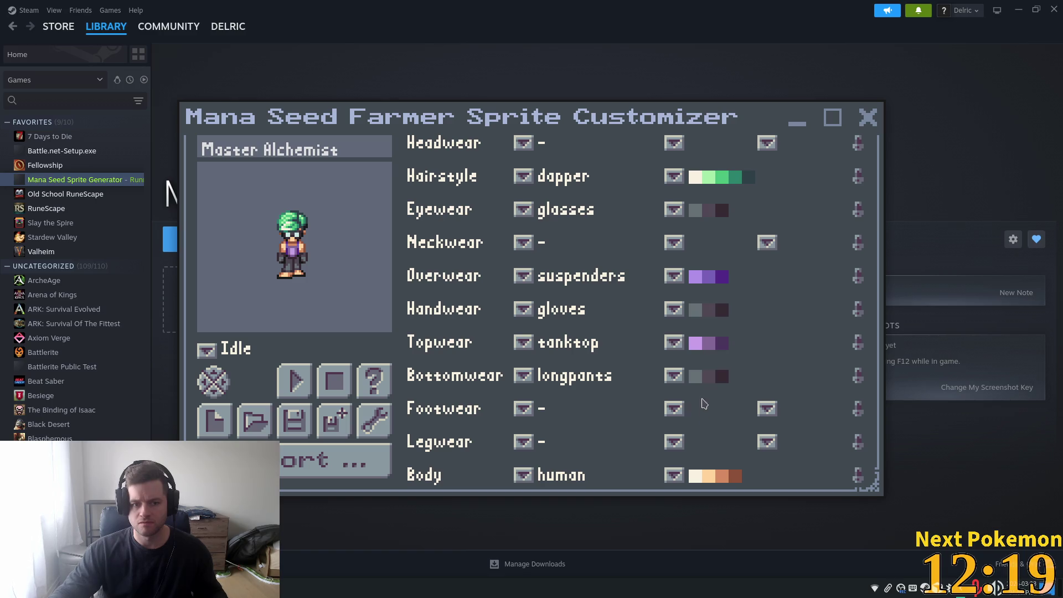
click(674, 342)
drag(727, 403, 727, 327)
scroll(710, 347, up, 3)
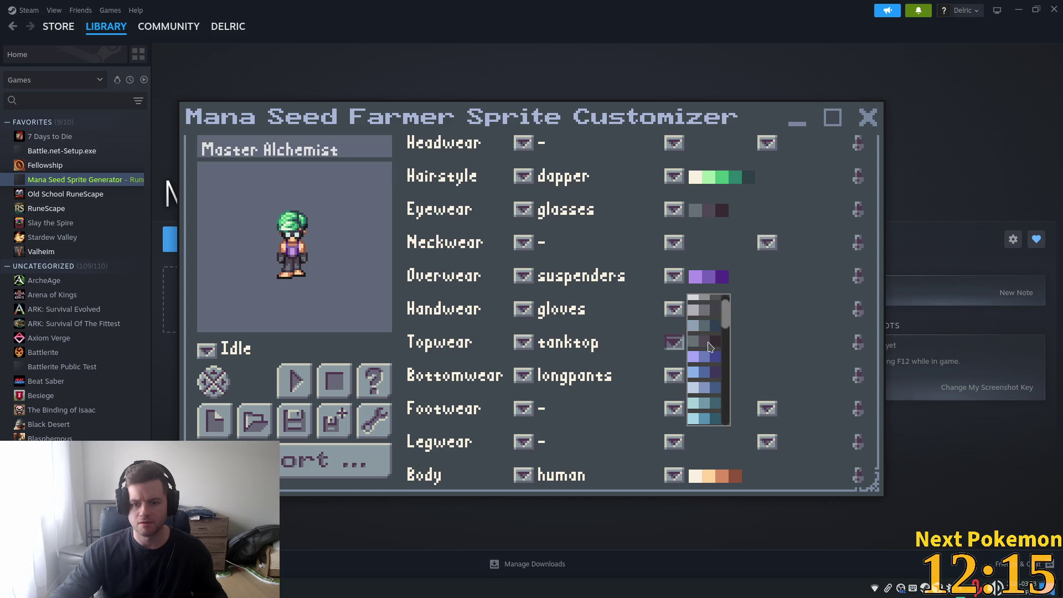
click(696, 299)
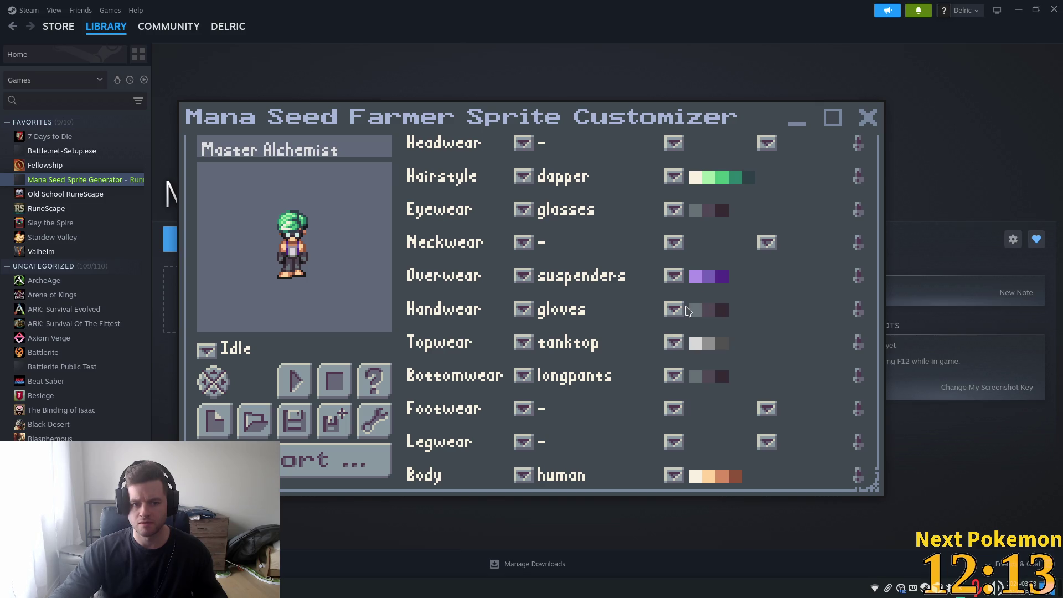
click(672, 282)
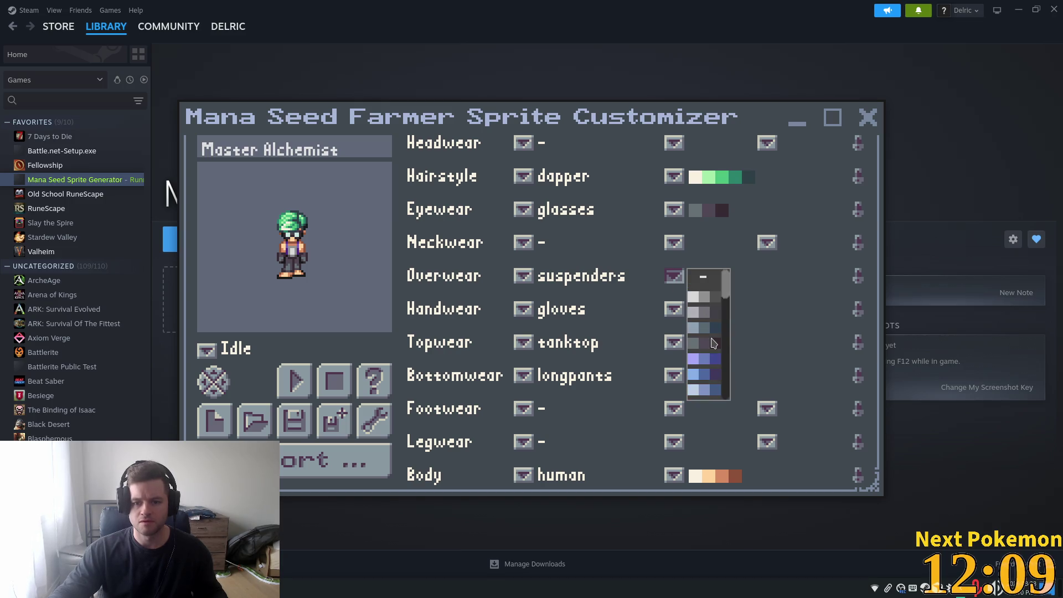
click(698, 343)
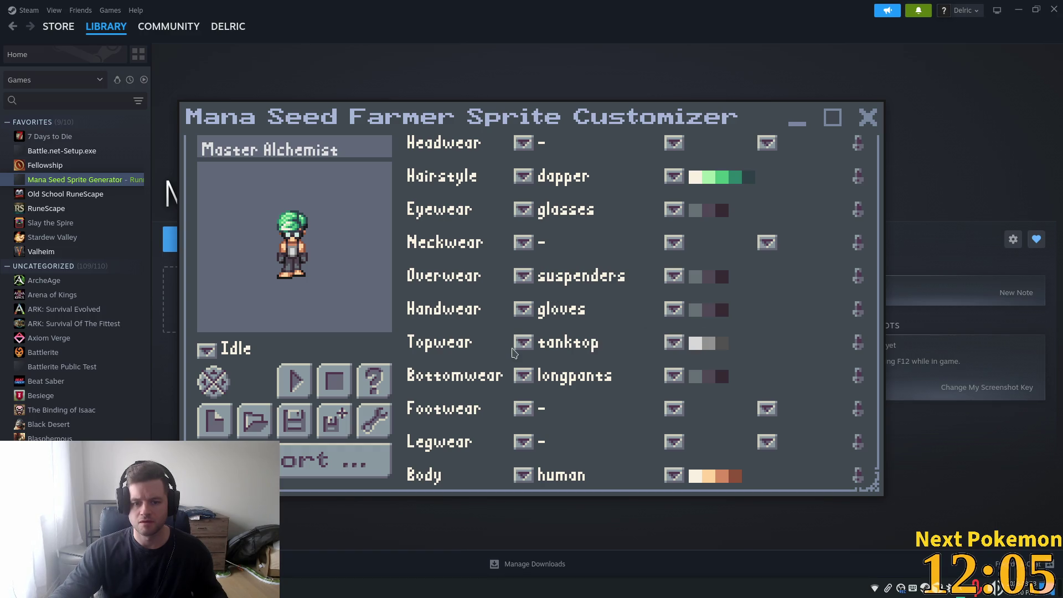
click(524, 376)
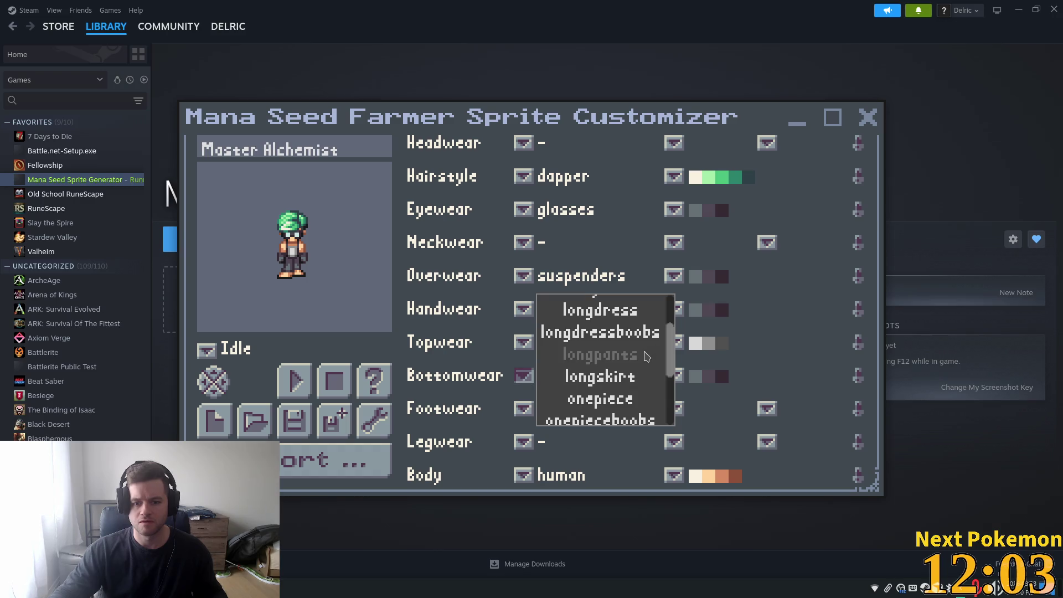
Step: Replace the long pants with overalls, after trying a light grey long skirt
click(614, 384)
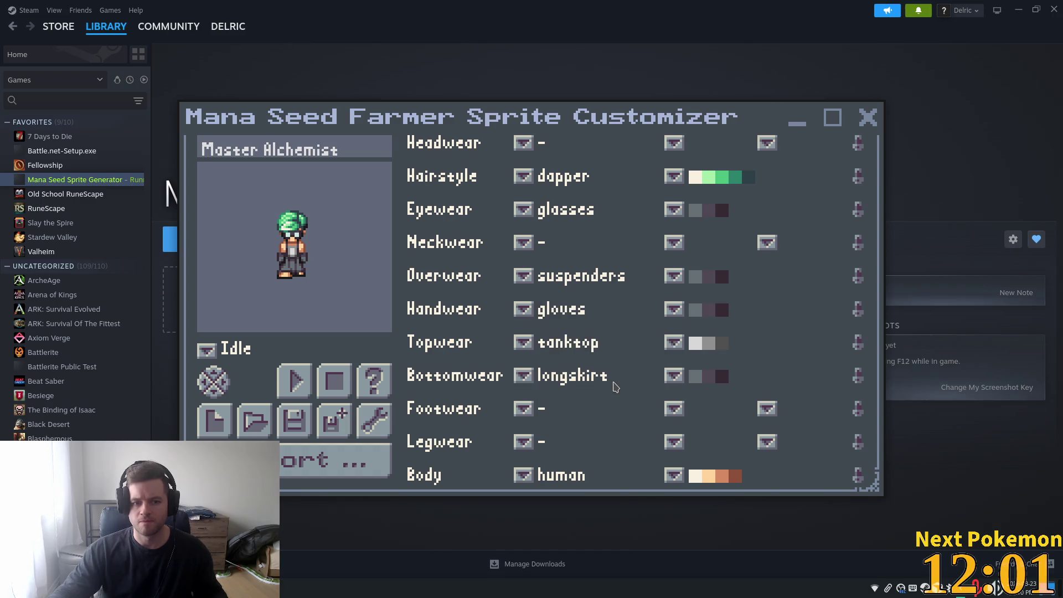
click(674, 379)
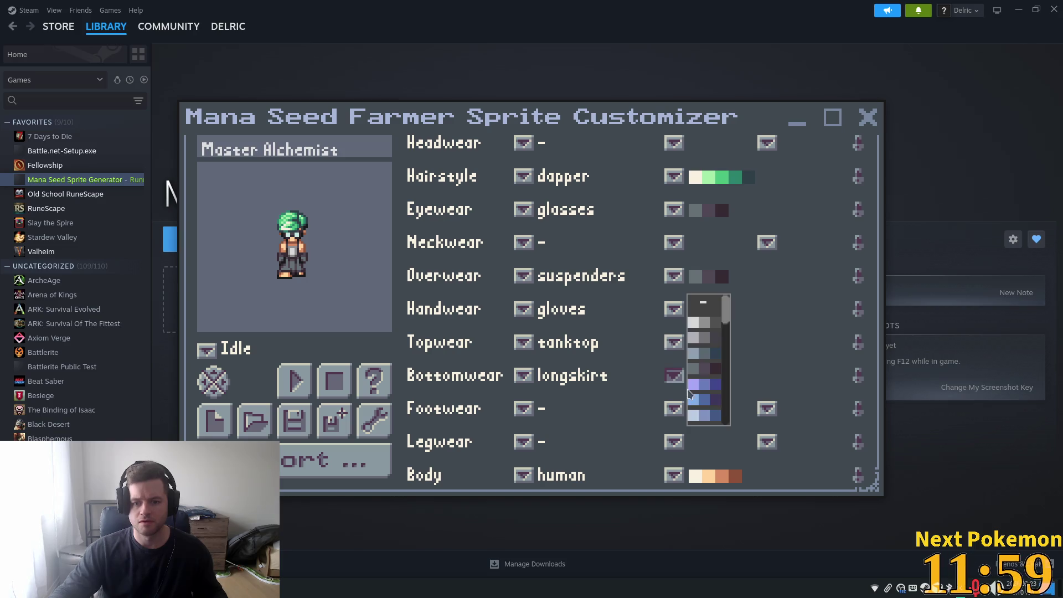
click(709, 328)
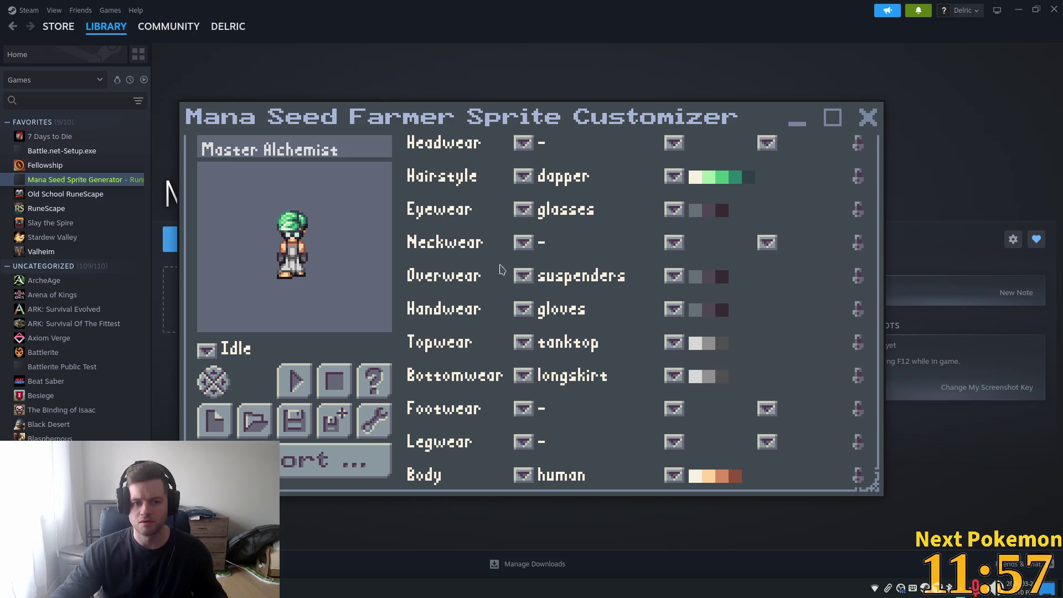
click(522, 375)
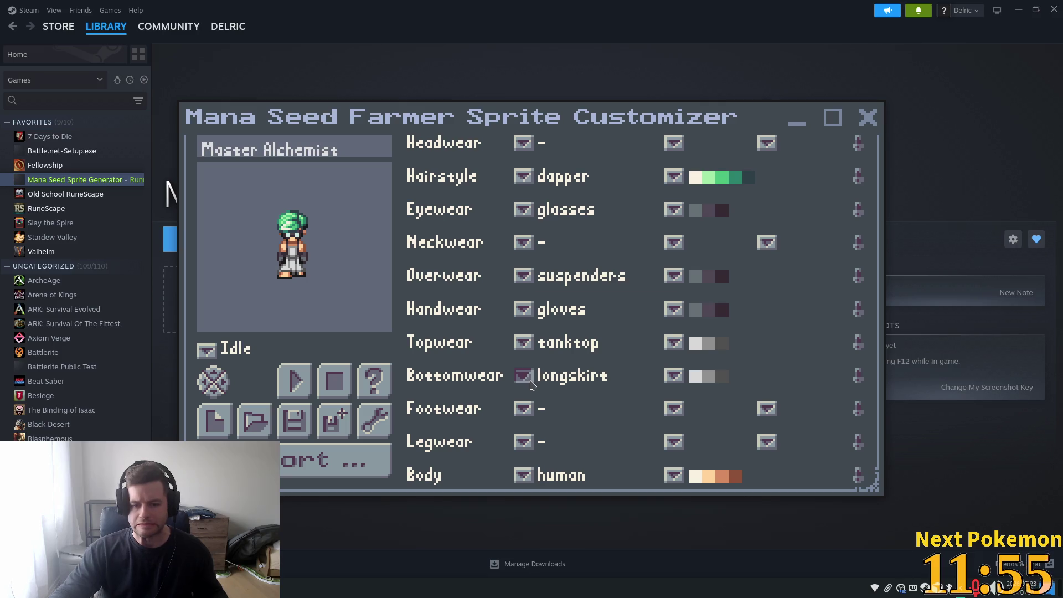
scroll(669, 374, down, 3)
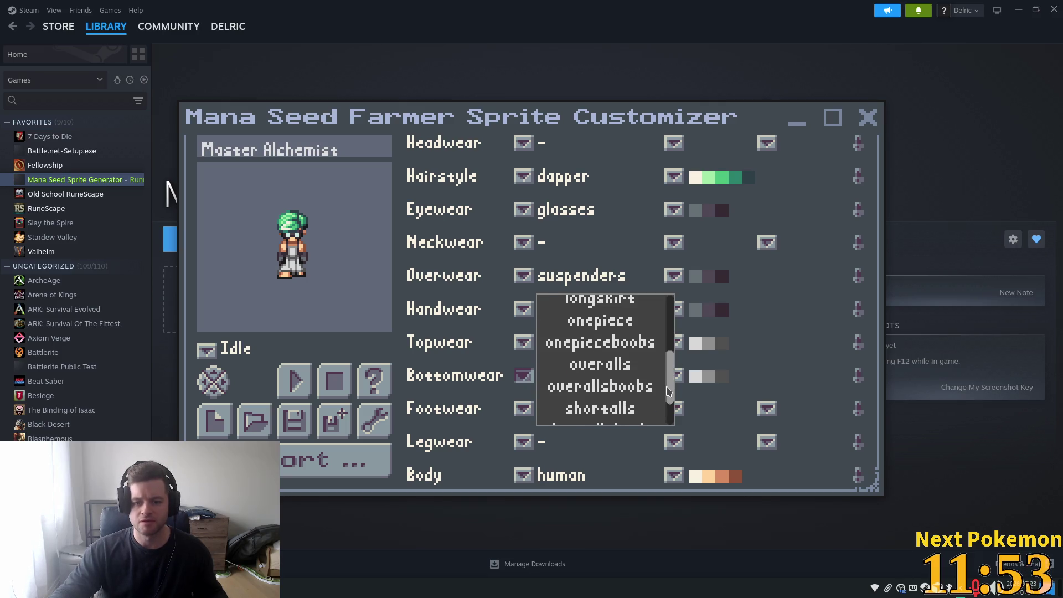
click(619, 371)
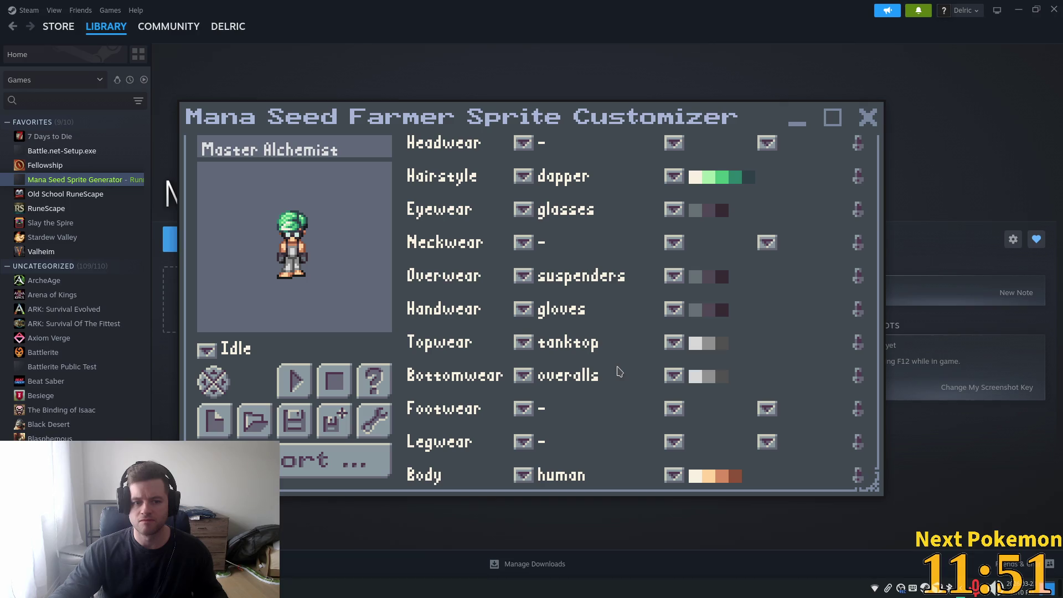
click(213, 383)
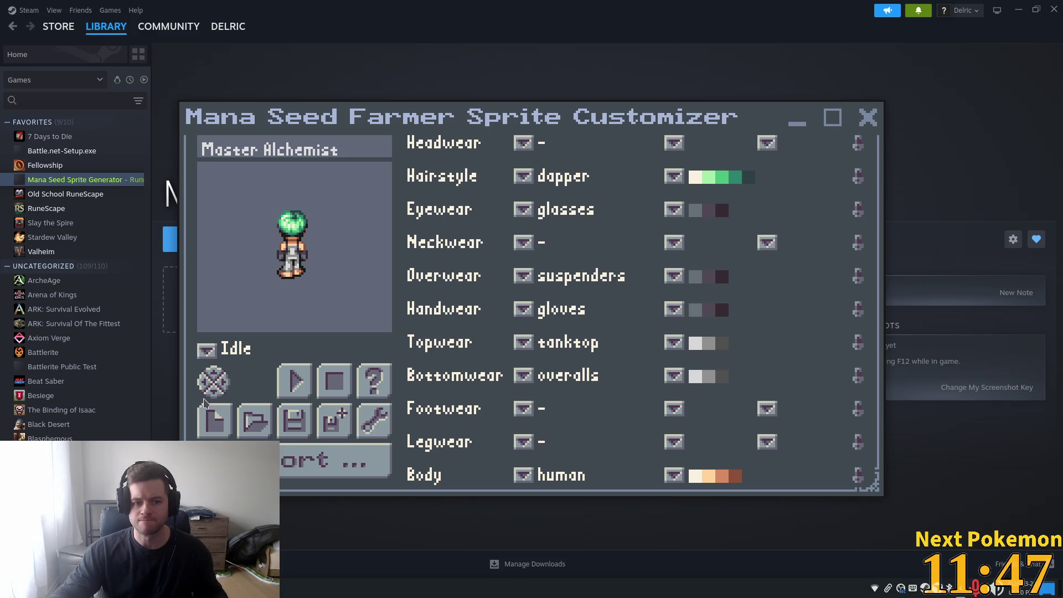
Step: Set the footwear to shoes after trying sandals
click(521, 410)
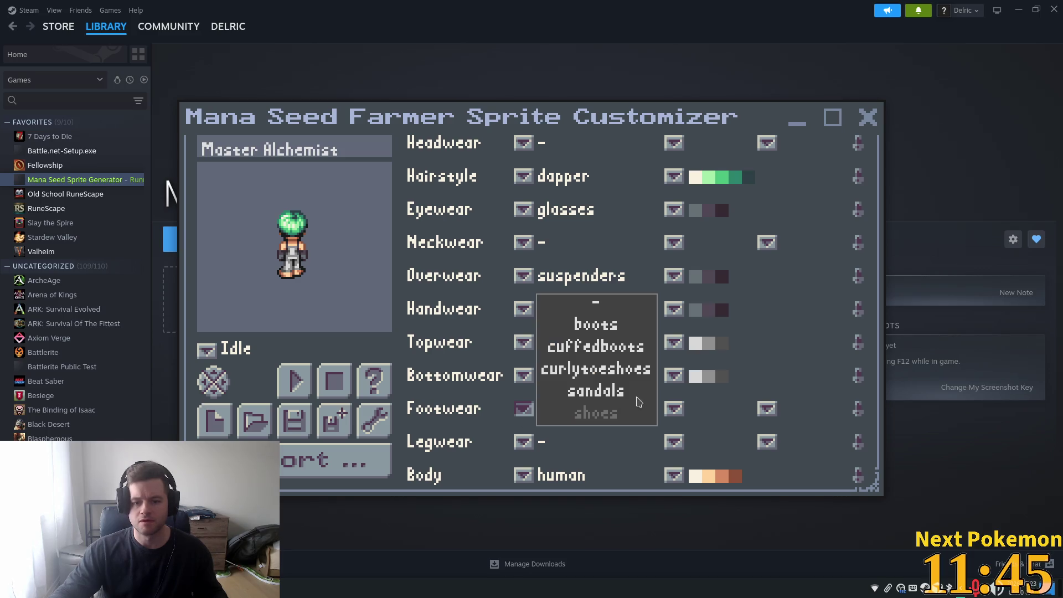
click(591, 395)
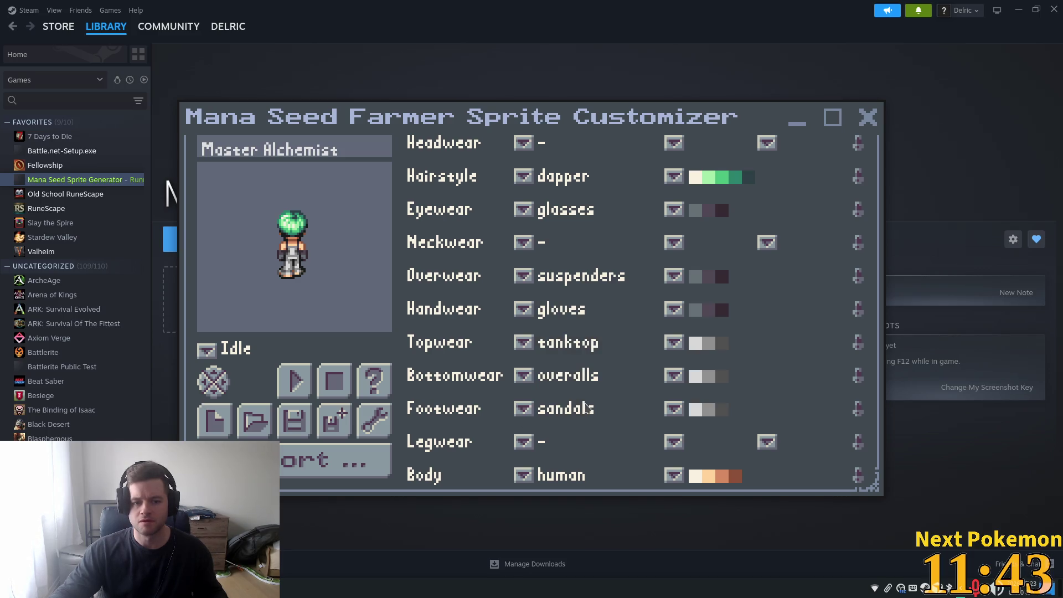
click(524, 408)
click(589, 414)
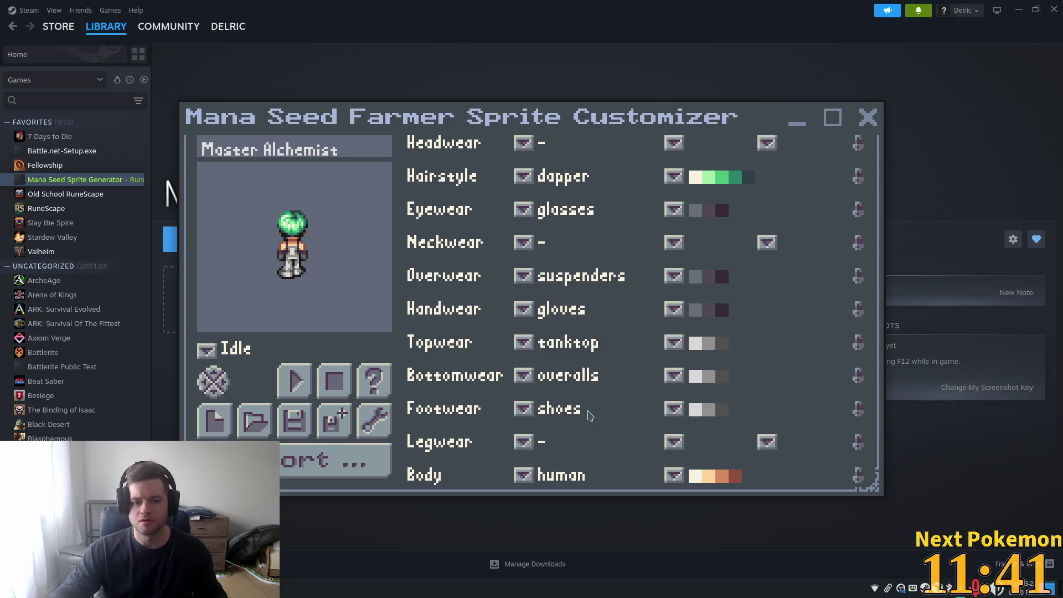
click(219, 394)
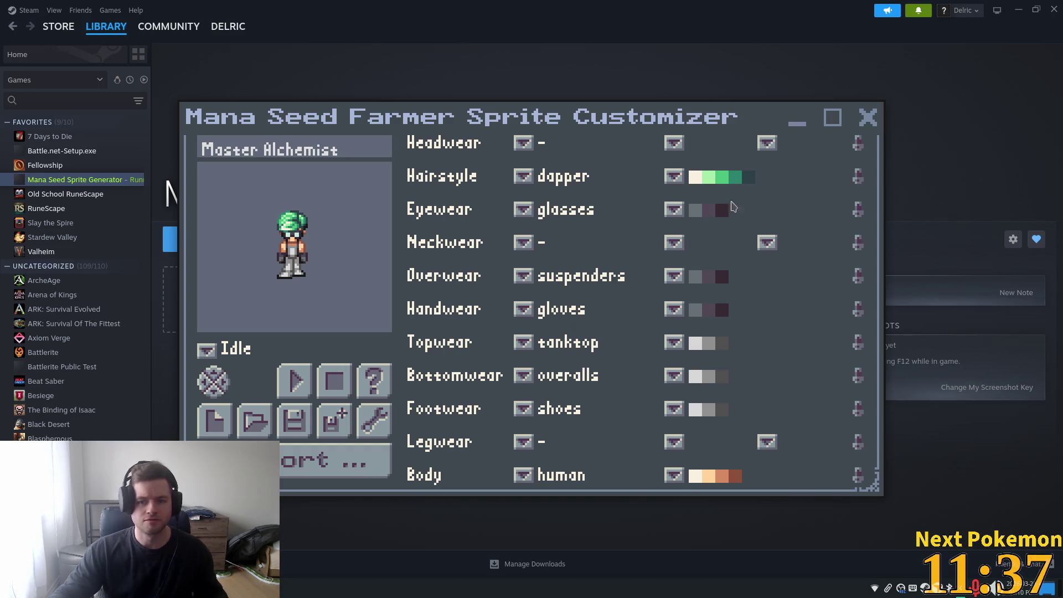
Step: Give the body a cream-to-brown skin palette and view the sprite from behind
click(674, 475)
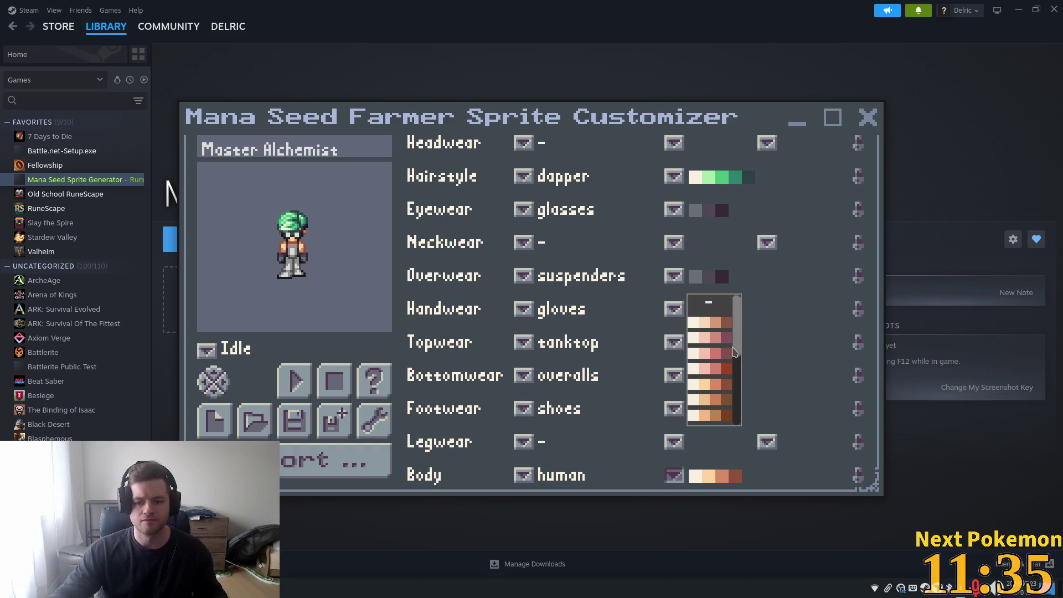
scroll(720, 376, down, 2)
click(714, 375)
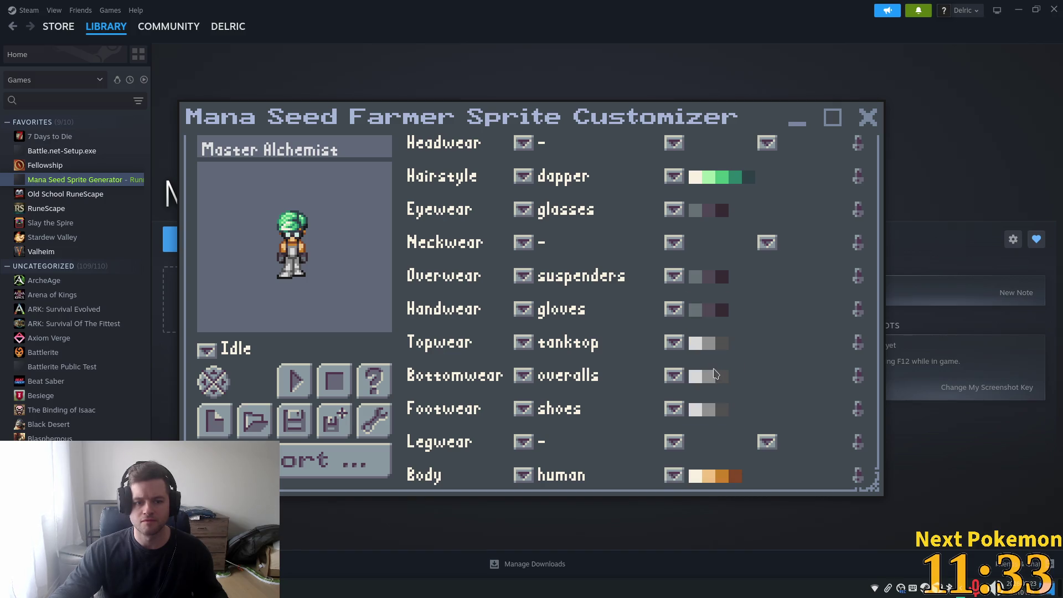
click(214, 377)
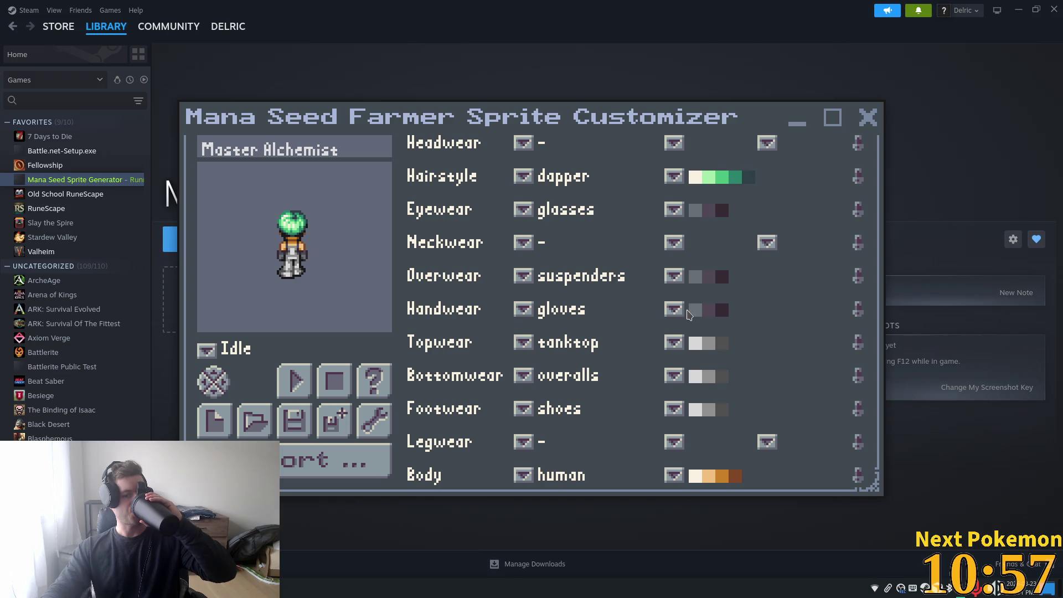
click(523, 443)
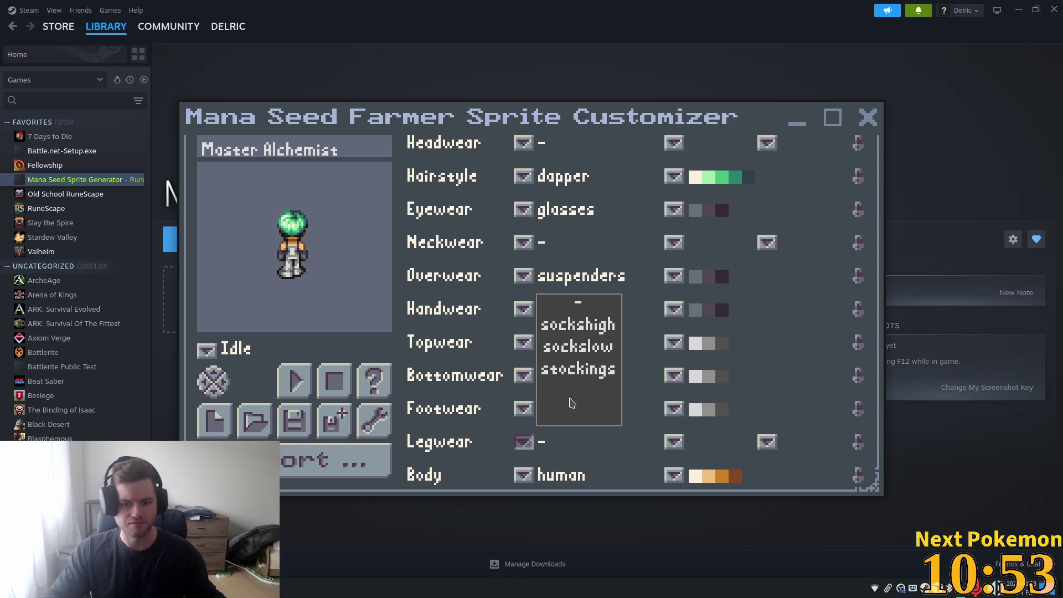
Step: Set the legwear to sockshigh after trying stockings
click(570, 370)
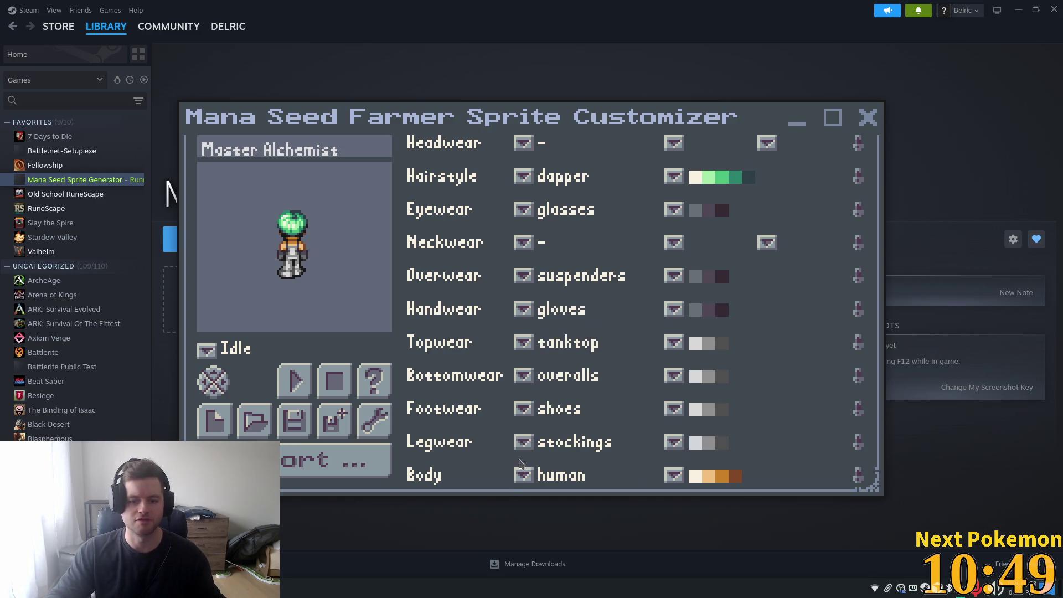
click(523, 442)
click(590, 328)
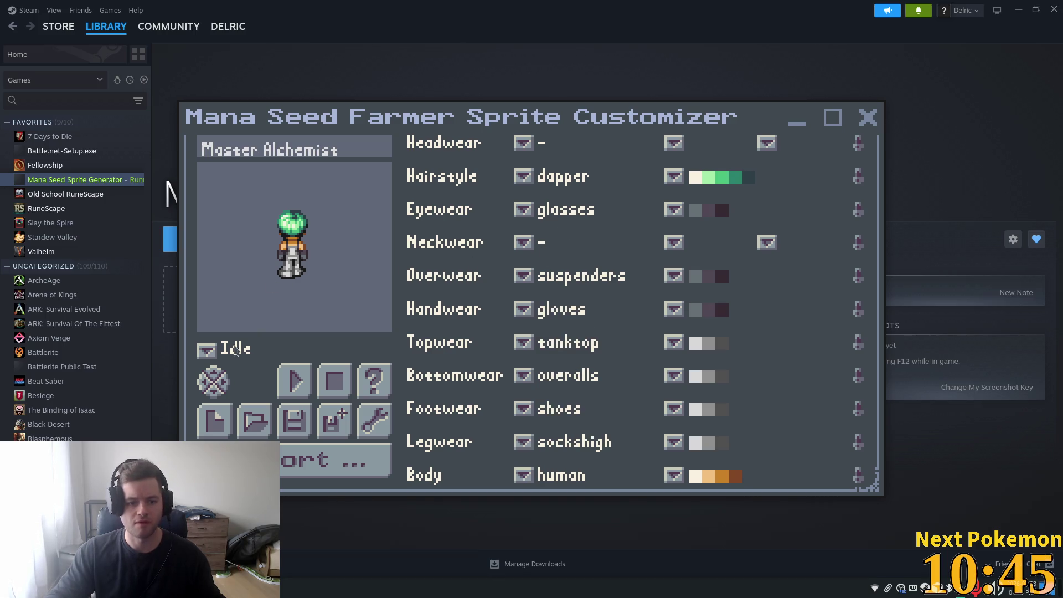
Step: Try cloakplain, mantleplain and scarf as neckwear, then set it back to '-'
click(525, 247)
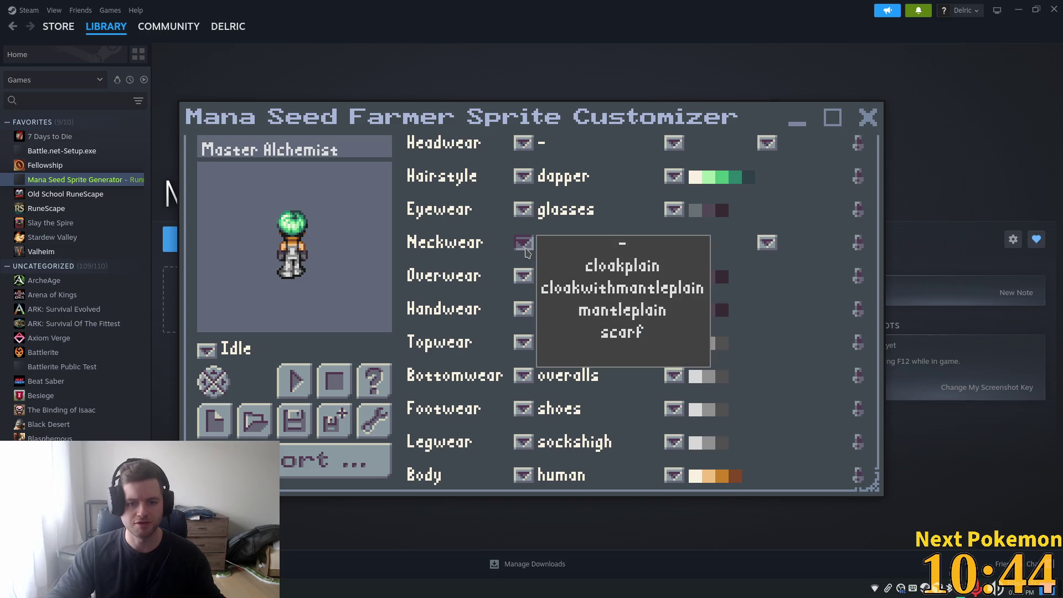
click(574, 268)
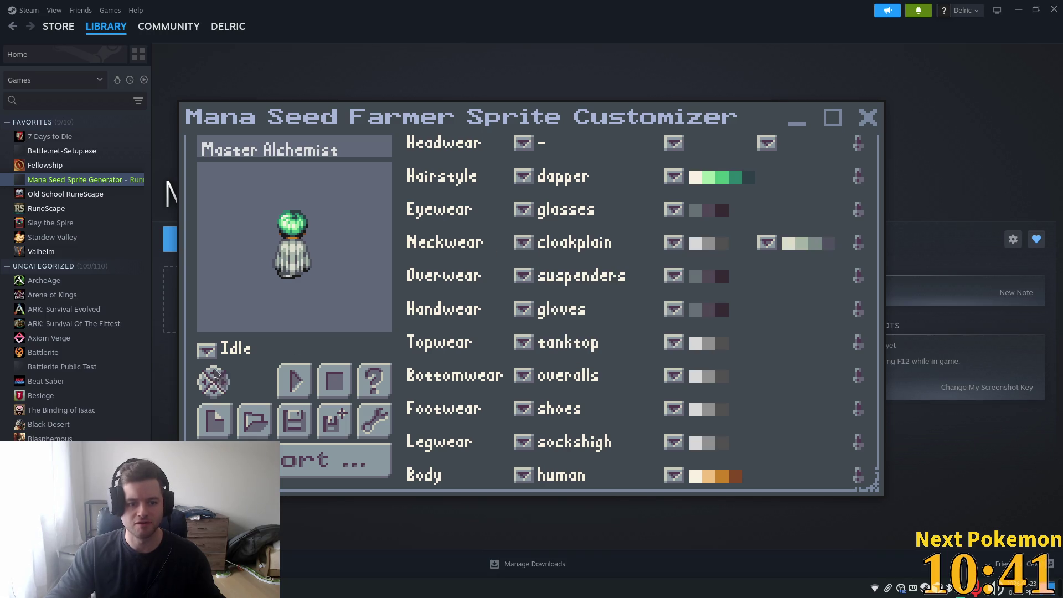
click(216, 397)
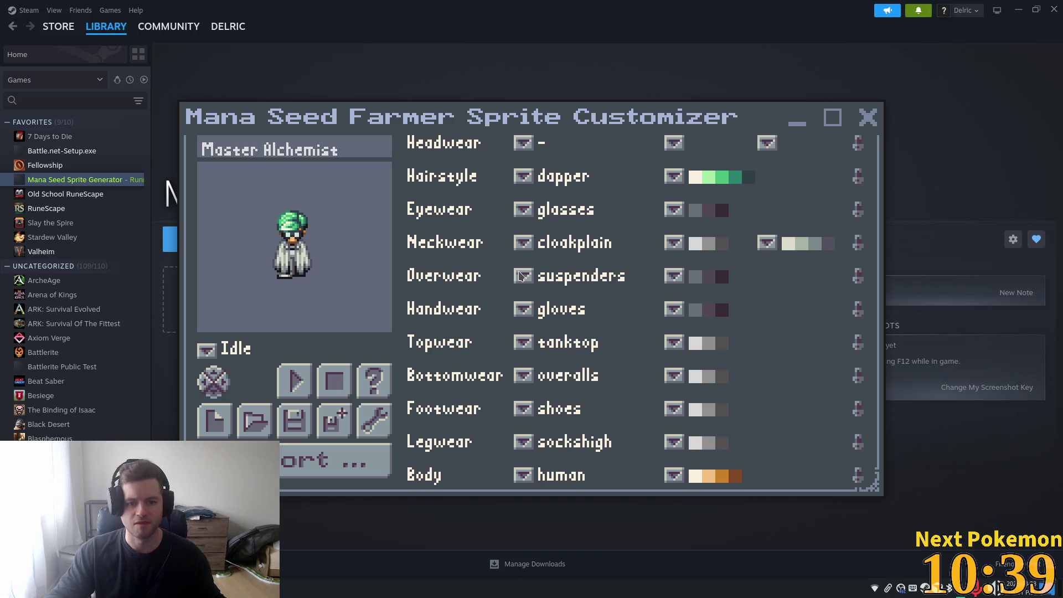
click(523, 244)
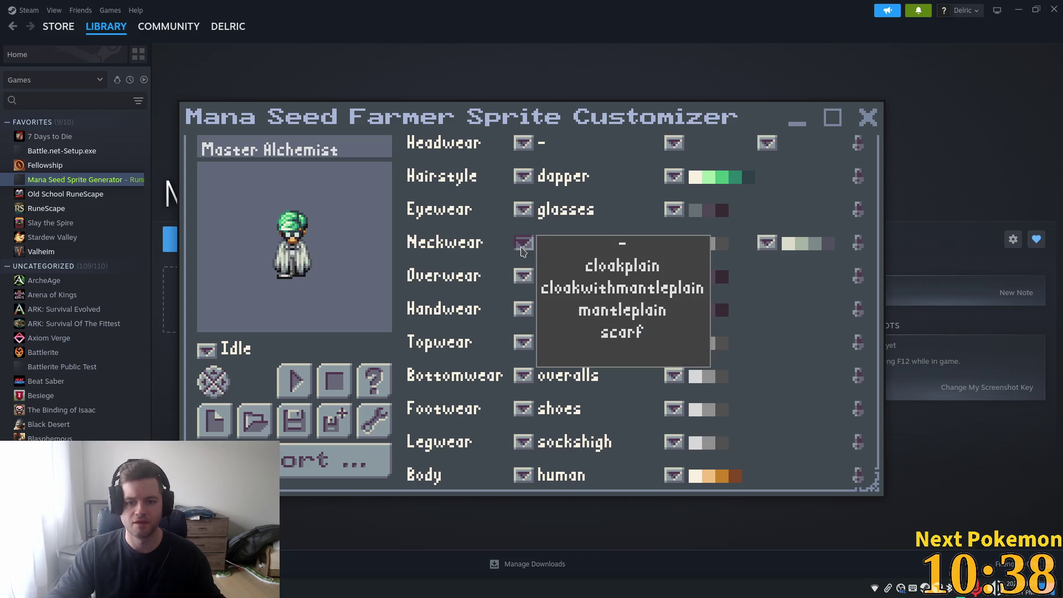
click(605, 313)
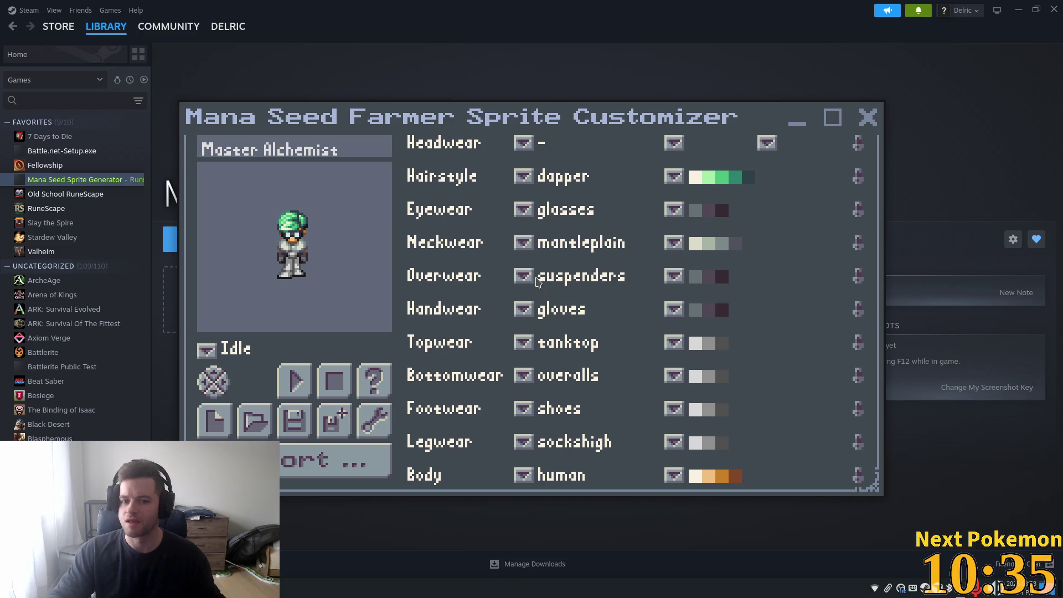
click(524, 244)
click(607, 333)
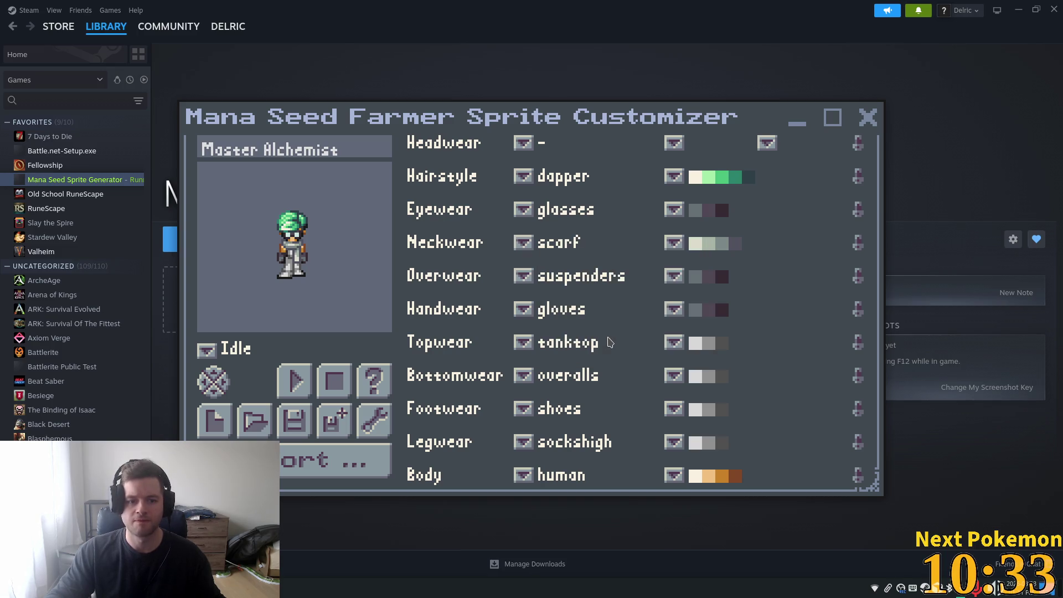
click(524, 244)
click(623, 246)
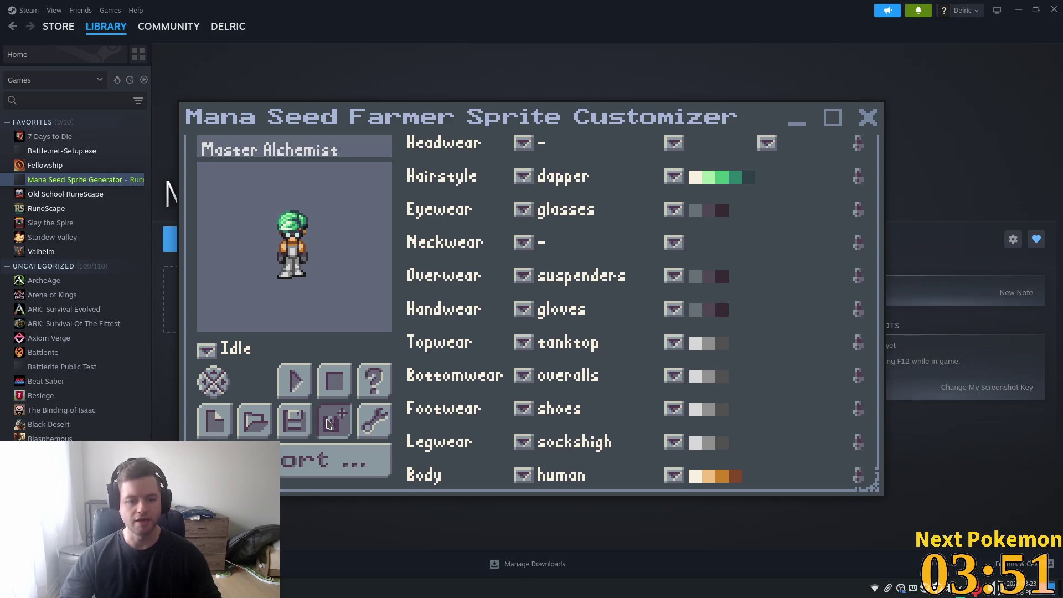
Step: Open the Export Spritesheet dialog, which proposes Master Alchemist.png
click(319, 453)
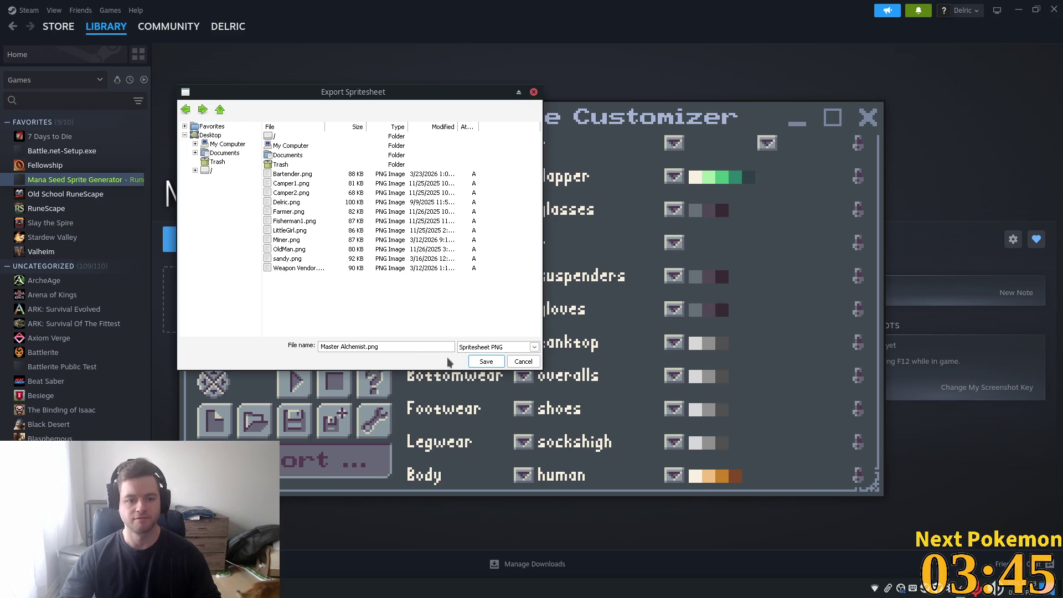
Step: Remove the space from the export name and save the spritesheet as MasterAlchemist.png
click(341, 346)
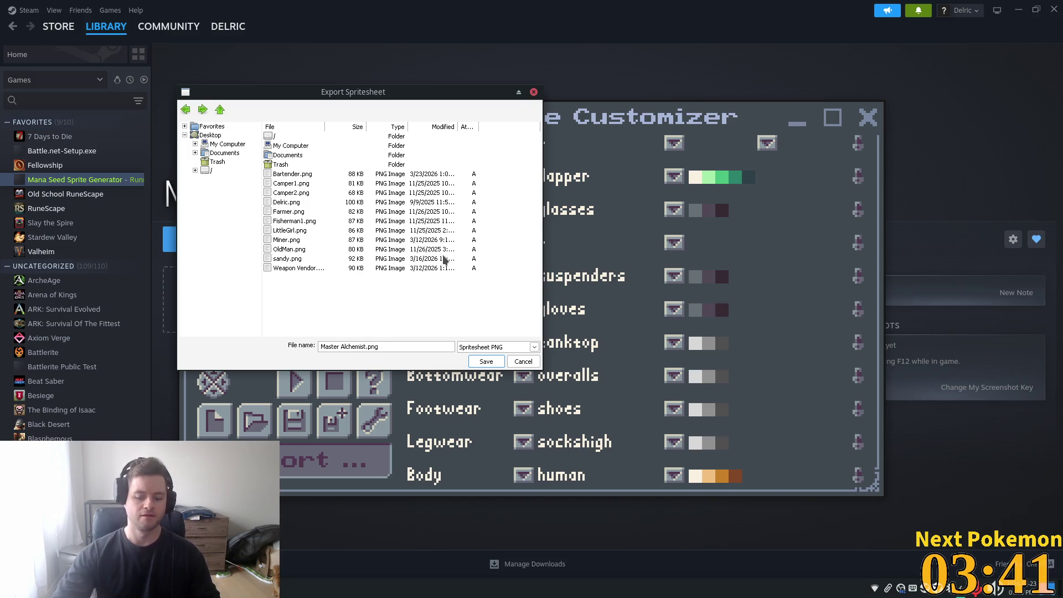
key(BackSpace)
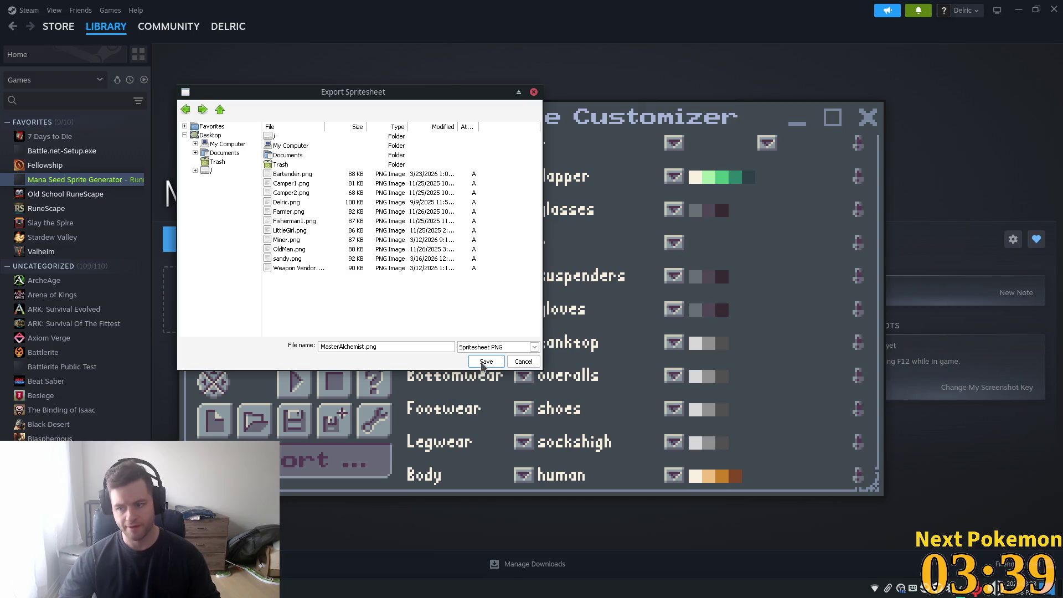
click(486, 361)
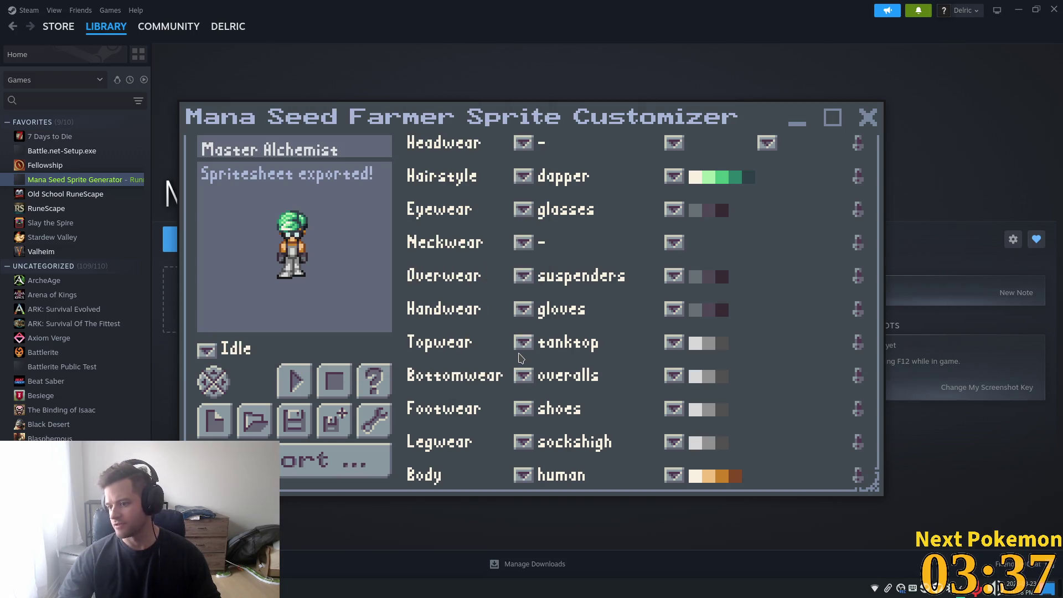